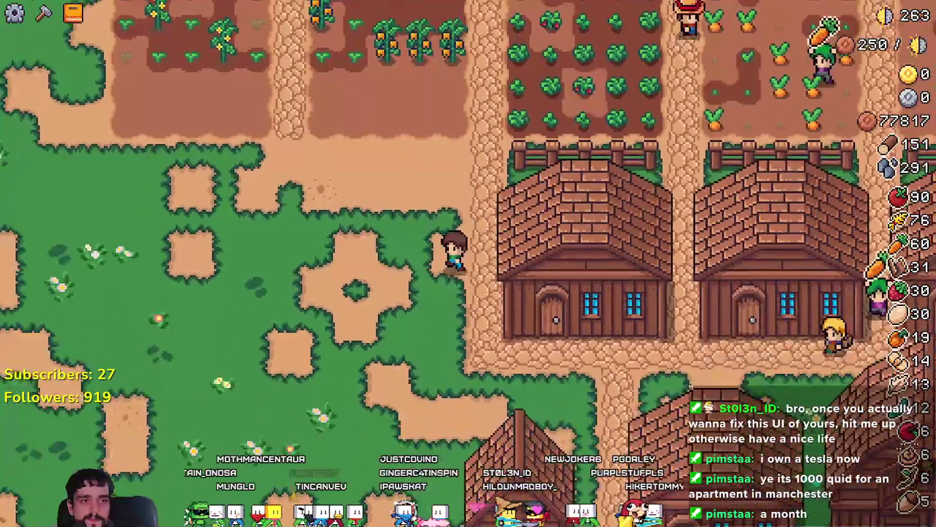
Step: Walk the farmer to the carrot plot, plant a carrot, and open the Advancements panel
key("w")
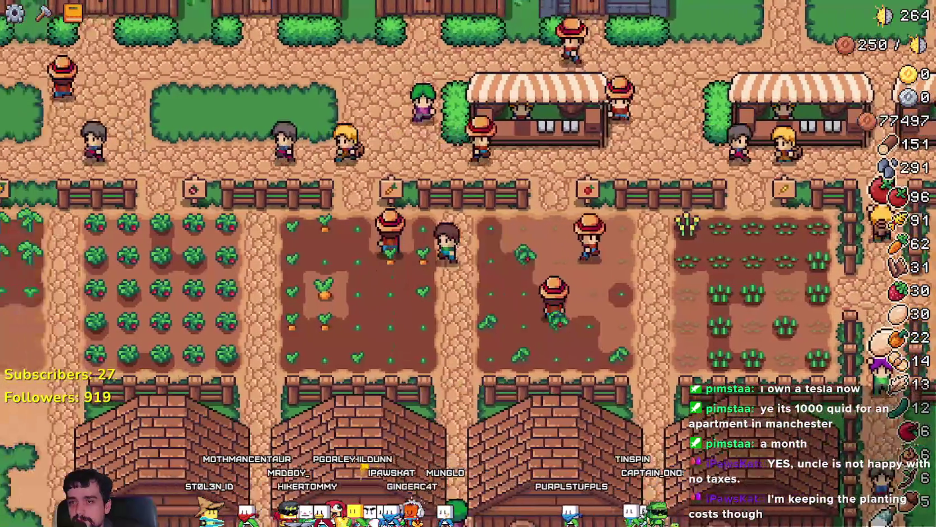
key("Left")
key("Down")
key("Tab")
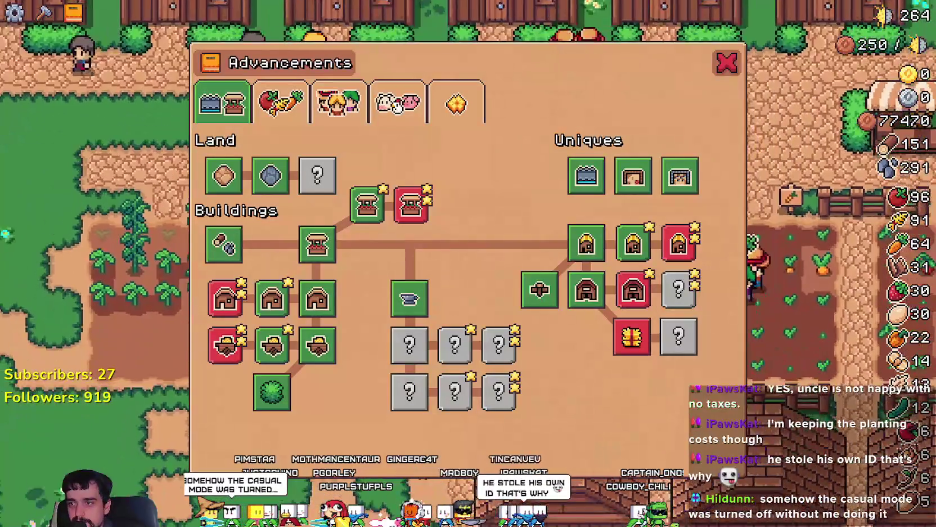
Step: Reopen Advancements and view the Crops, Animals and Decorations pages
key("Tab")
key("Tab")
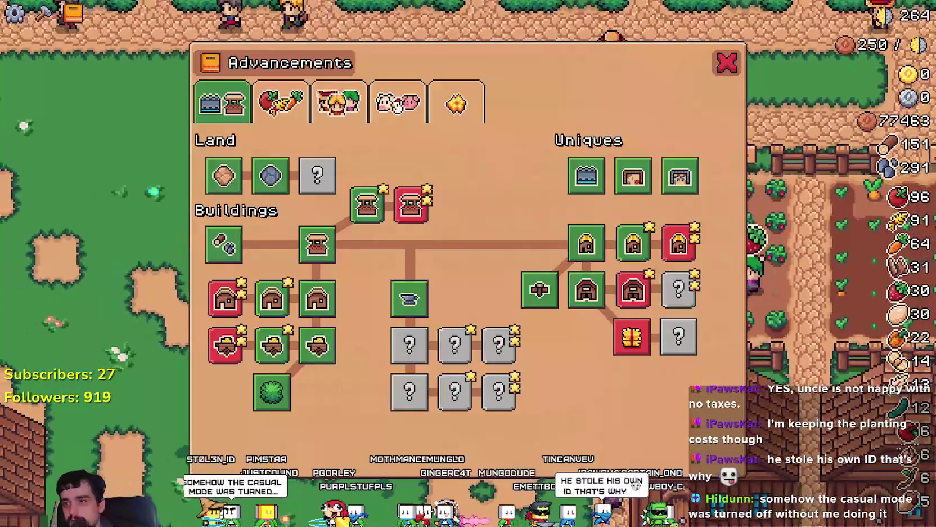
left_click(287, 95)
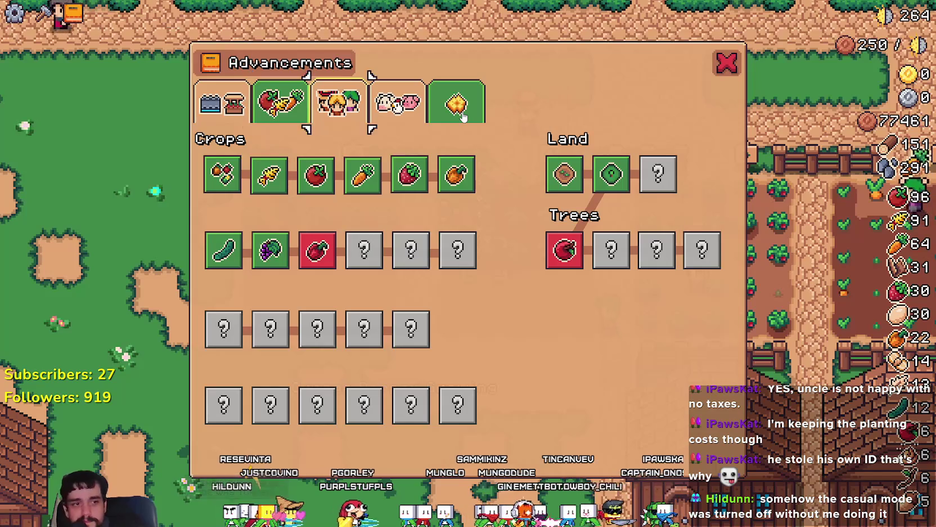
key("Return")
left_click(462, 116)
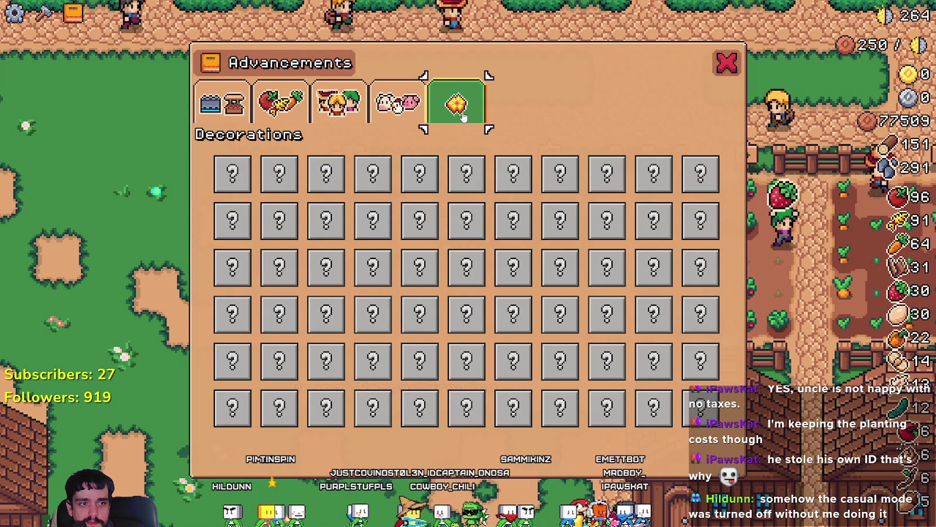
key("Left")
key("Left")
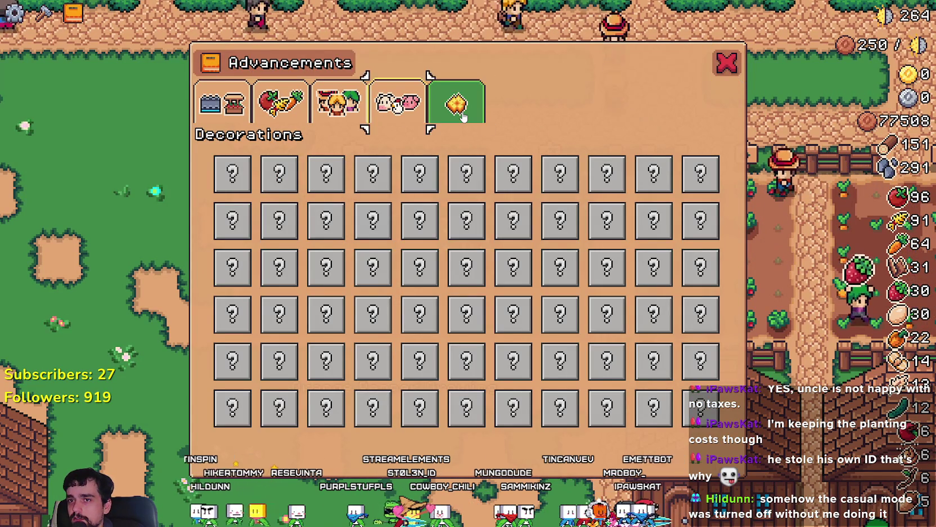
key("Right")
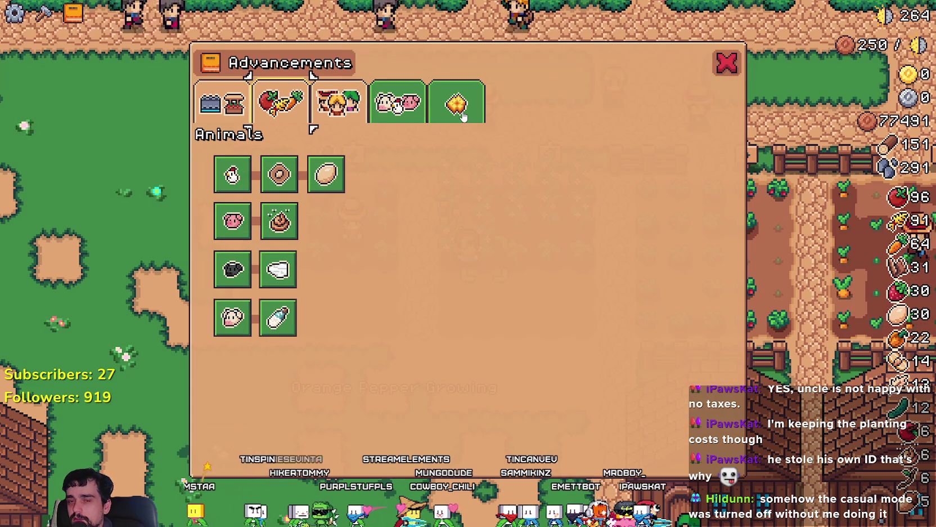
Step: Cycle through the Crops, Workers and Decorations pages, then close the Advancements panel
mouse_move(279, 221)
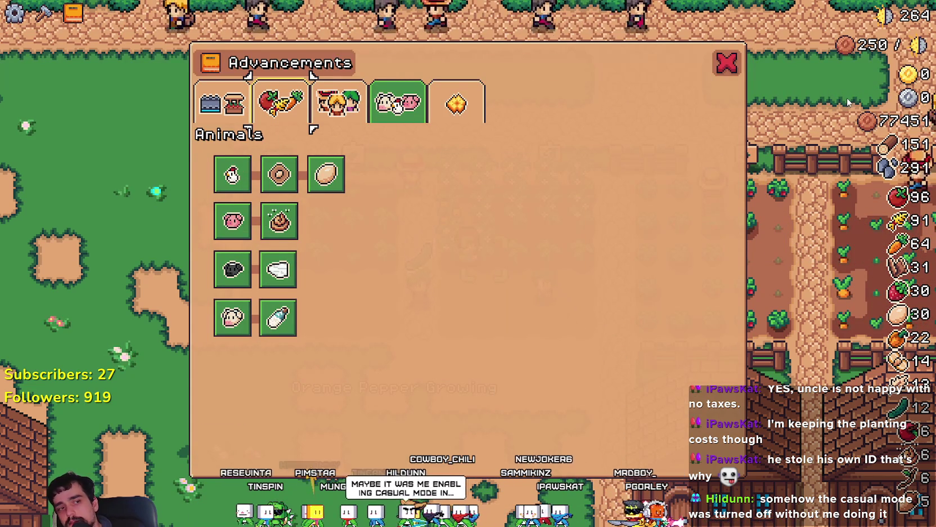
mouse_move(877, 38)
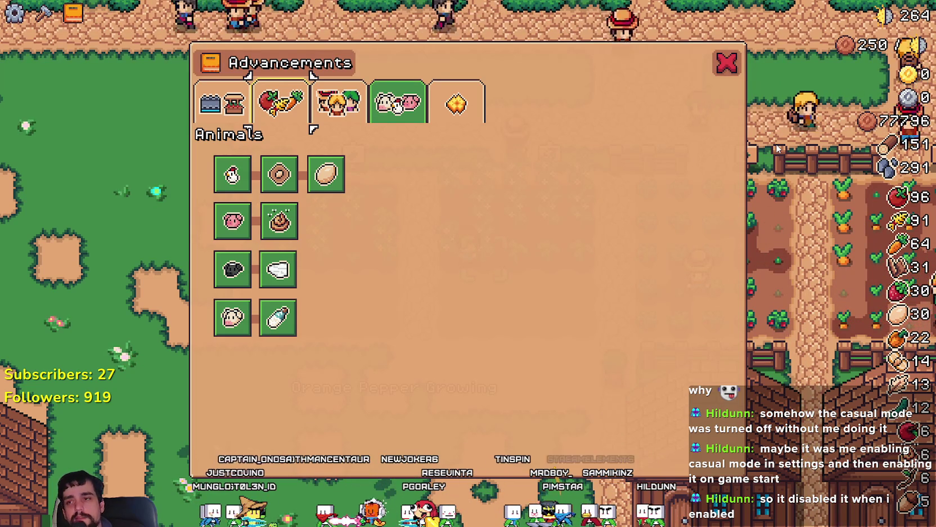
key("Return")
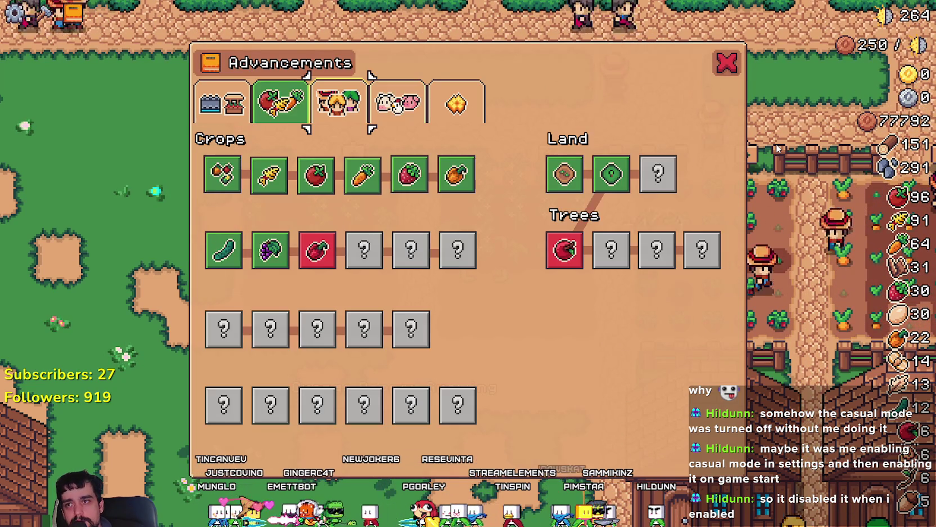
key("Tab")
key("Return")
key("Right")
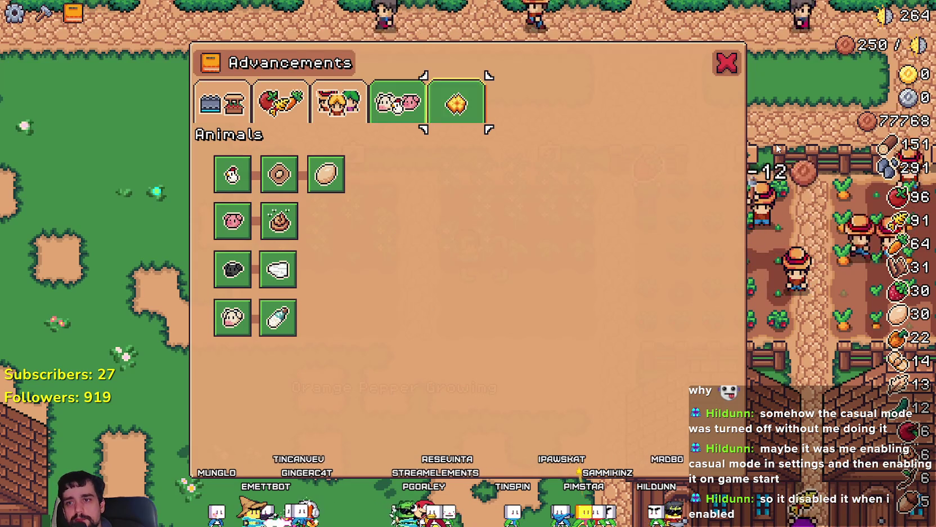
key("Return")
key("Down")
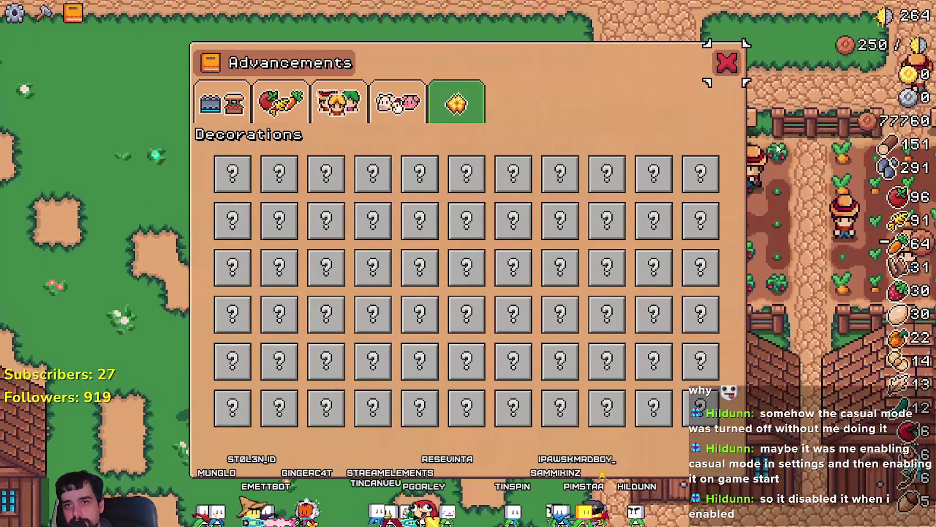
key("Escape")
Step: Walk right into the strawberry plot, harvesting and replanting strawberries
key("s")
key("d")
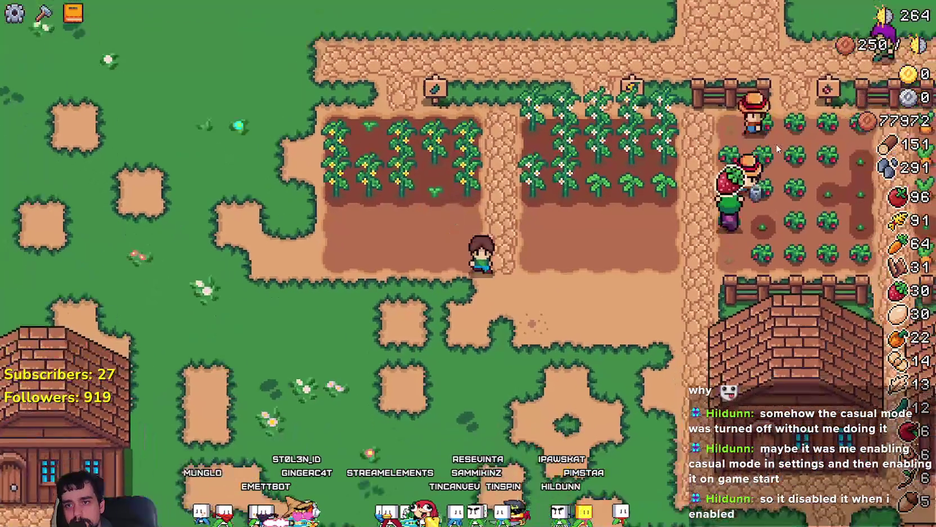
key("d")
key("w")
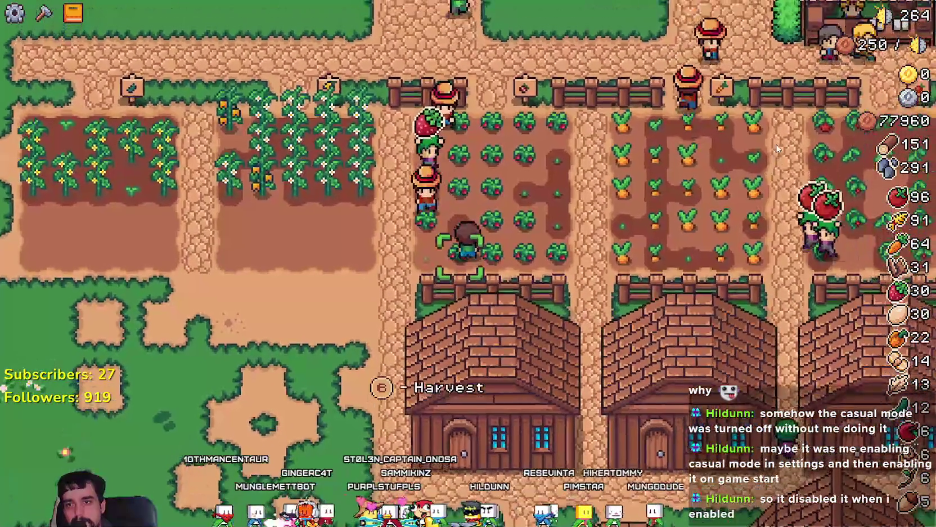
key("w")
key("d")
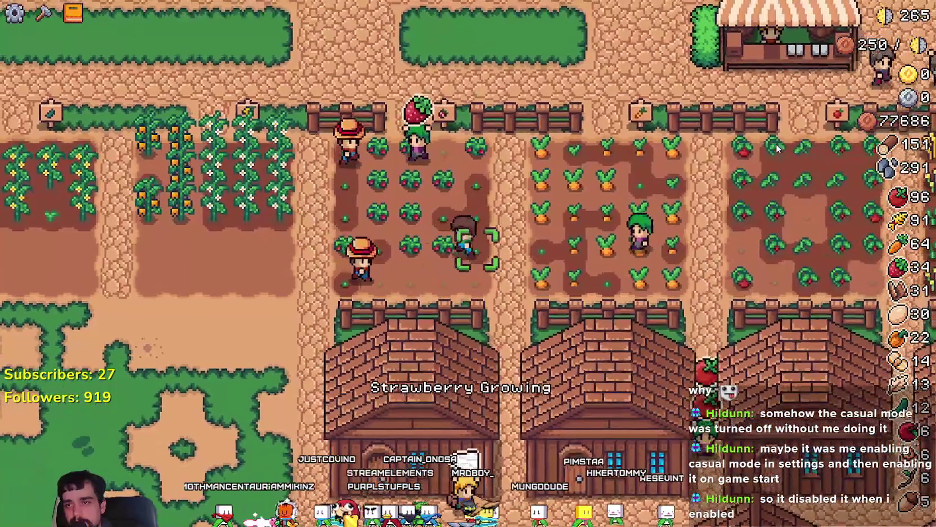
key("w")
key("e")
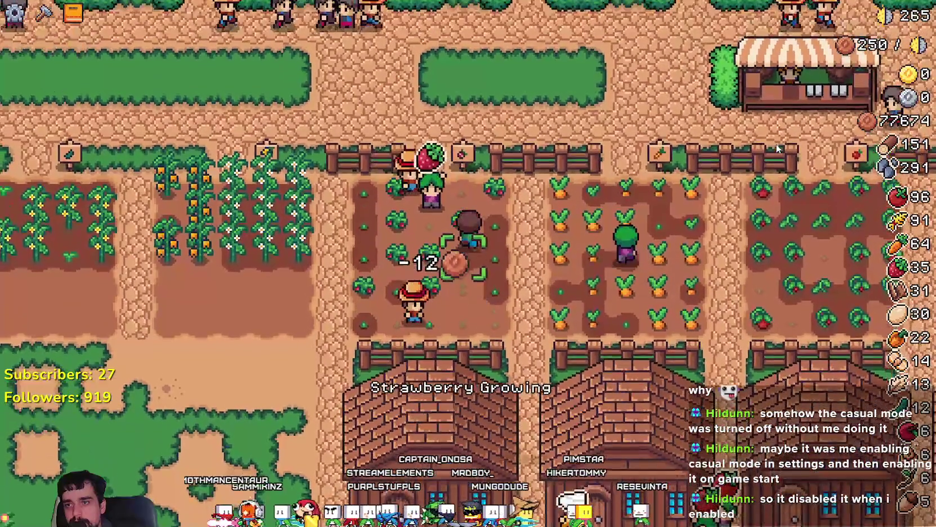
Step: Walk over to the carrot plot, then back along the village path past the crop fields
key("d")
key("w")
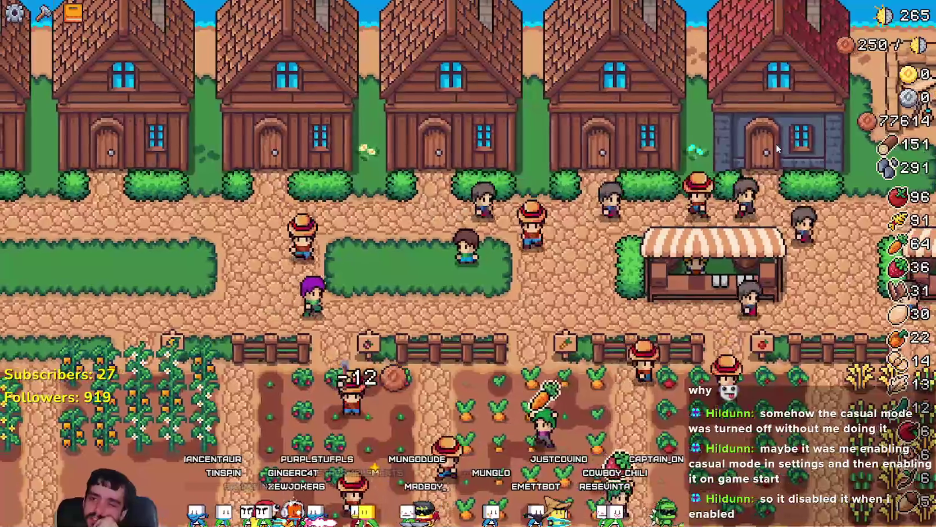
key("a")
key("s")
key("s")
key("a")
key("d")
key("s")
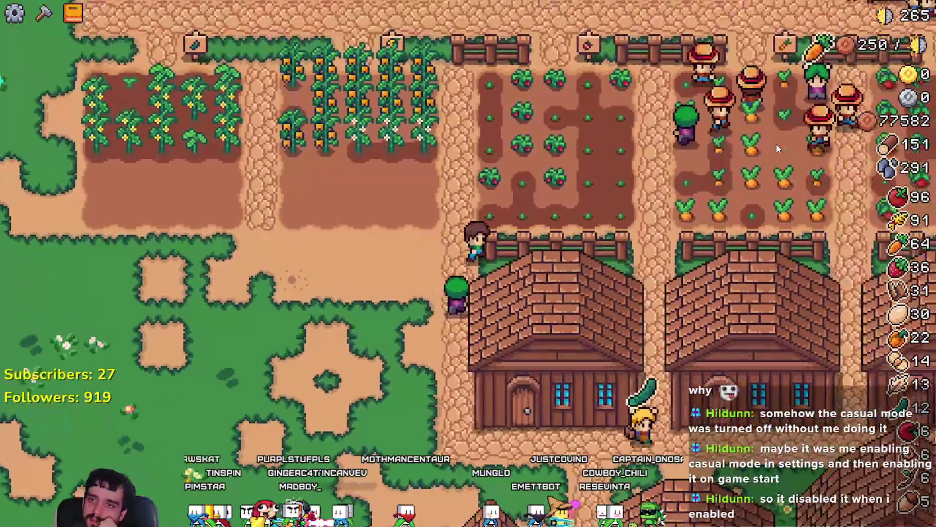
Step: Return through the strawberry and carrot plots up to the fence above the strawberries
key("w")
key("d")
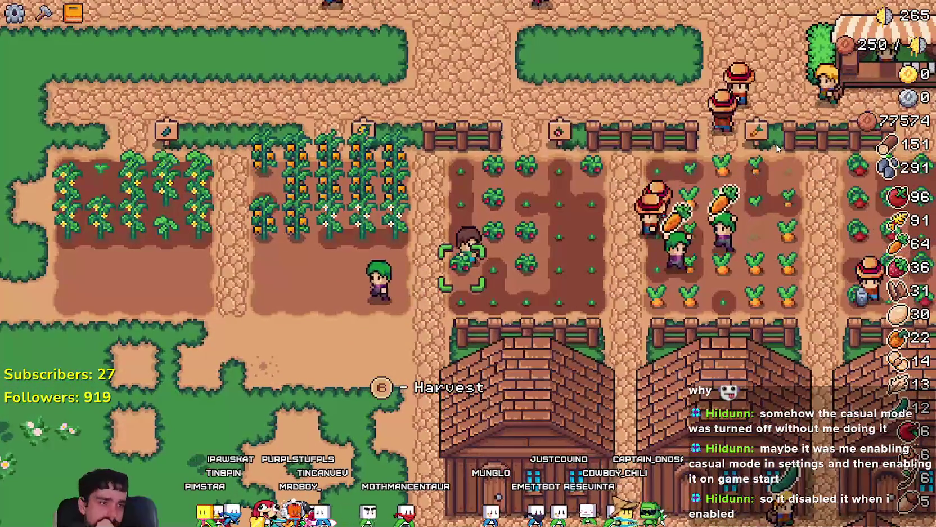
key("d")
key("w")
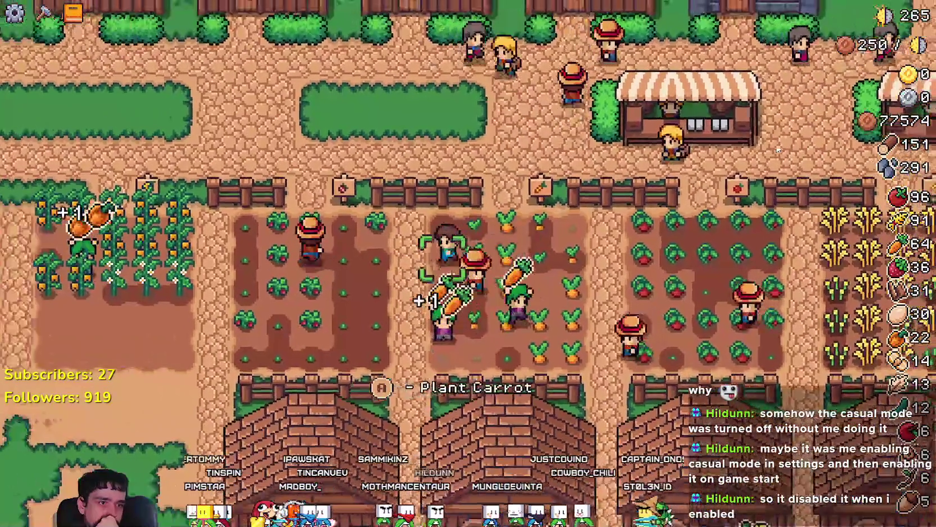
key("a")
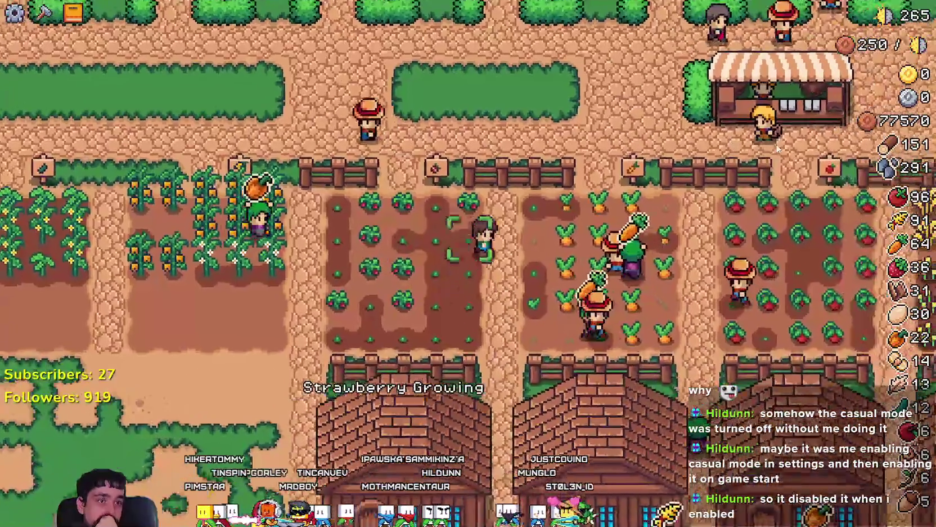
key("w")
key("a")
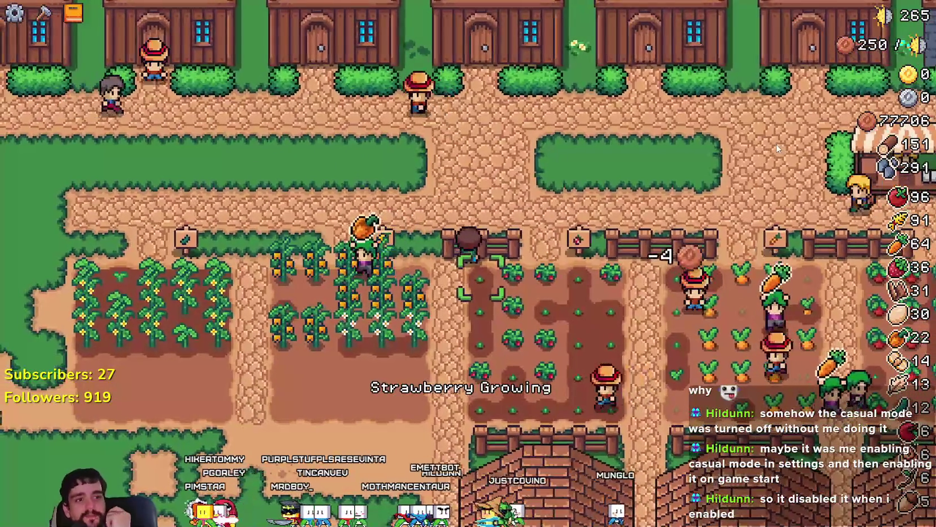
key("d")
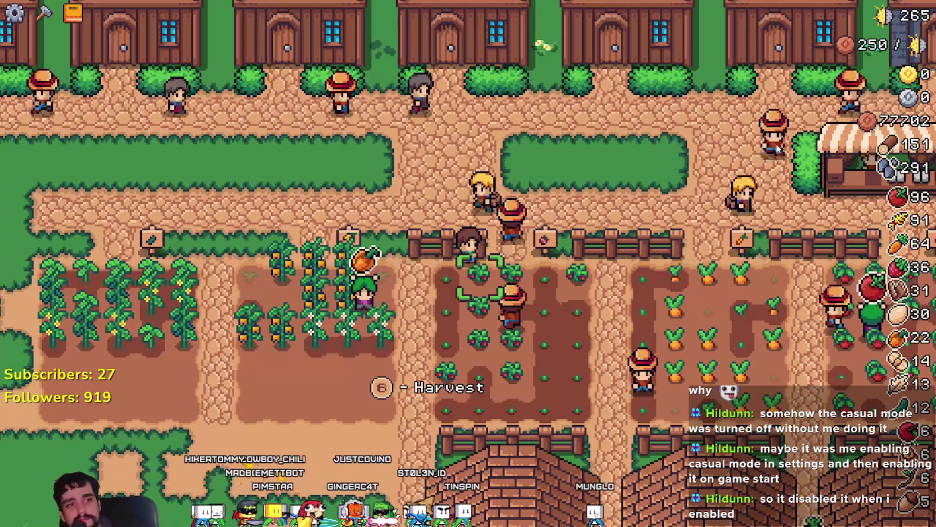
Step: Harvest the orange peppers and then the cucumbers across their plots
key("a")
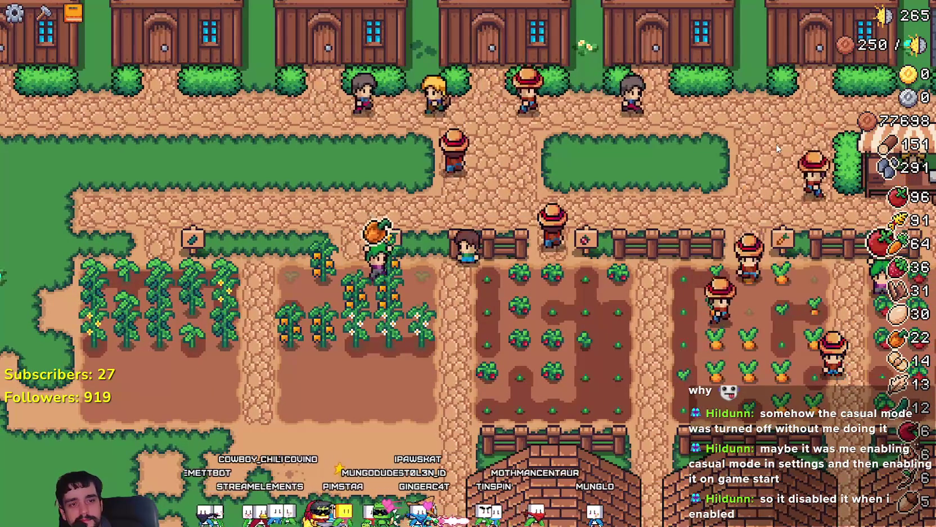
key("d")
key("s")
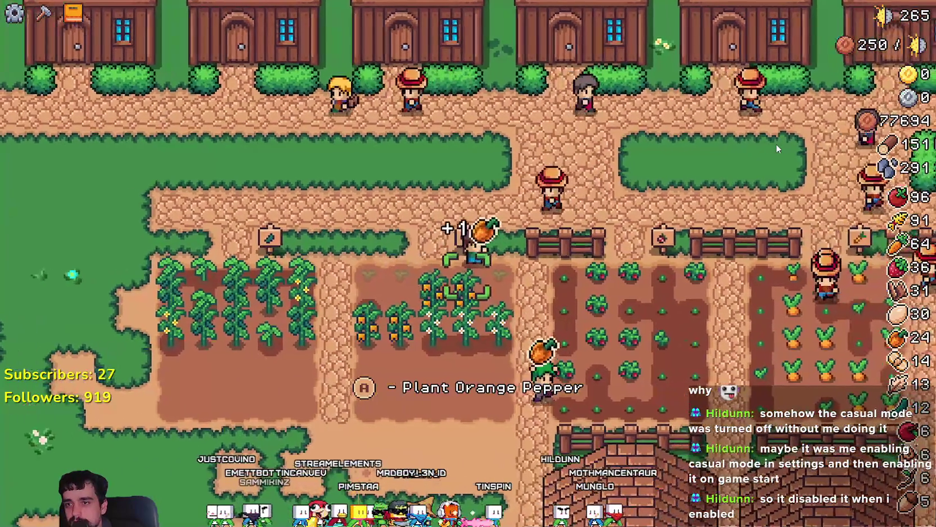
key("a")
key("s")
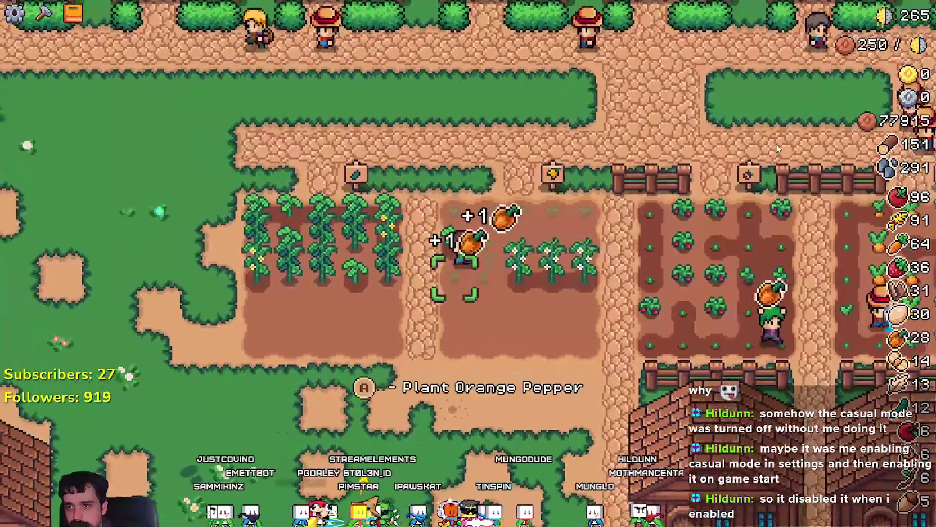
key("a")
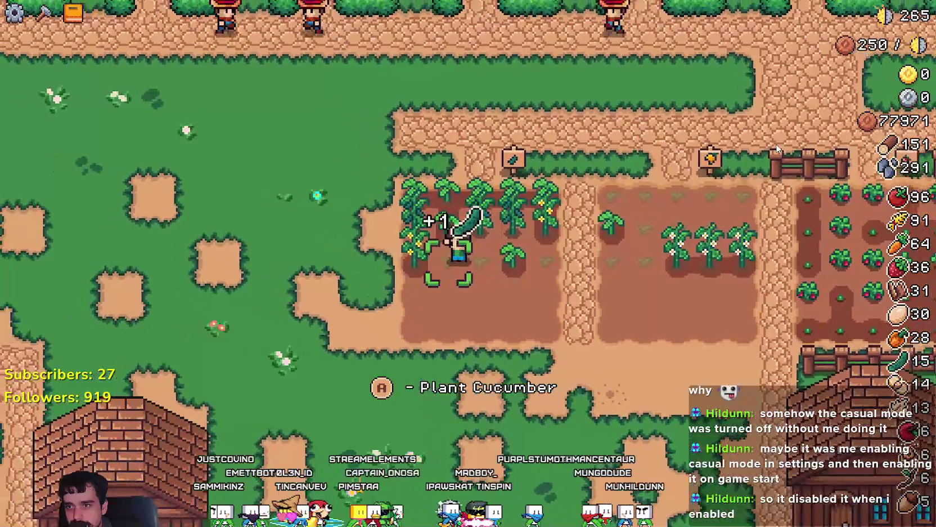
key("w")
key("d")
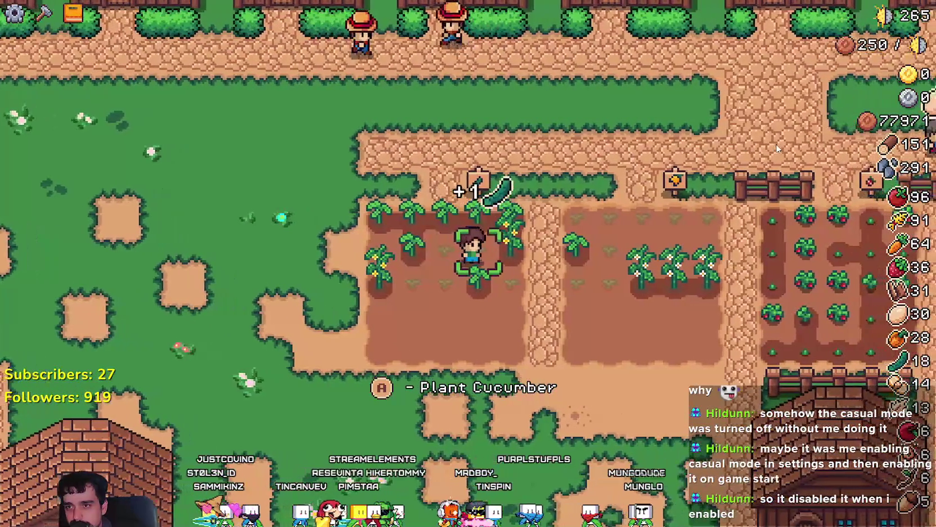
Step: Harvest strawberries and a carrot, replanting the carrot
key("d")
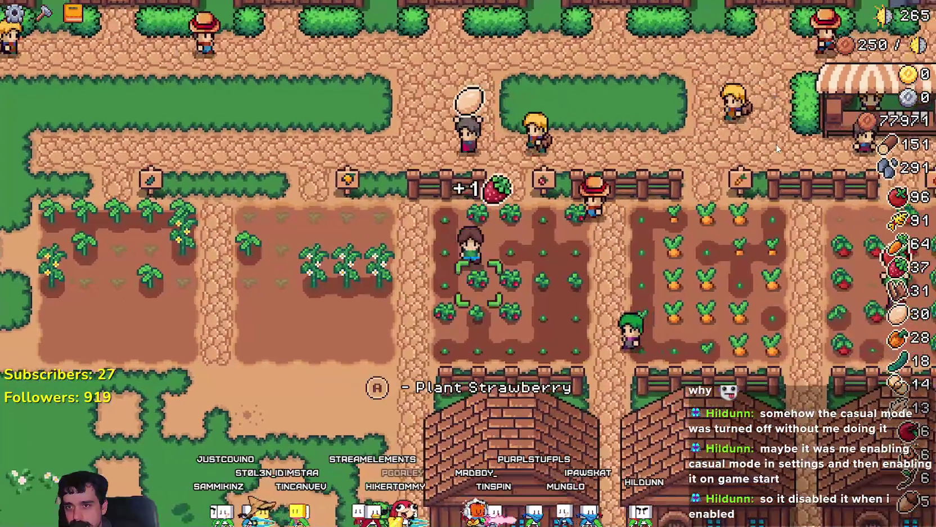
key("s")
key("d")
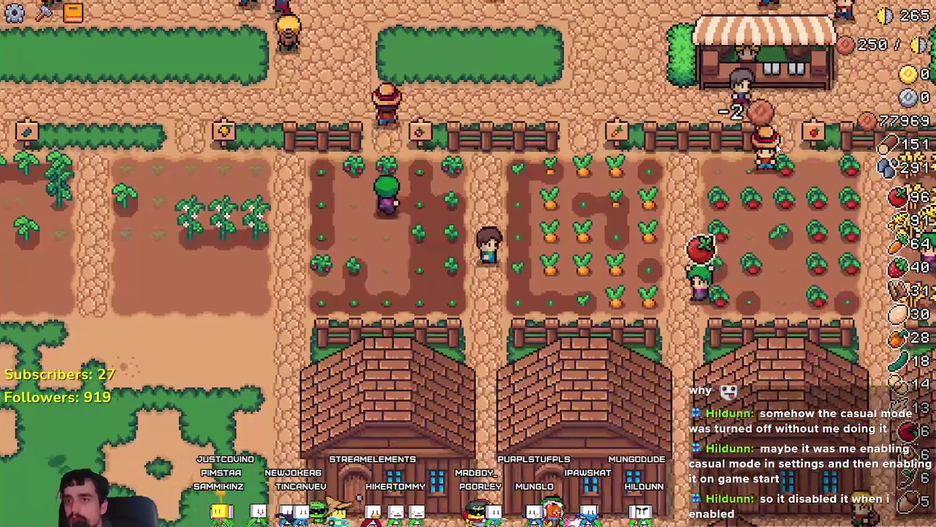
key("d")
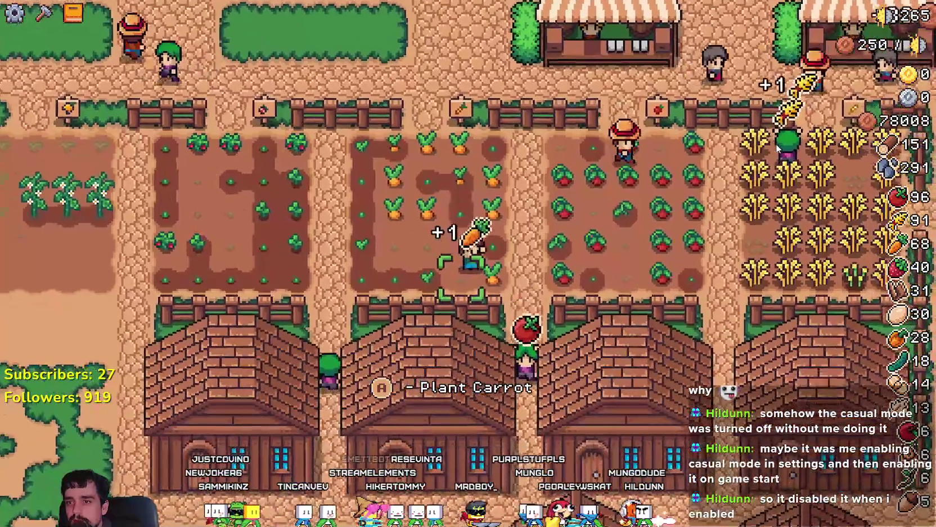
key("d")
key("space")
key("d")
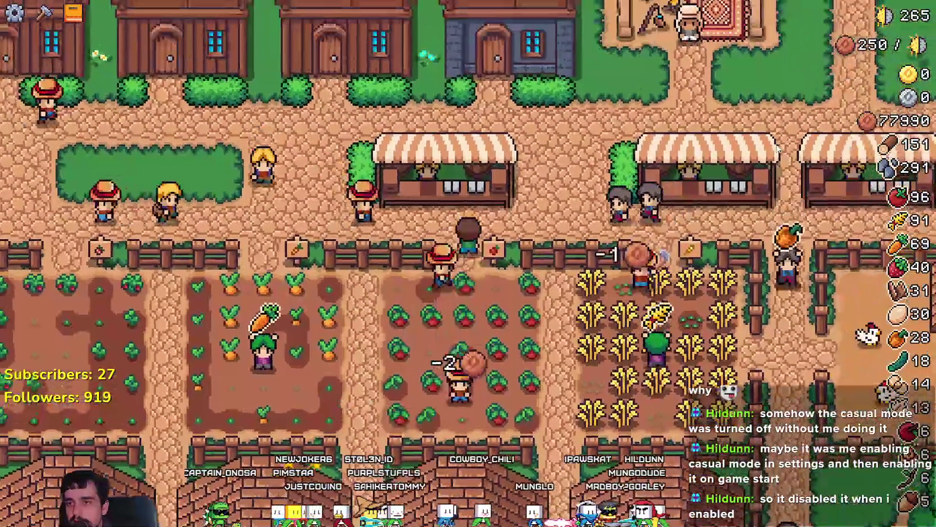
Step: Walk to the market stall, open the Market and step through the inventory items
key("w")
key("e")
key("d")
key("d")
key("d")
key("d")
key("s")
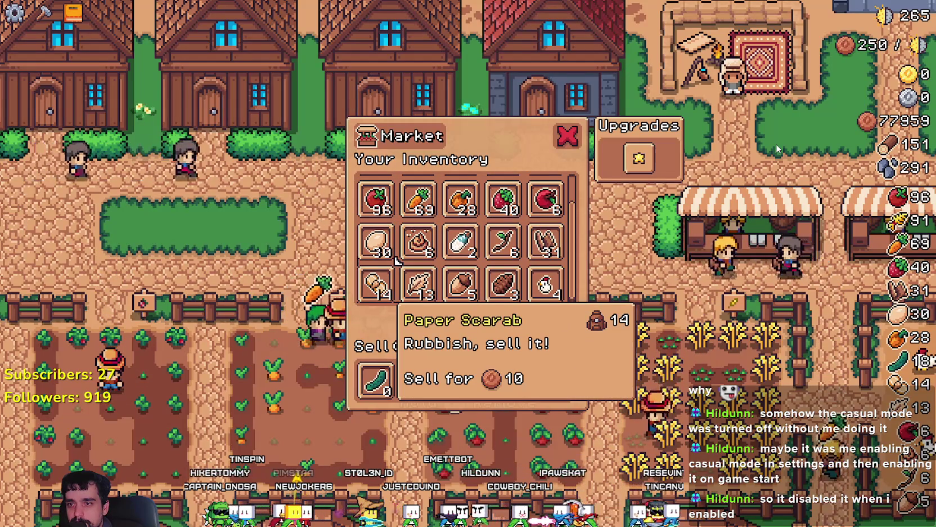
Step: Close and reopen the Market twice, browsing Wool, Cucumber and Wood
key("Escape")
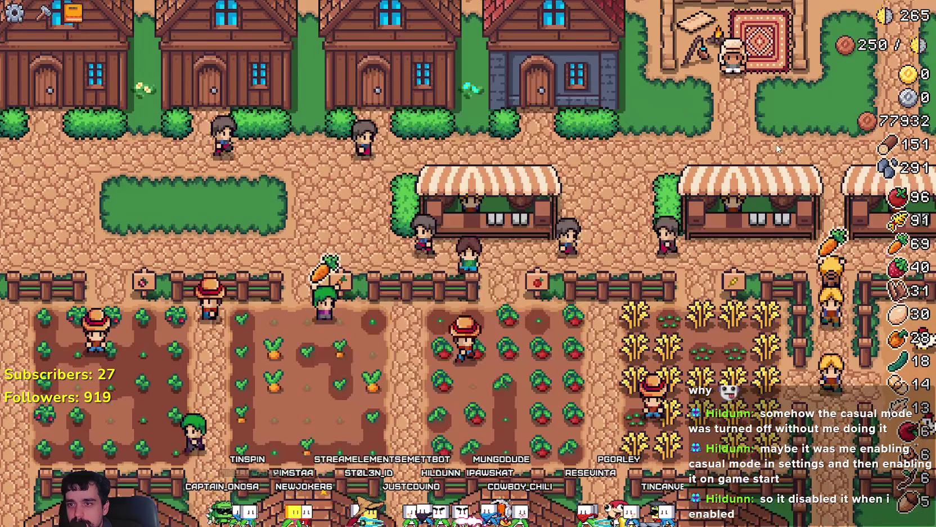
key("e")
key("d")
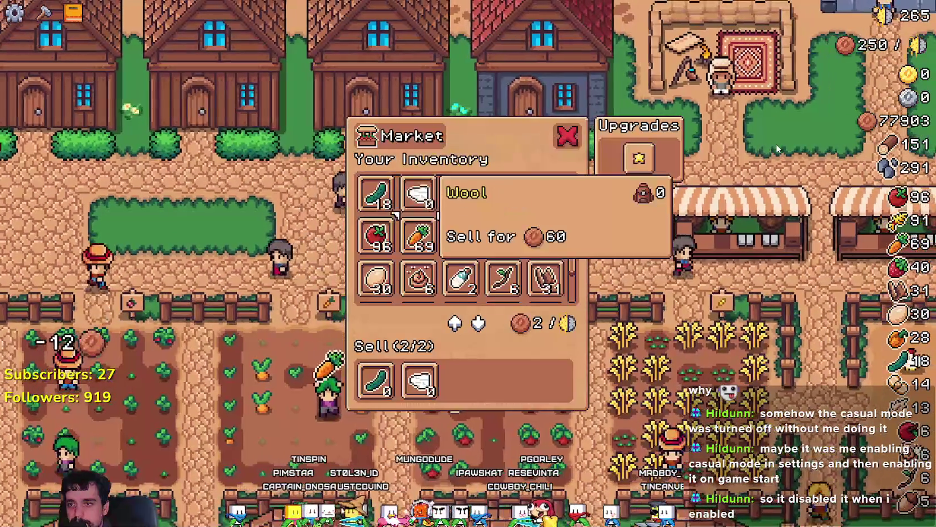
key("a")
key("Escape")
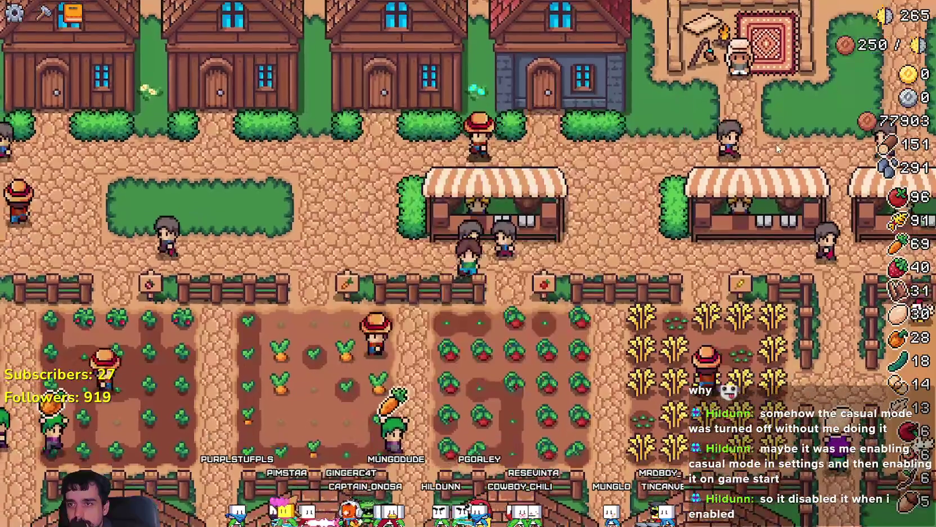
key("e")
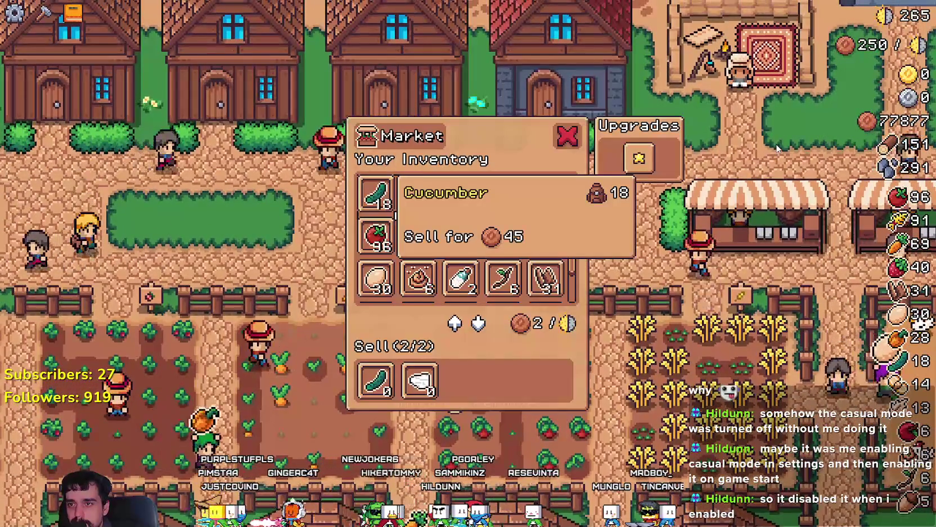
key("d")
key("d")
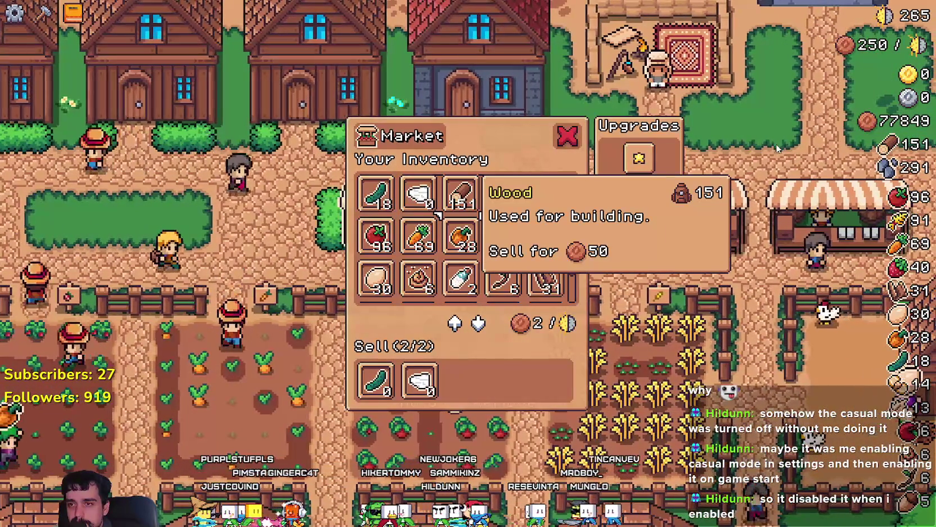
key("s")
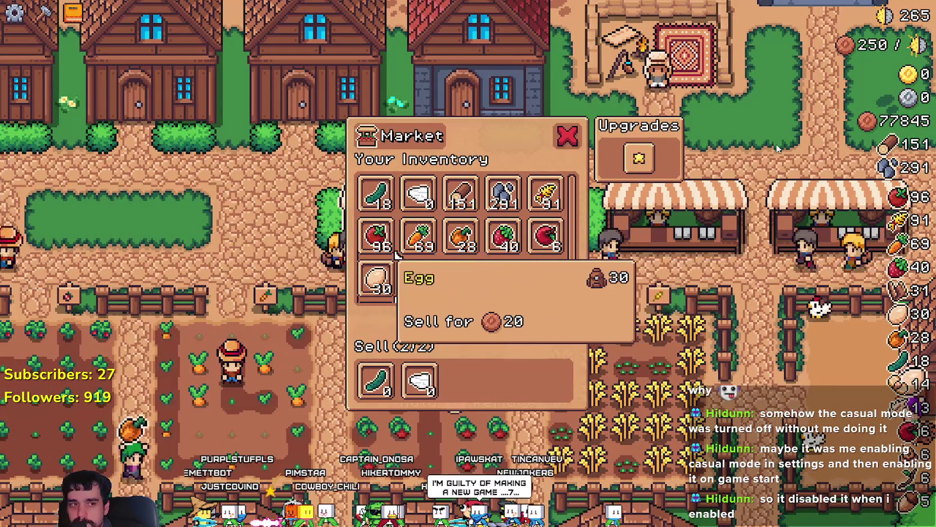
Step: Close the Market, walk past the stalls, then reopen and close it again
key("Escape")
key("d")
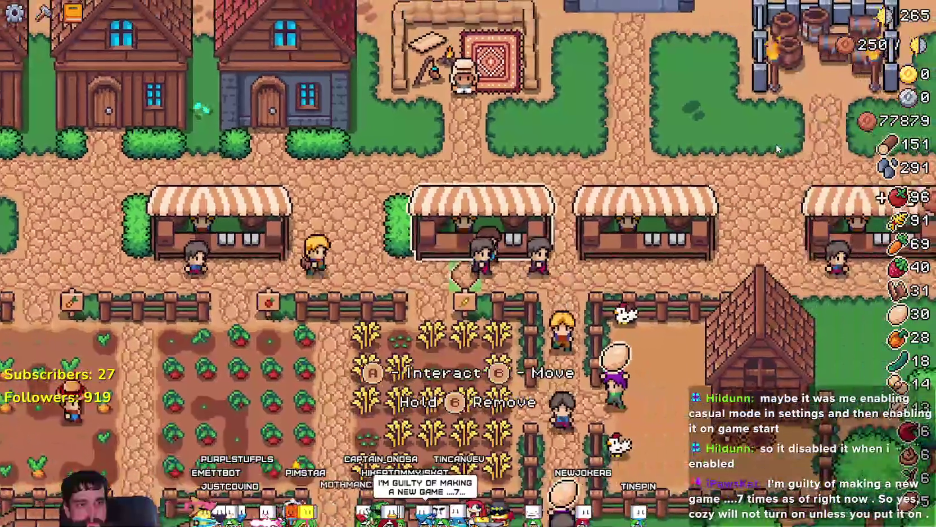
key("a")
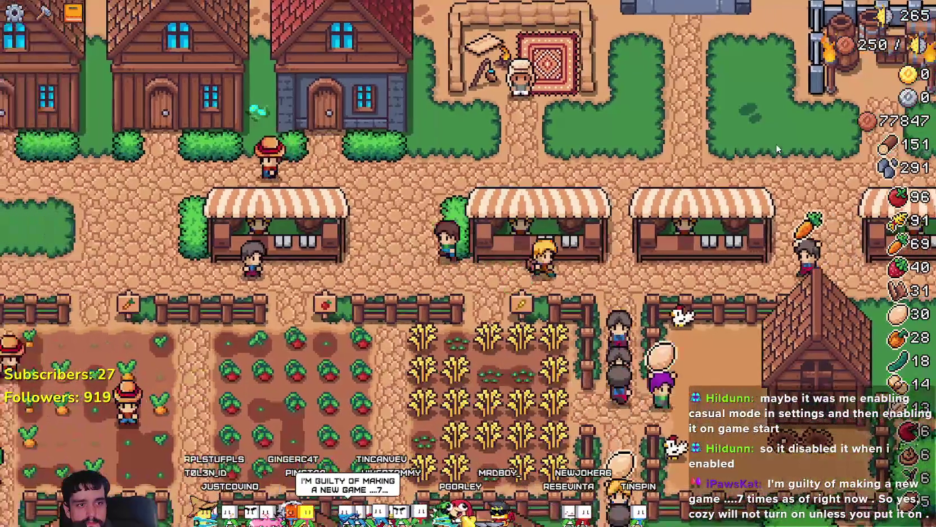
key("s")
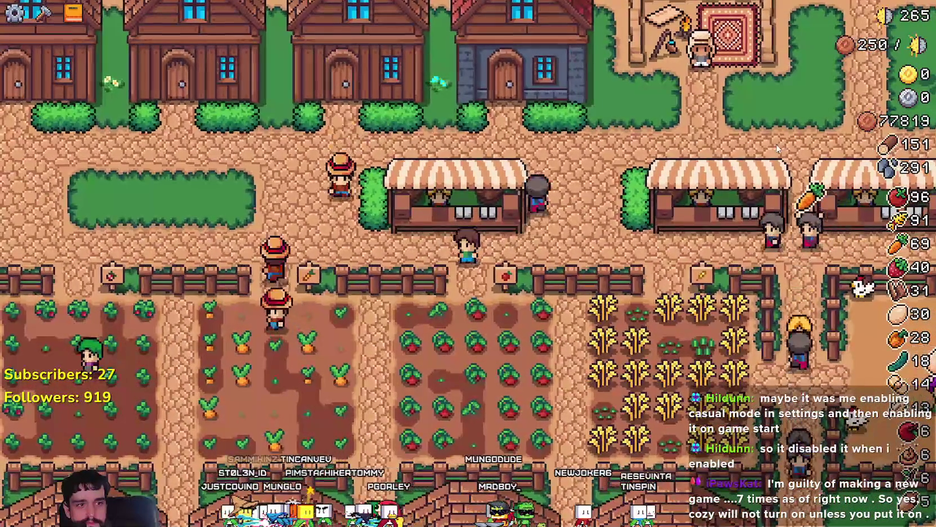
key("w")
key("e")
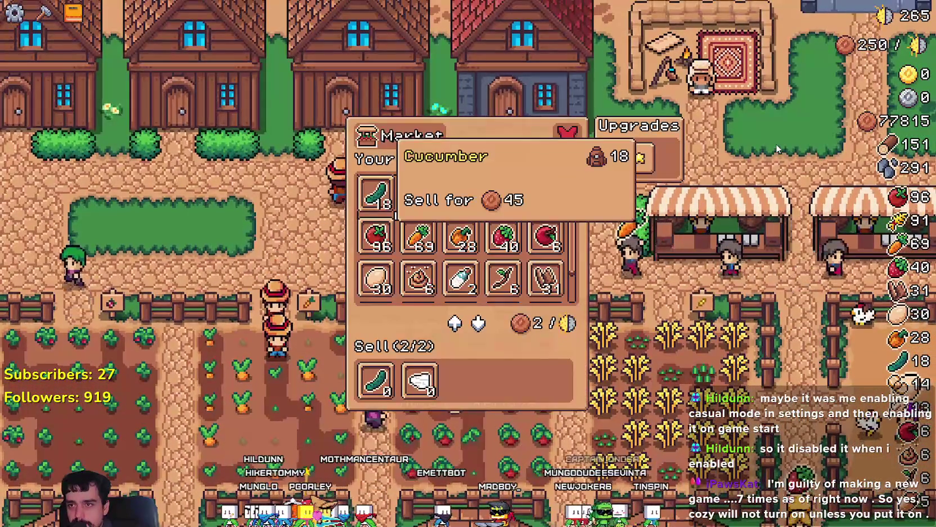
key("Escape")
Step: Head to the fields and harvest carrots, a strawberry and a cucumber
key("d")
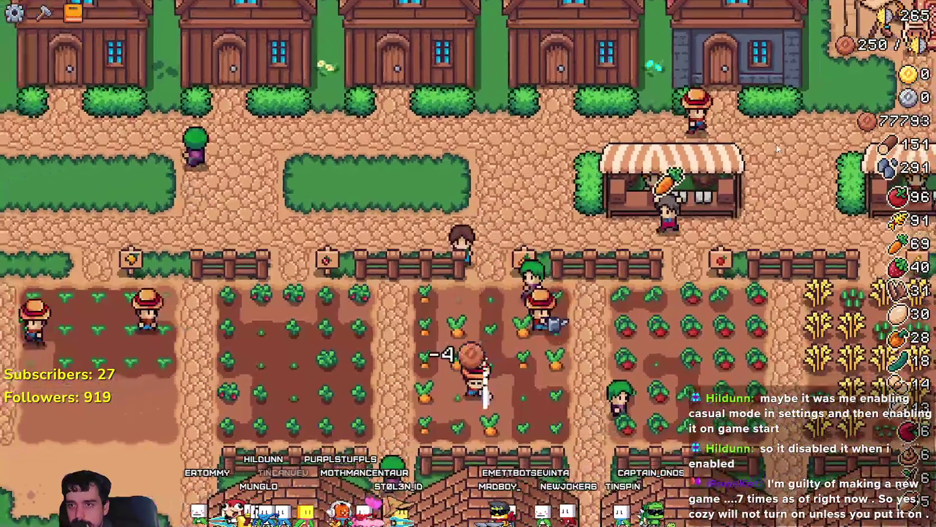
key("s")
key("e")
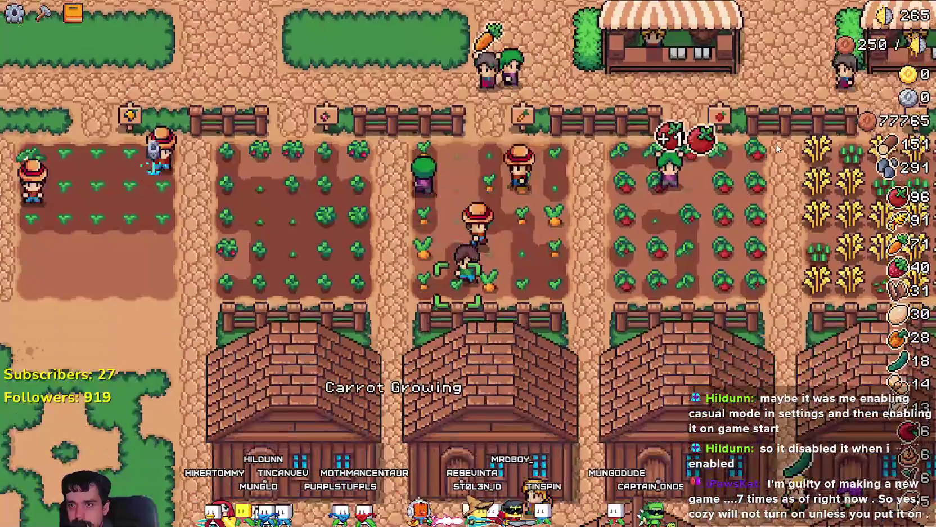
key("e")
key("a")
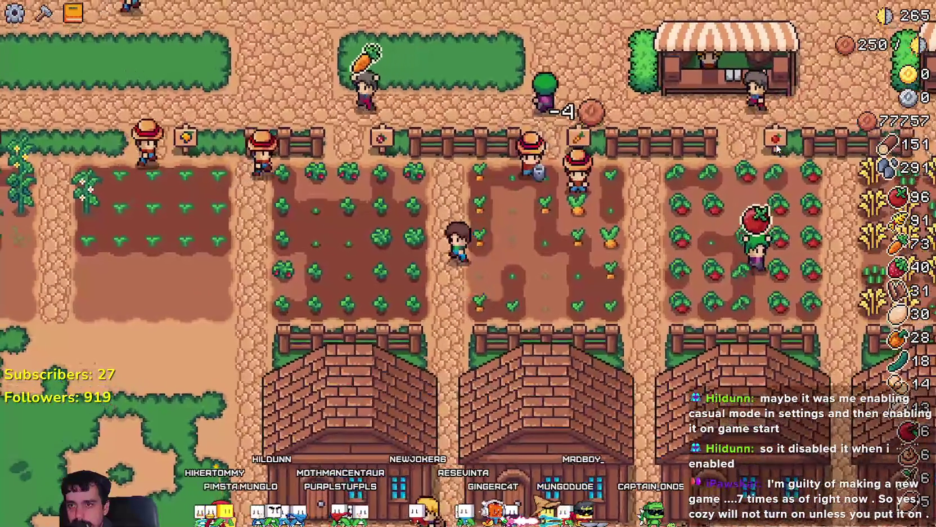
key("e")
key("a")
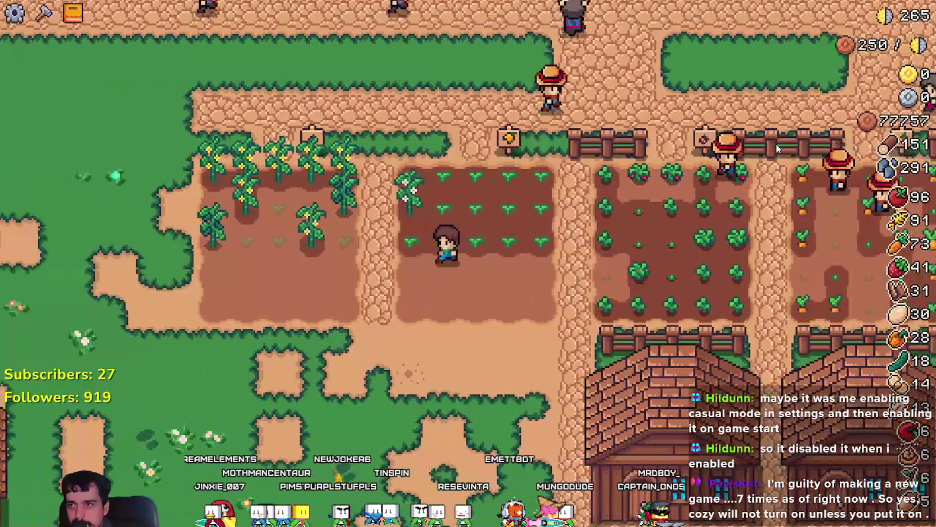
key("a")
key("e")
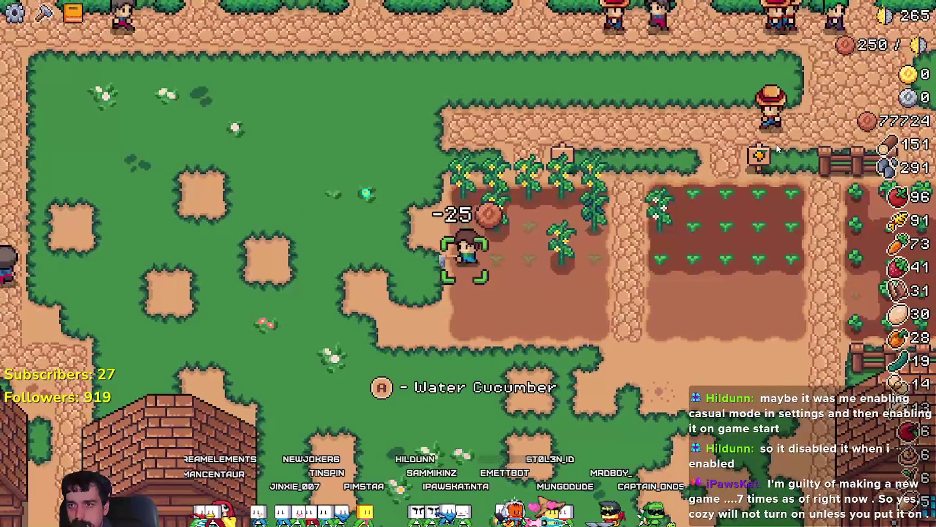
Step: Plant and water new cucumbers across the cucumber field
key("e")
key("d")
key("e")
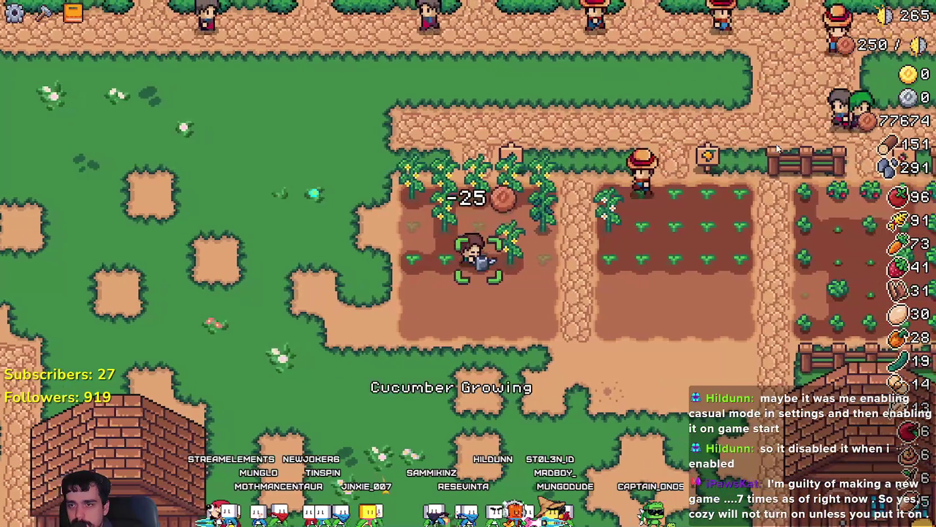
key("w")
key("e")
key("e")
key("e")
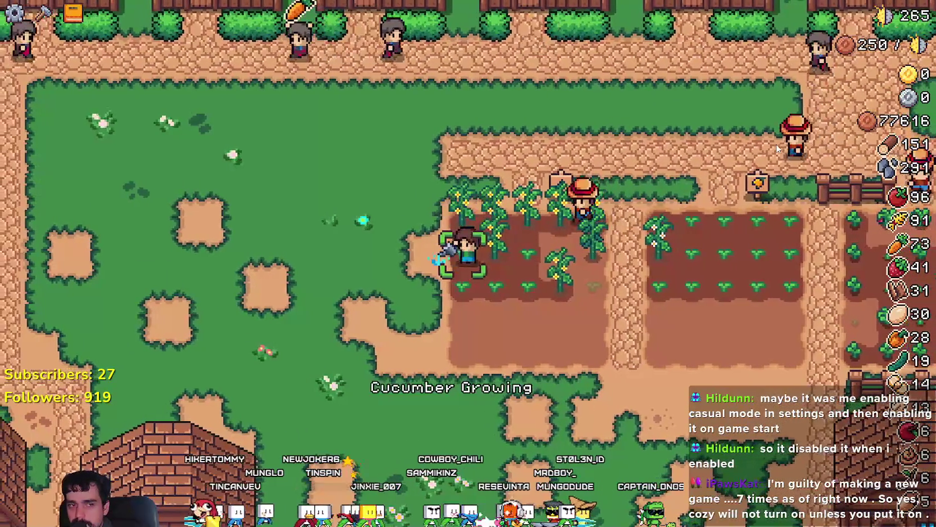
key("d")
key("s")
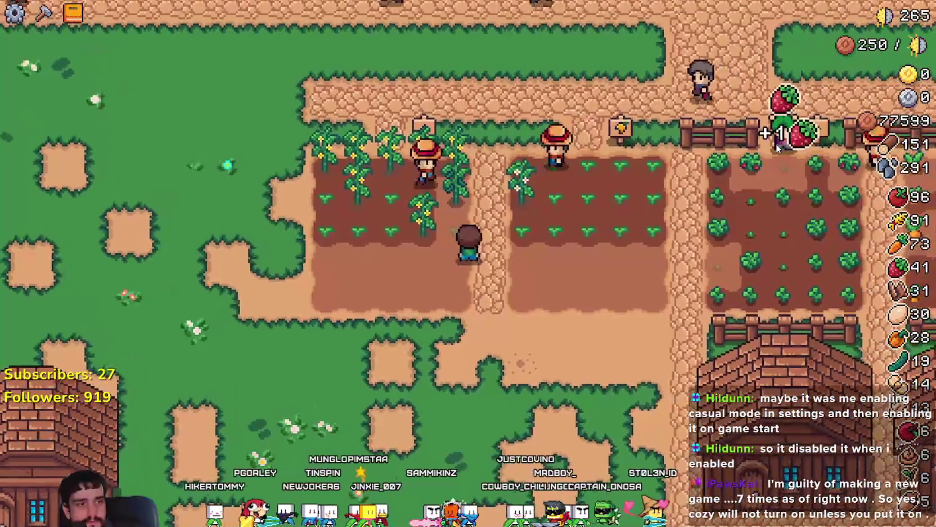
key("e")
key("c")
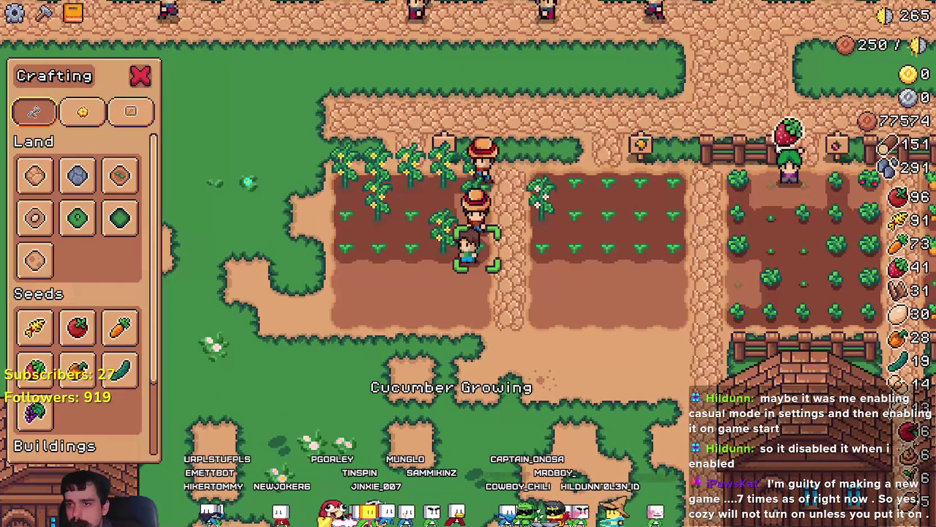
Step: Toggle the Crafting panel while walking the cucumber field, then switch to Advancements
key("d")
key("c")
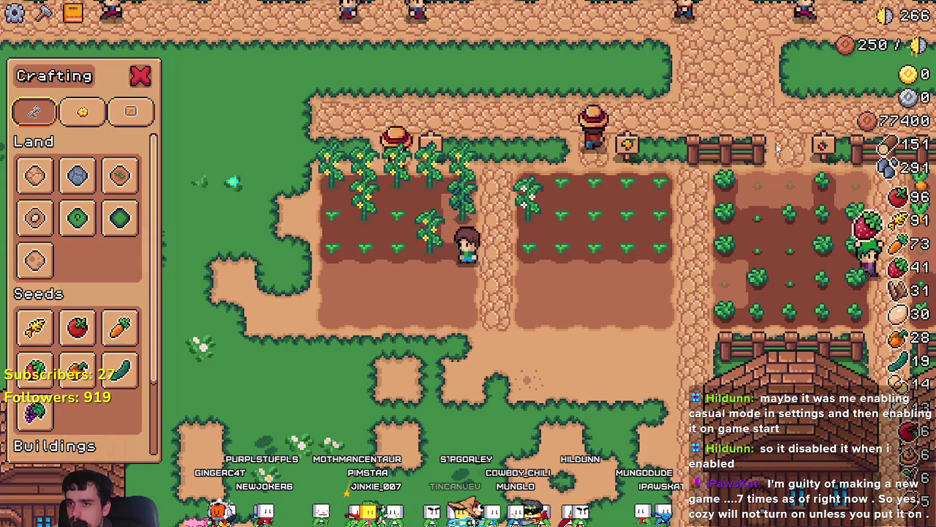
key("s")
key("c")
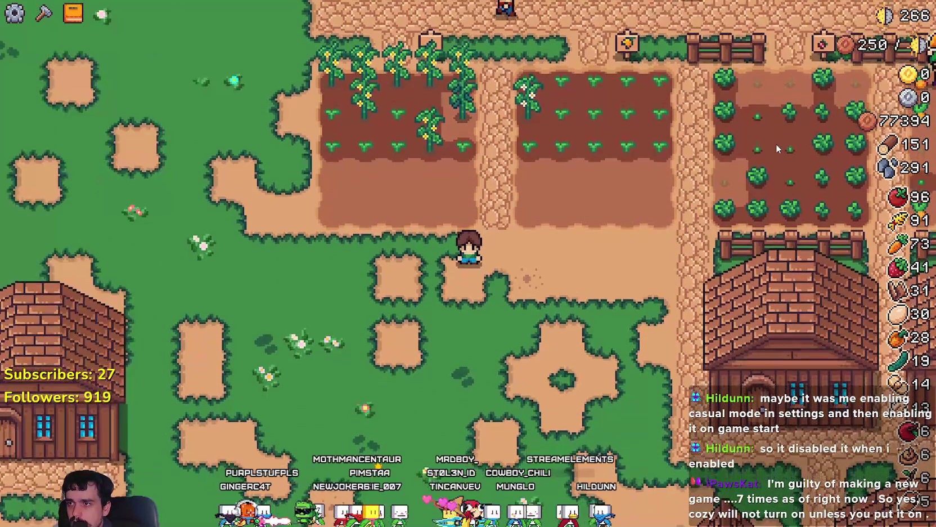
key("w")
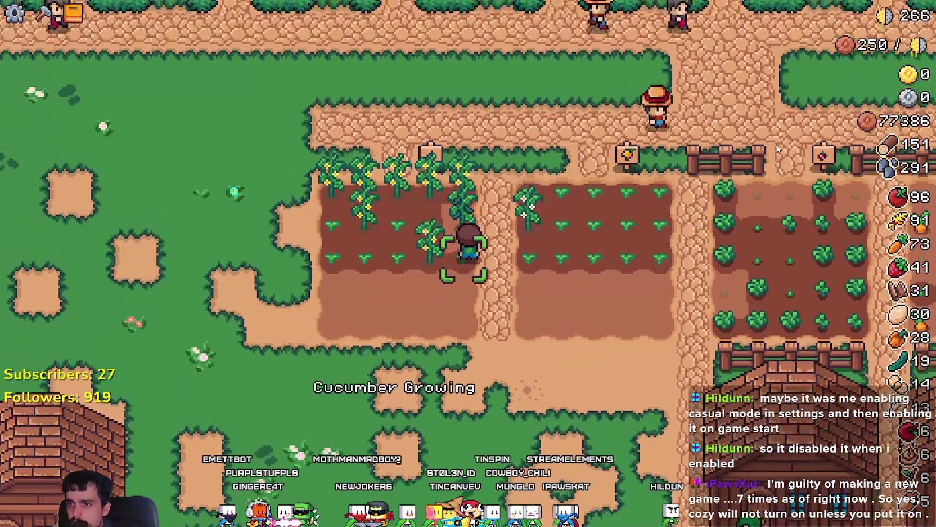
key("w")
key("w")
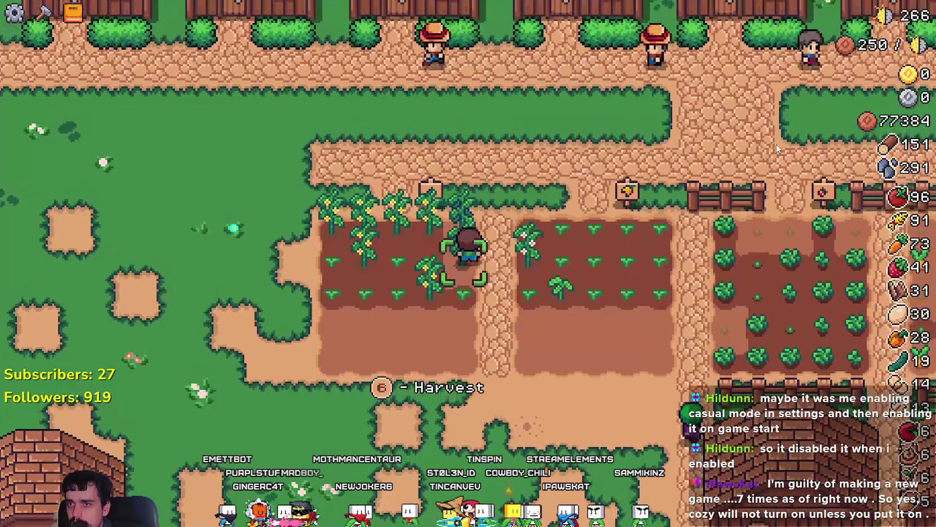
key("s")
key("c")
Step: Switch from Crafting to Advancements, view Decorations and Workers, then close it
key("c")
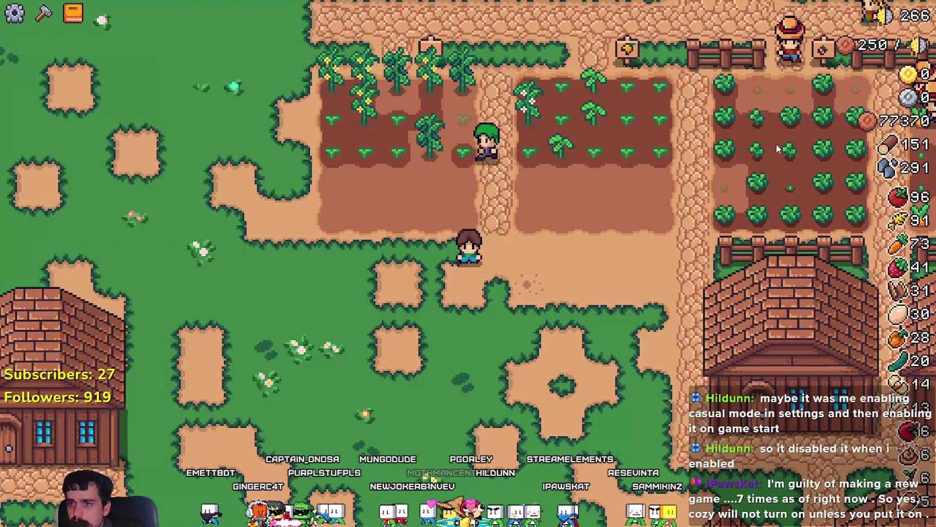
key("v")
key("Escape")
key("c")
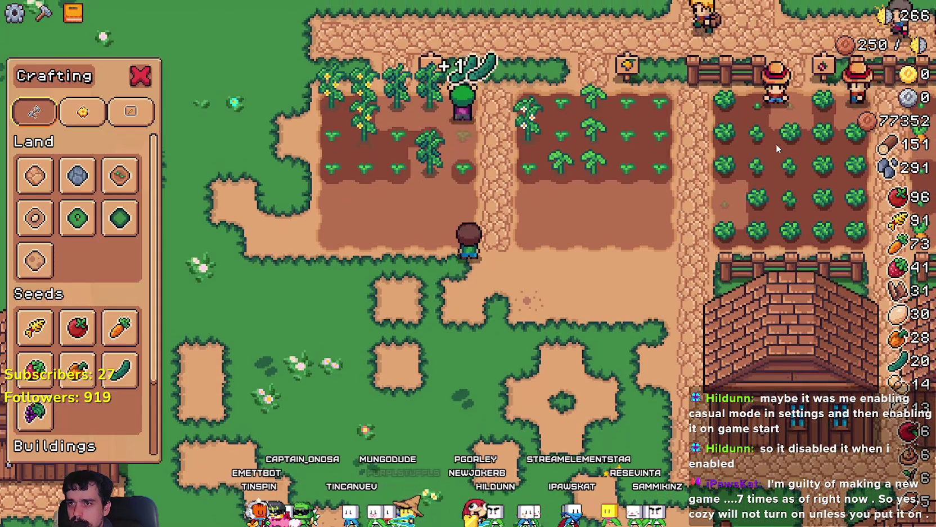
key("c")
key("v")
key("q")
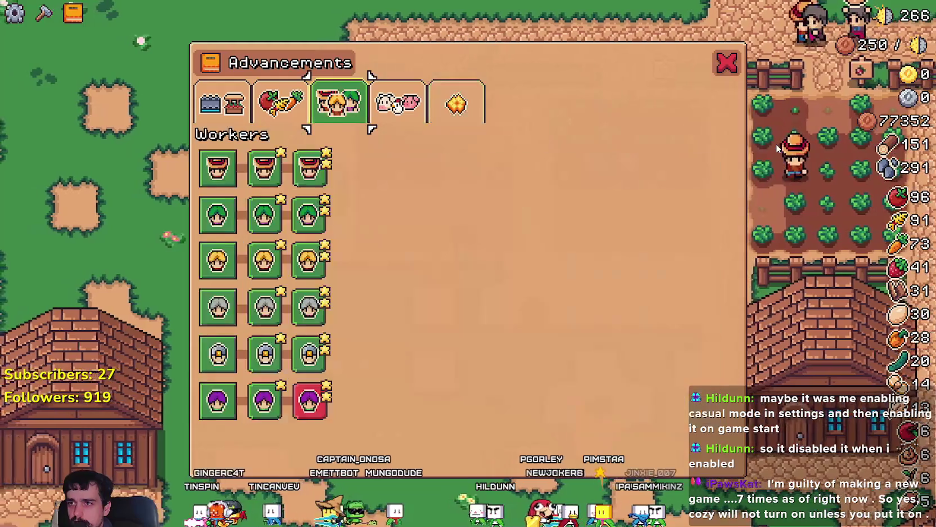
key("Escape")
key("a")
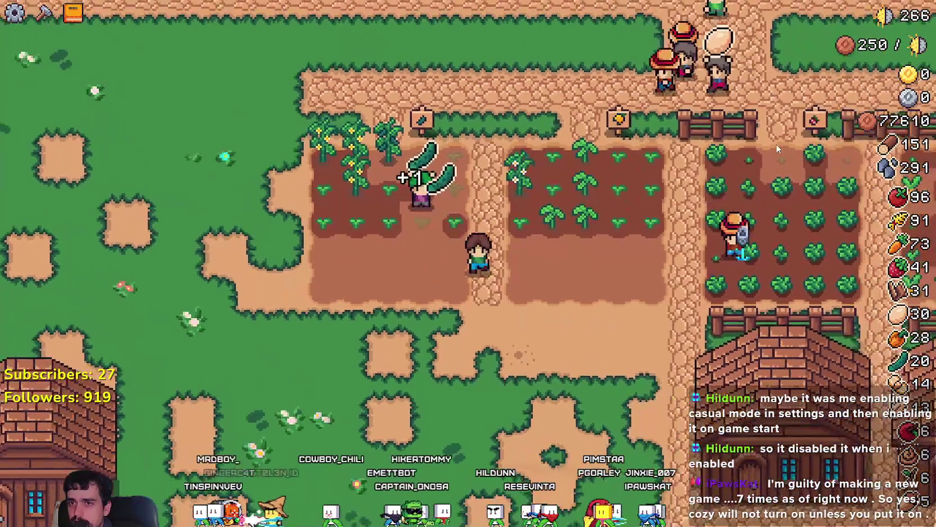
Step: Walk up to a house, check its hireable workers, and return to the farm plots
key("w")
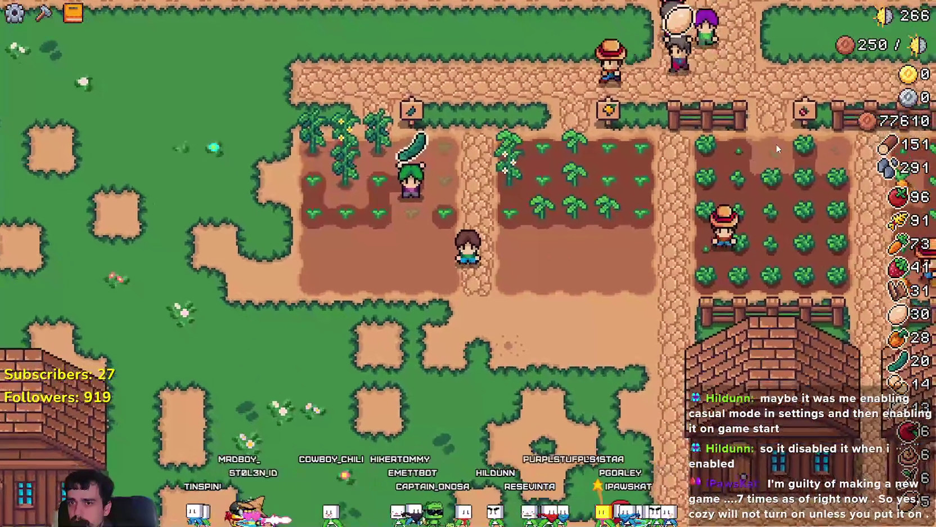
key("e")
key("Escape")
key("s")
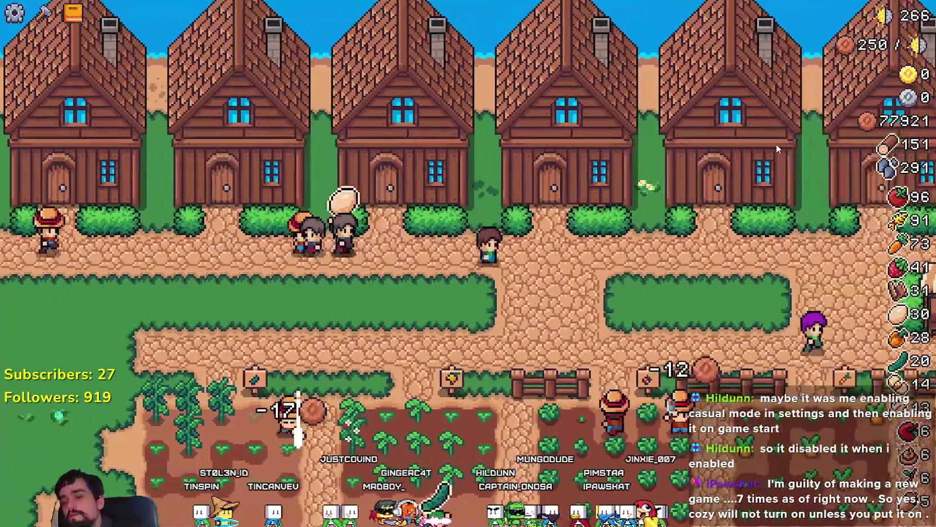
Step: Walk through the carrot plot to harvest ripe wheat, then pause the game
key("d")
key("s")
key("d")
key("s")
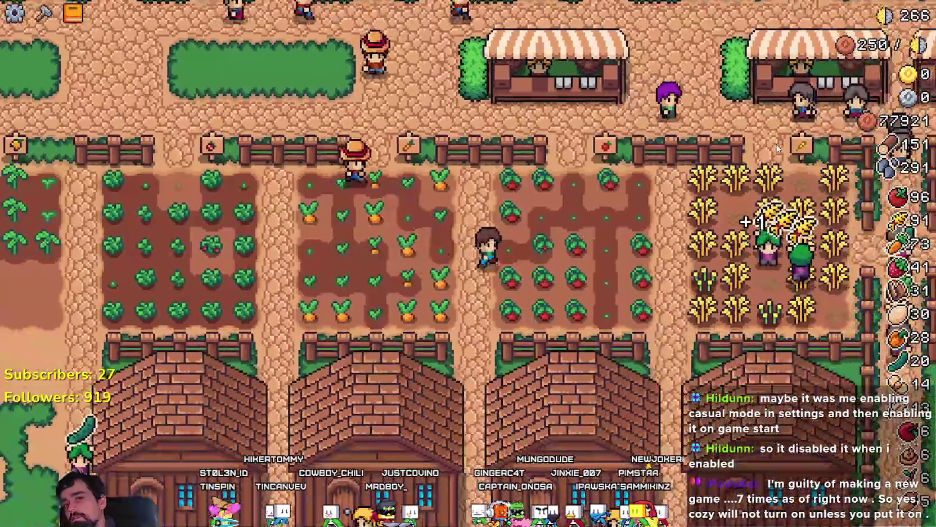
key("w")
key("d")
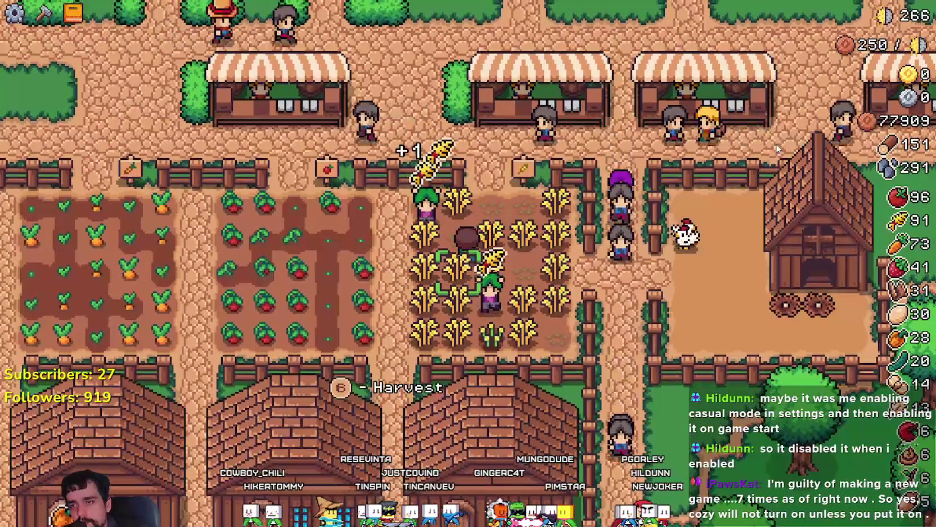
key("Escape")
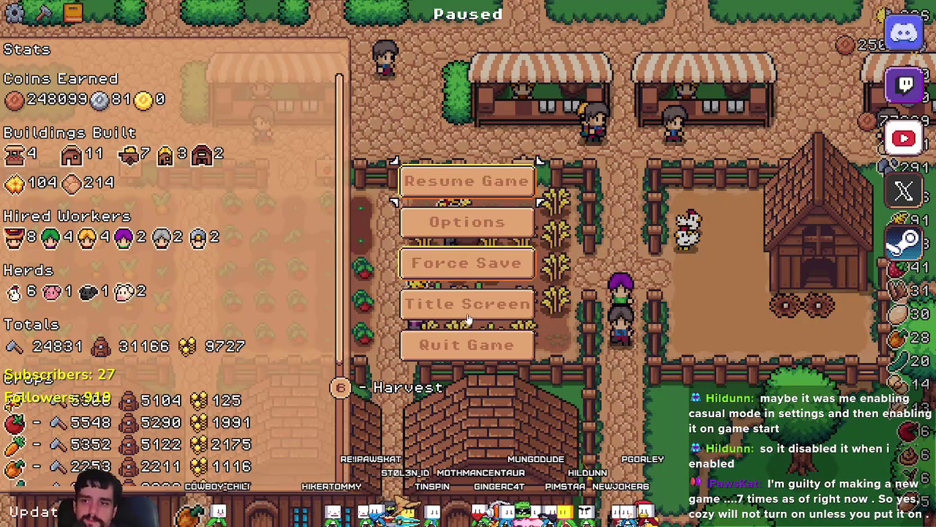
Step: Close the running Mr Farmboy game and launch Megabonk with the recommended option
left_click(478, 345)
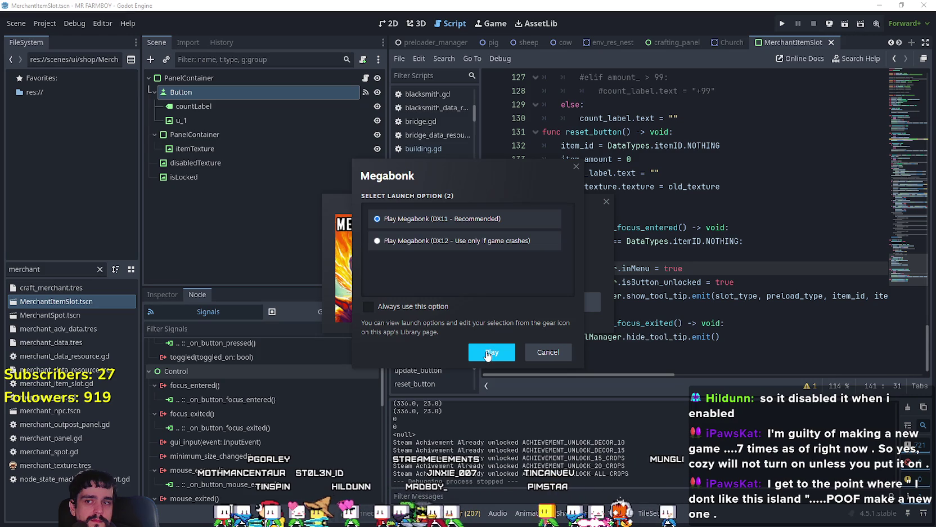
left_click(487, 353)
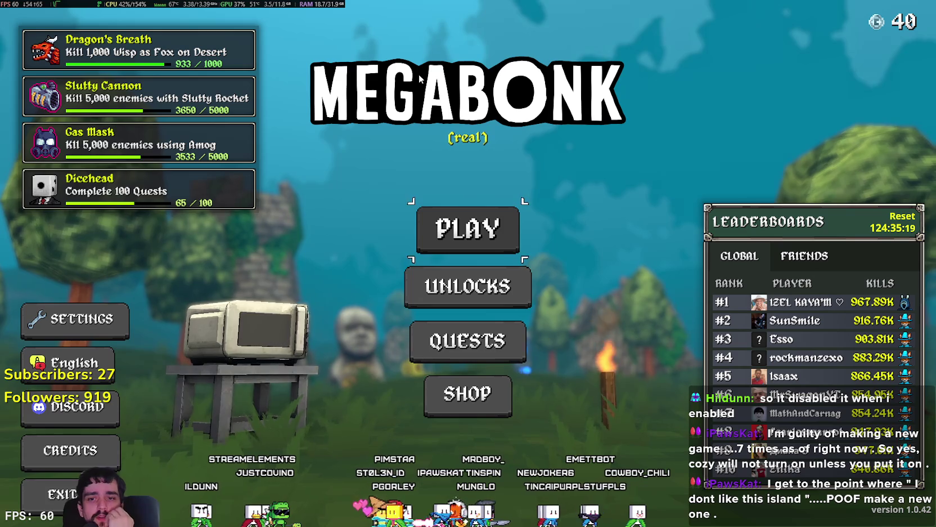
Step: Test main-menu focus jumps between the left-column options and the leaderboard's global rankings
key("Down")
key("Down")
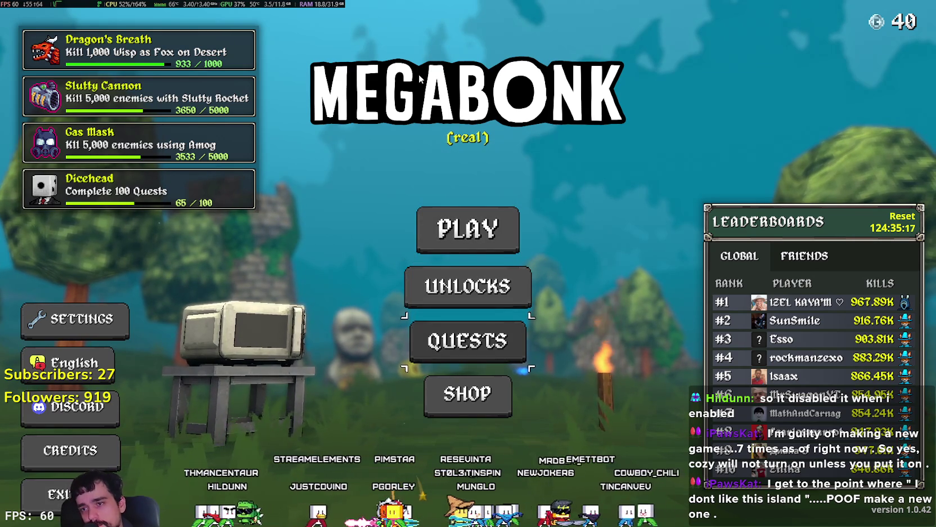
key("Left")
key("Up")
key("Right")
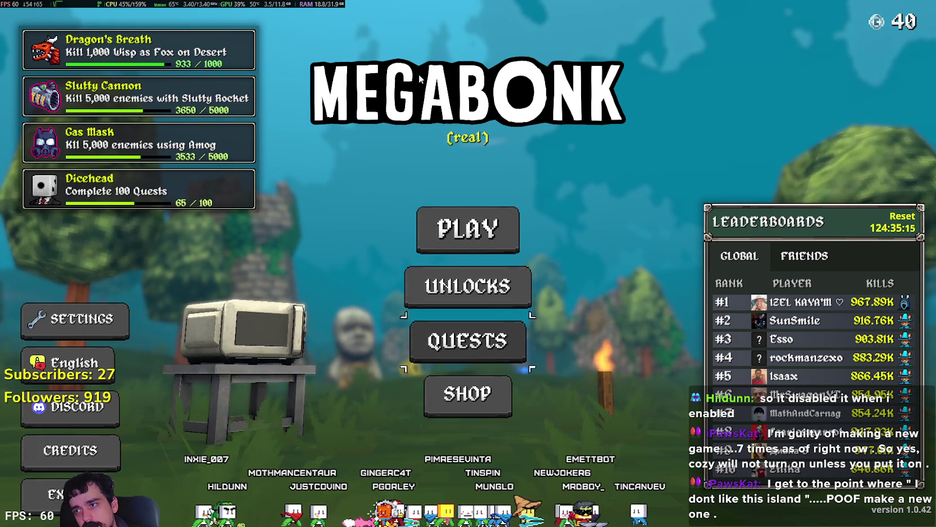
key("Up")
key("Up")
key("Right")
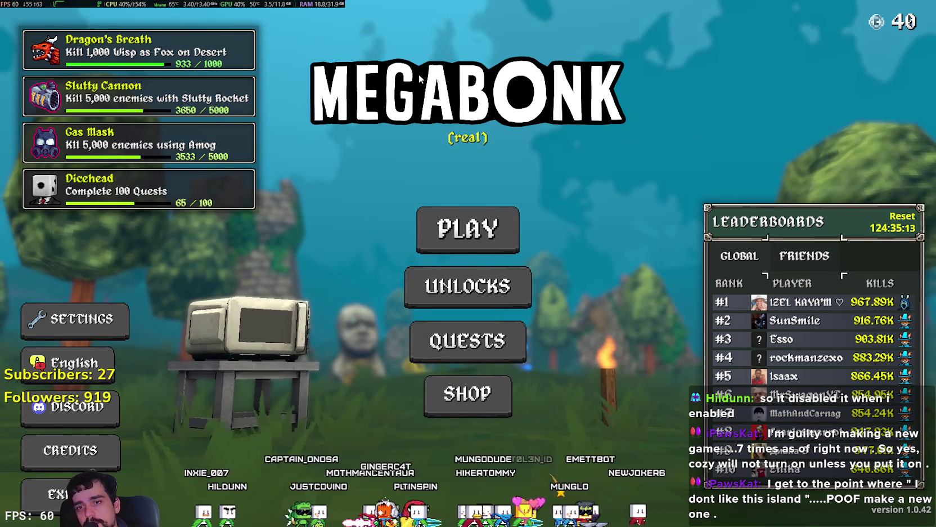
key("Left")
key("Down")
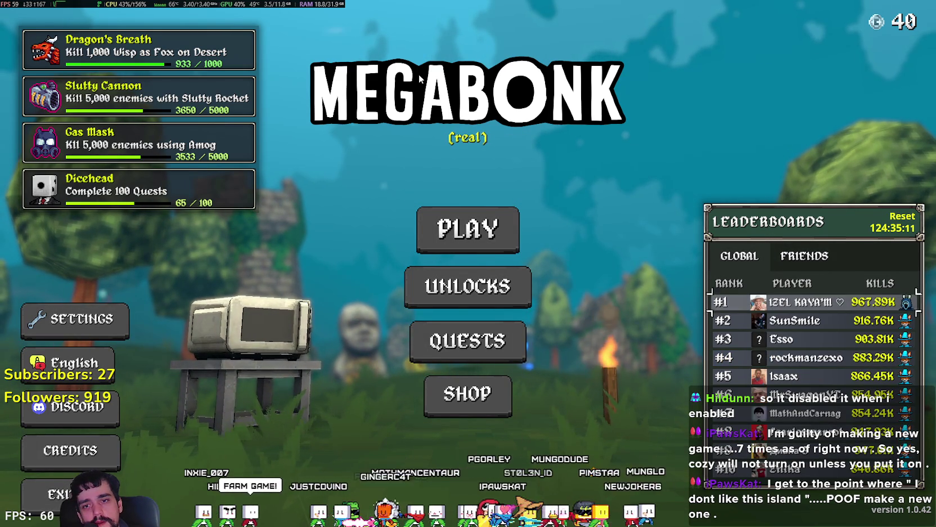
Step: Move focus between credits, the leaderboard entries and back to the central menu options
key("Left")
key("Up")
key("Up")
key("Right")
key("Right")
key("Up")
key("Up")
key("Up")
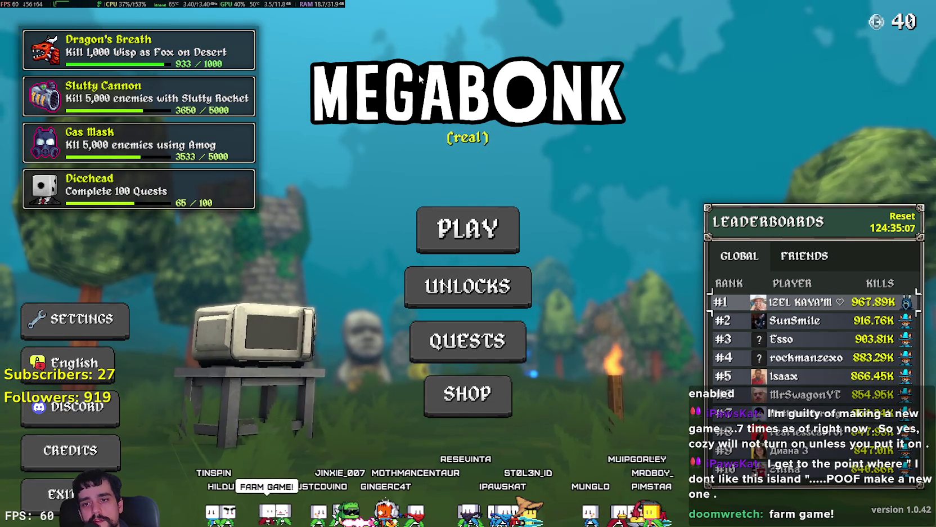
key("Down")
key("Down")
key("Down")
key("Left")
key("Up")
key("Right")
key("Right")
key("Up")
key("Up")
key("Up")
key("Up")
key("Left")
key("Down")
key("Up")
Step: Open QUESTS from the main menu and step into the Characters quest list
key("Down")
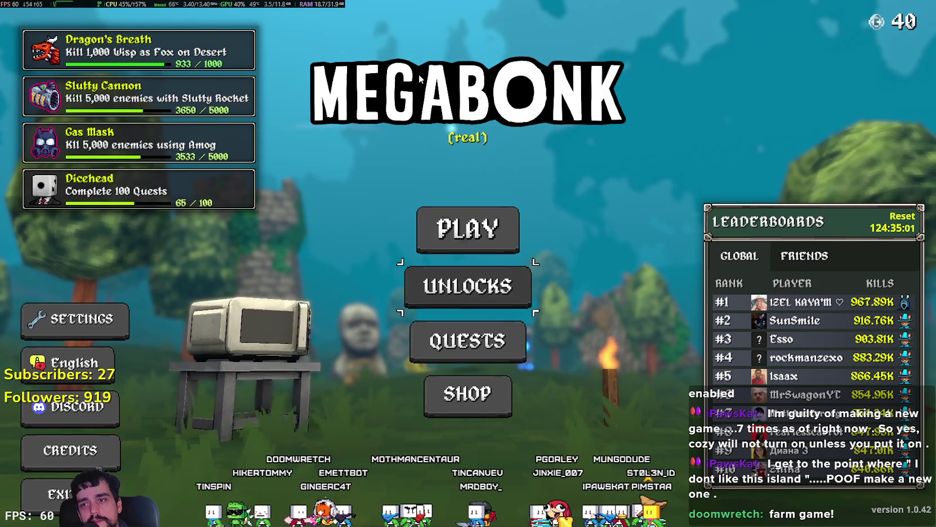
key("Down")
key("Return")
key("Down")
key("Down")
key("Down")
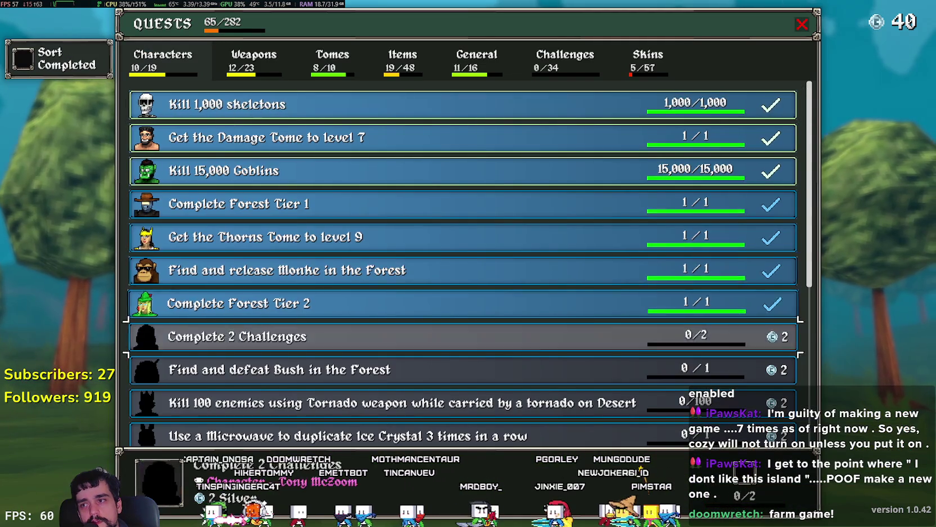
Step: Browse the Characters quests, then switch to the Weapons tab and browse its quests
key("Down")
key("Down")
key("Down")
key("Up")
key("Up")
key("Up")
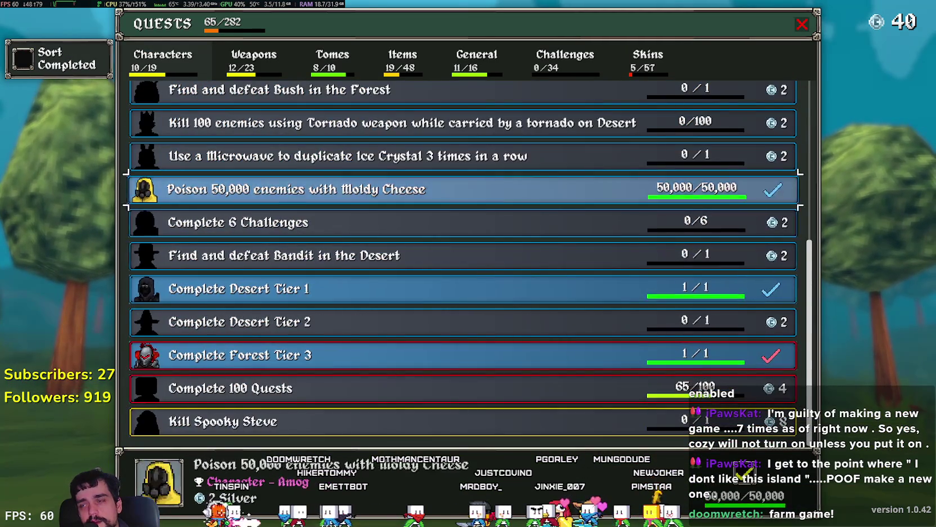
key("Up")
key("Up")
key("Up")
key("Right")
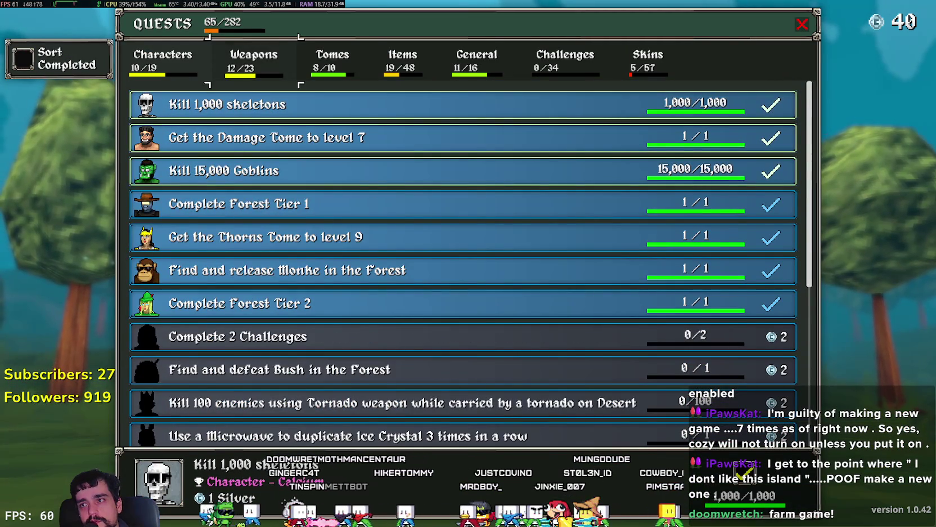
key("Return")
key("Right")
key("Down")
key("Down")
key("Down")
key("Down")
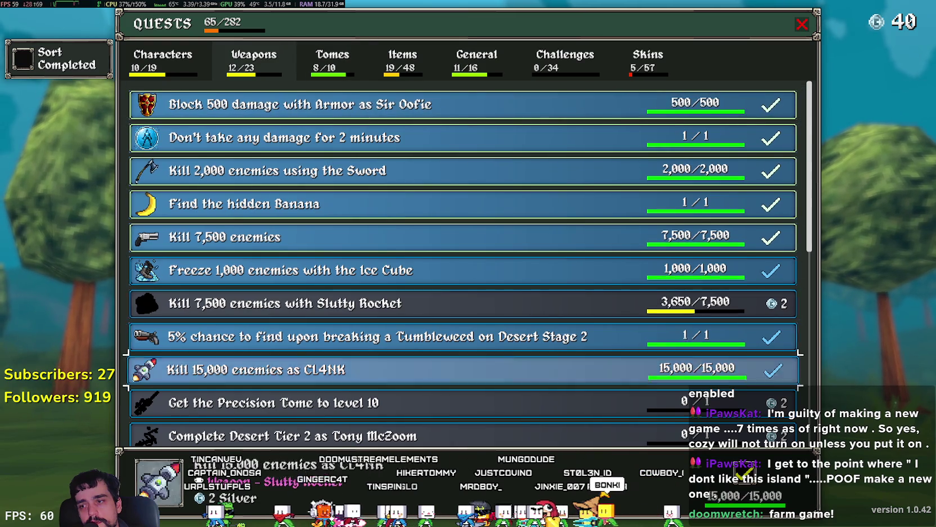
key("Up")
key("Up")
key("Up")
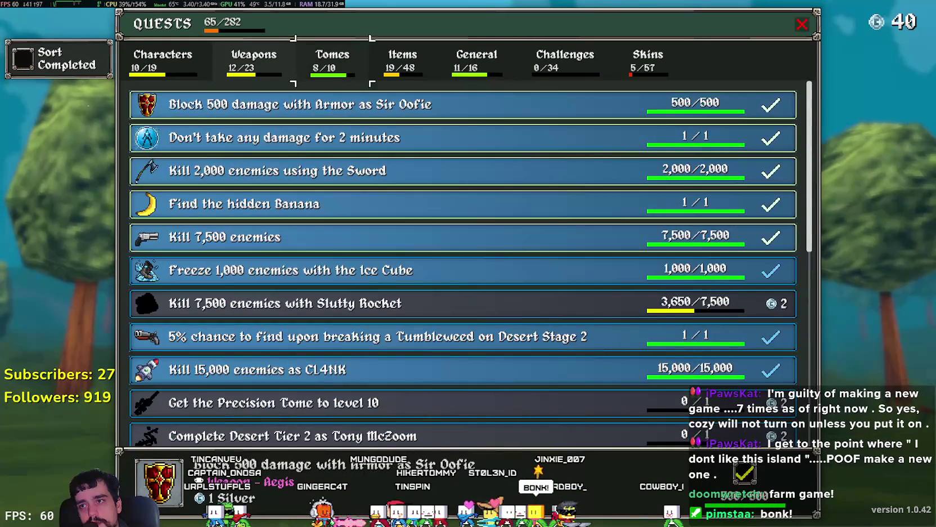
Step: Switch to the Tomes quests and browse up and down the list
key("Right")
key("Return")
key("Down")
key("Down")
key("Down")
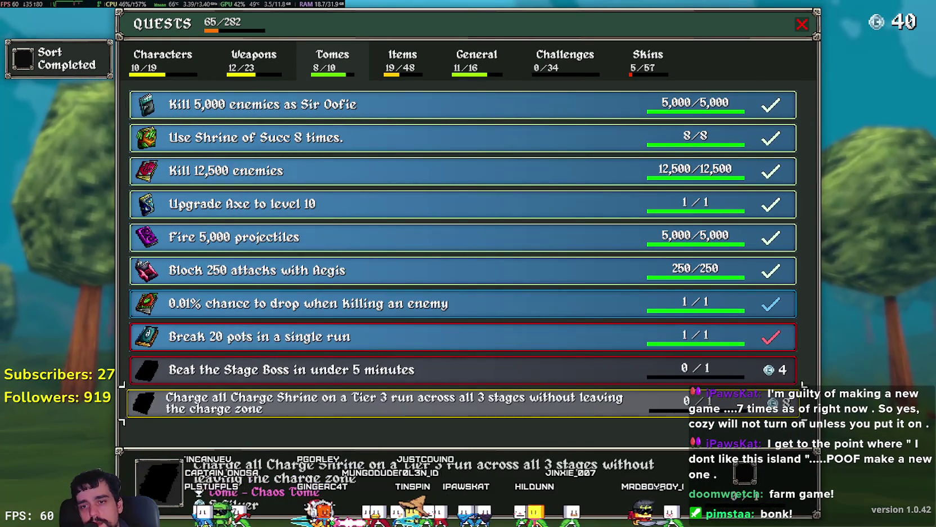
key("Up")
key("Up")
key("Up")
key("Down")
key("Down")
key("Down")
key("Up")
key("Up")
key("Up")
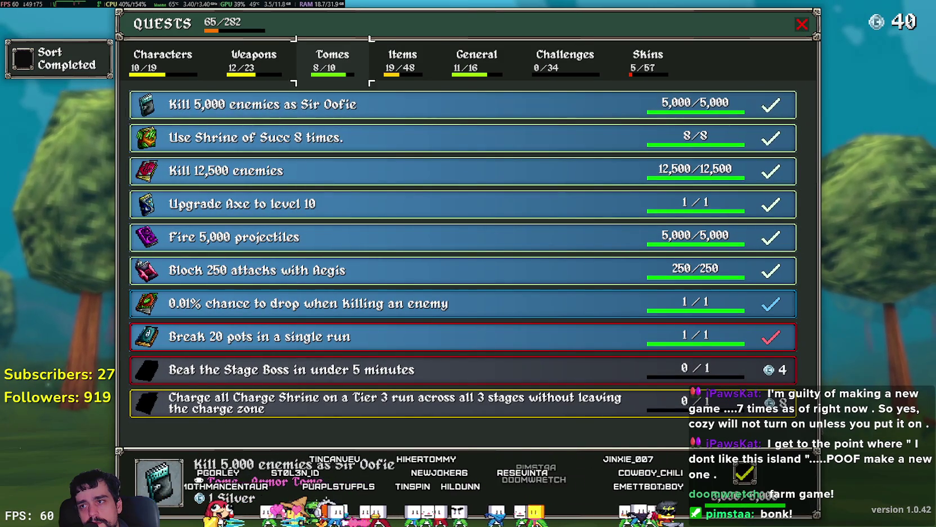
key("Right")
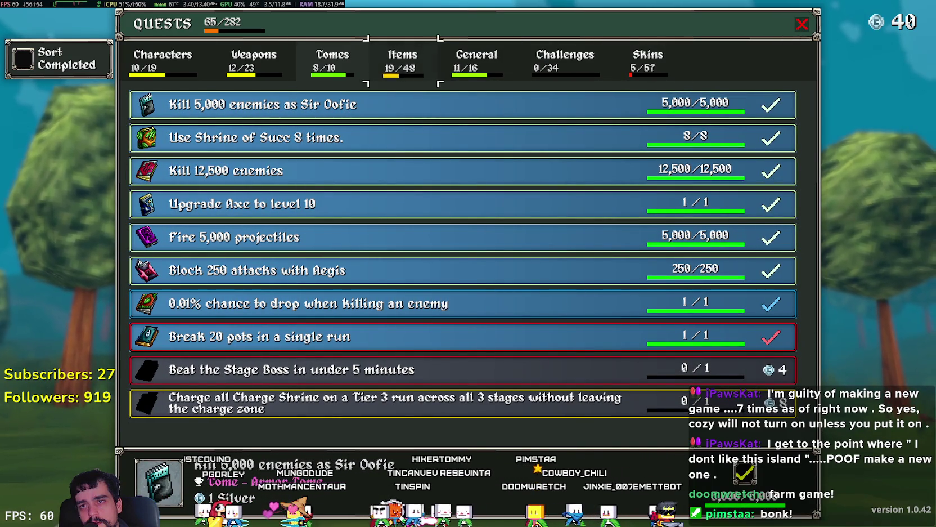
Step: Close Quests and open the SHOP showing the Silver upgrade for 40
key("Escape")
key("Down")
key("Return")
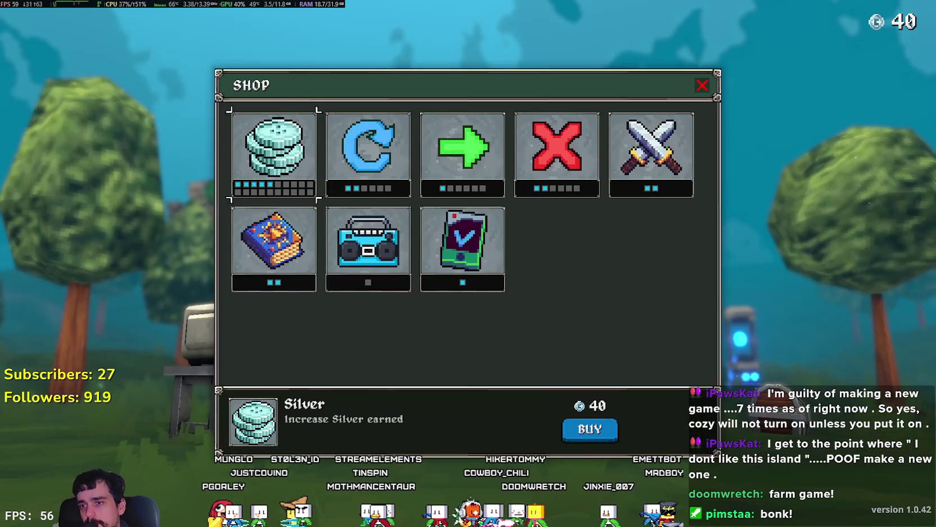
Step: Close the Shop and open Unlocks on the Characters page
key("Escape")
key("Up")
key("Up")
key("Return")
Step: Browse characters CL4NK, Tony McZoom and Dicehead's unlock requirements, then close Unlocks
key("Right")
key("Right")
key("Left")
key("Left")
key("Left")
key("Left")
key("Left")
key("Left")
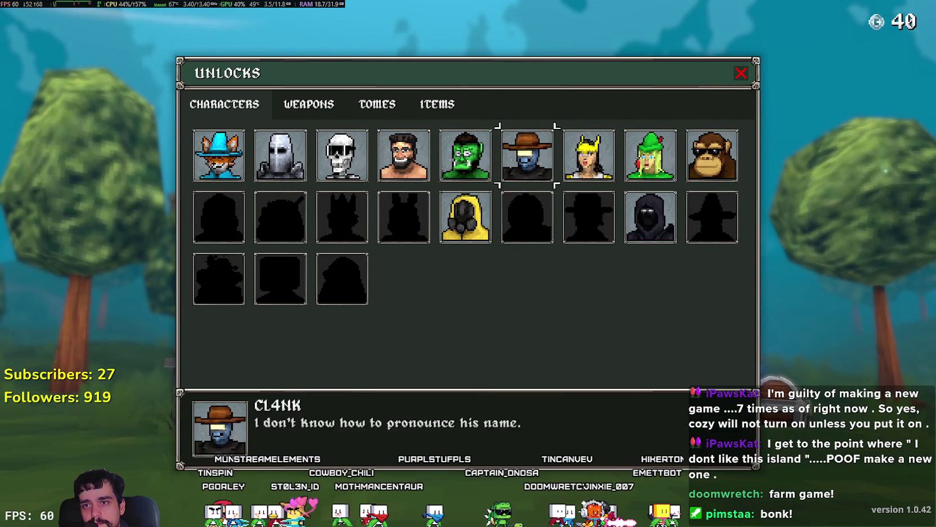
key("Down")
key("Right")
key("Left")
key("Left")
key("Left")
key("Left")
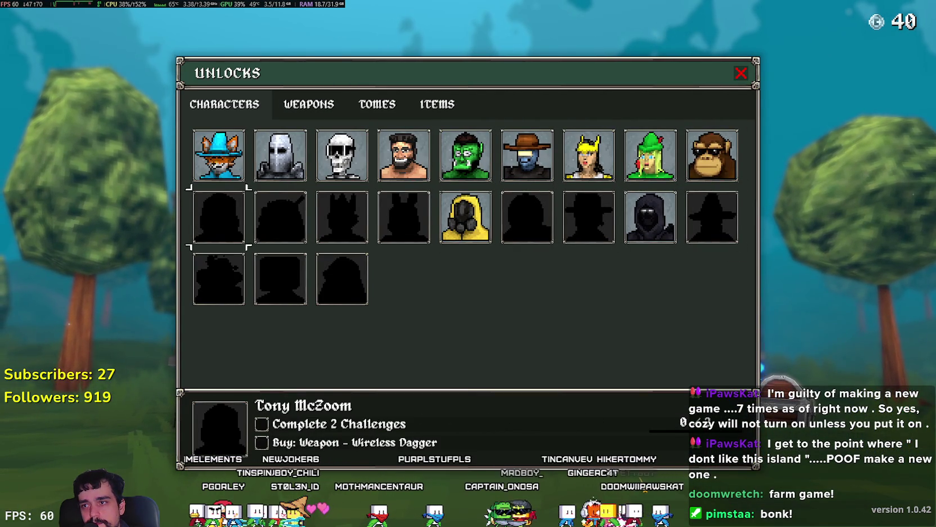
key("Down")
key("Right")
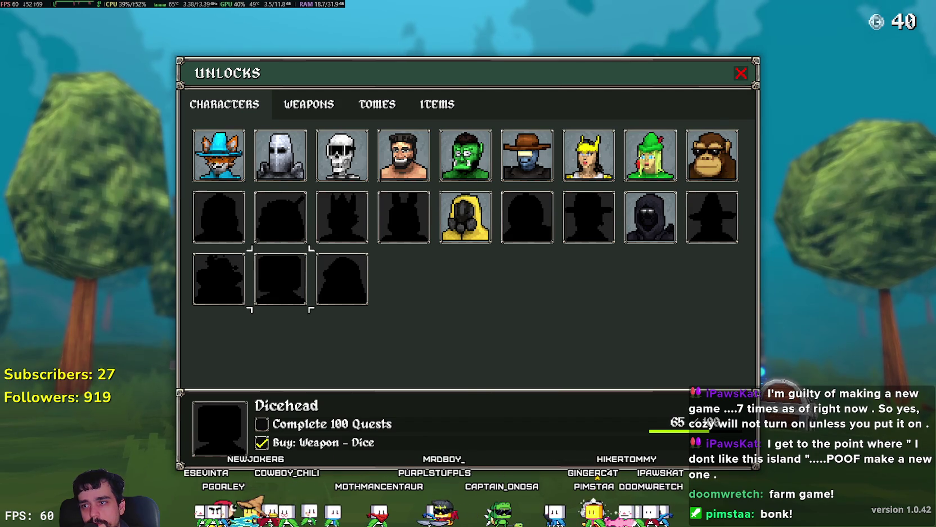
key("Right")
key("Up")
key("Up")
key("Up")
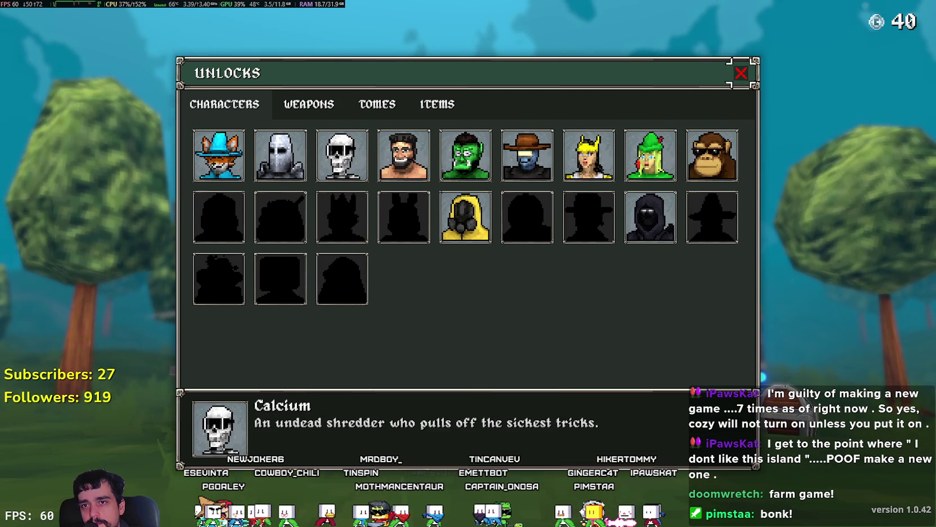
key("Return")
Step: Quit Megabonk by choosing EXIT and confirming YES
key("Escape")
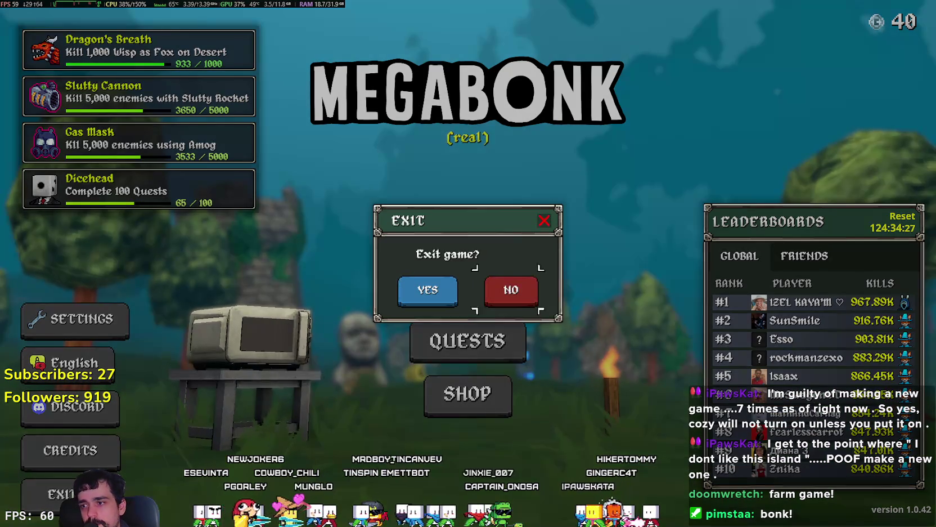
key("Left")
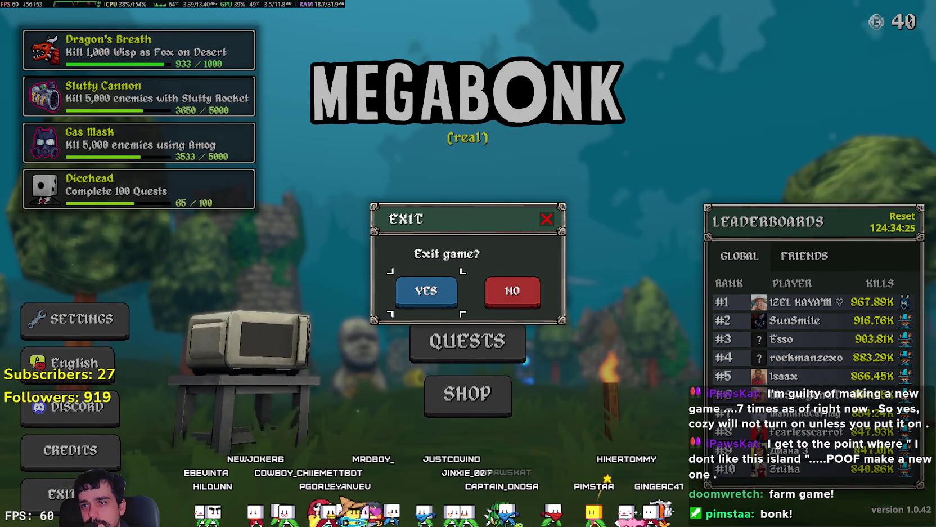
key("Return")
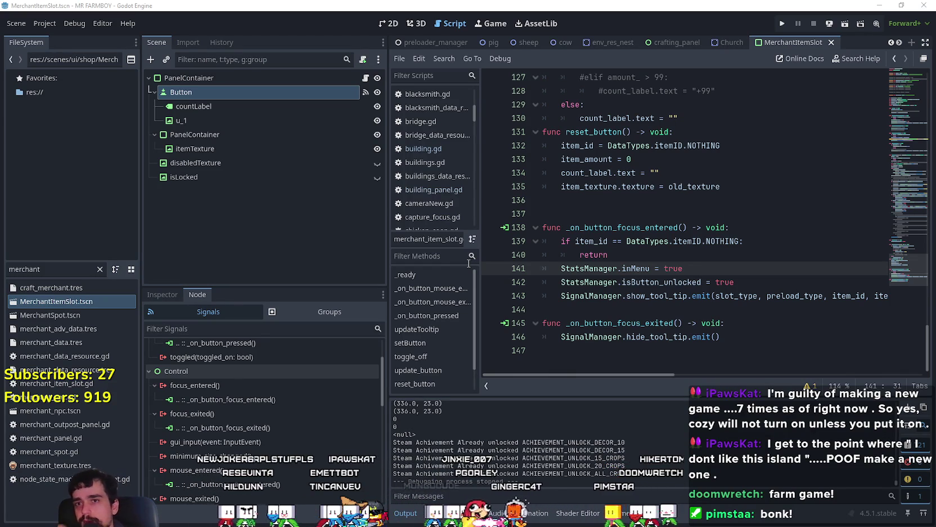
Step: Open Project Settings on the Input Map and look through the action list
left_click(45, 23)
left_click(52, 38)
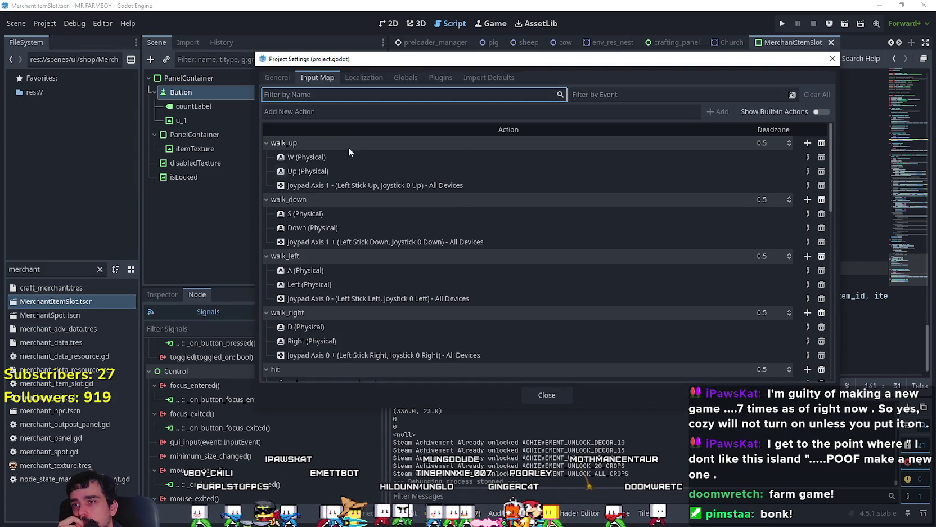
scroll(422, 304, "down", 3)
scroll(414, 272, "down", 7)
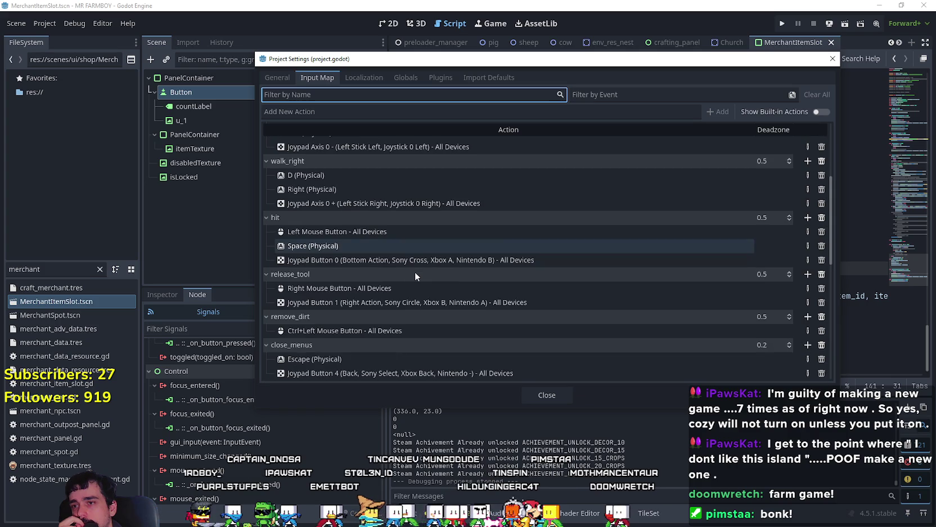
scroll(415, 272, "down", 3)
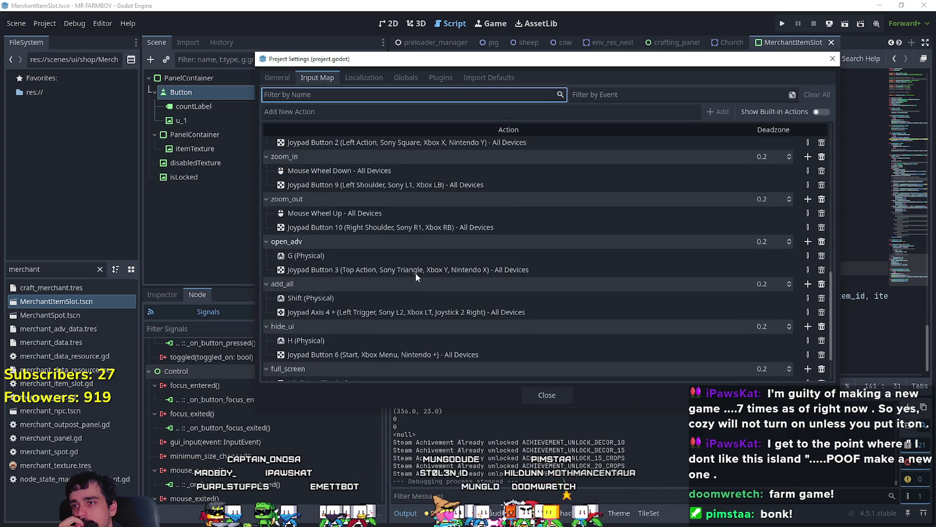
scroll(416, 273, "up", 6)
scroll(423, 276, "up", 6)
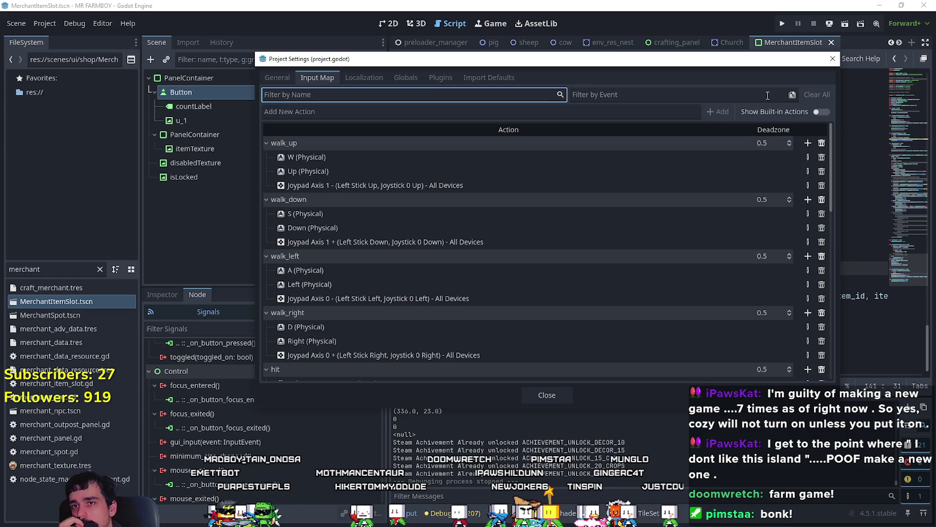
Step: Enable Show Built-in Actions, select ui_accept's Joypad Button 0 row, and scroll to ui_left/ui_right
left_click(810, 111)
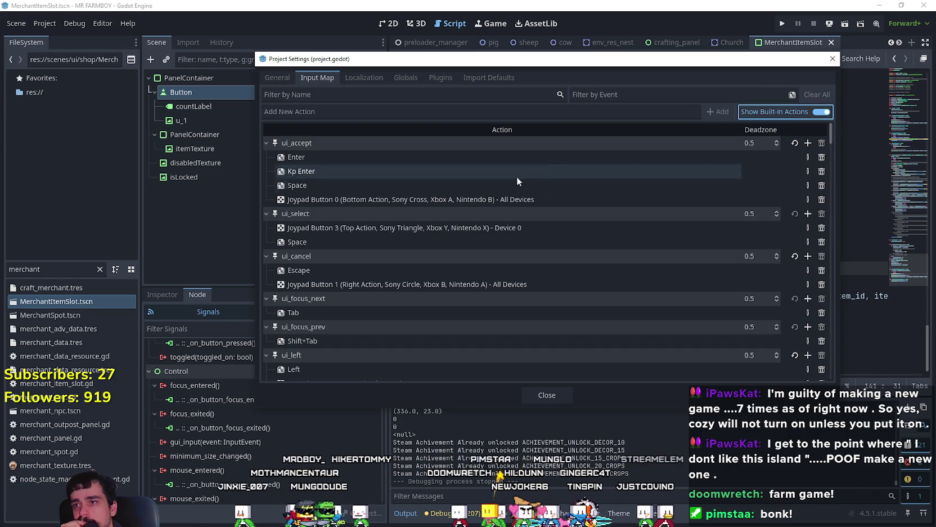
left_click(472, 200)
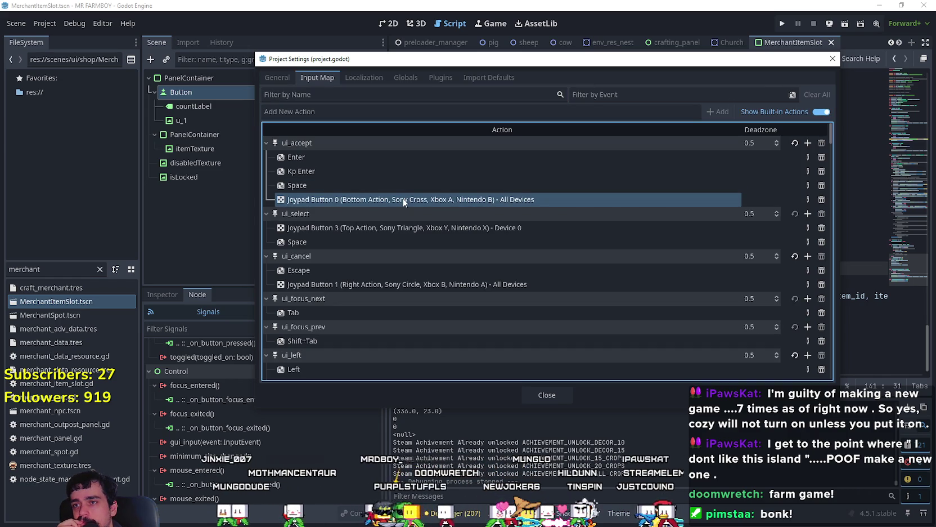
scroll(446, 250, "down", 3)
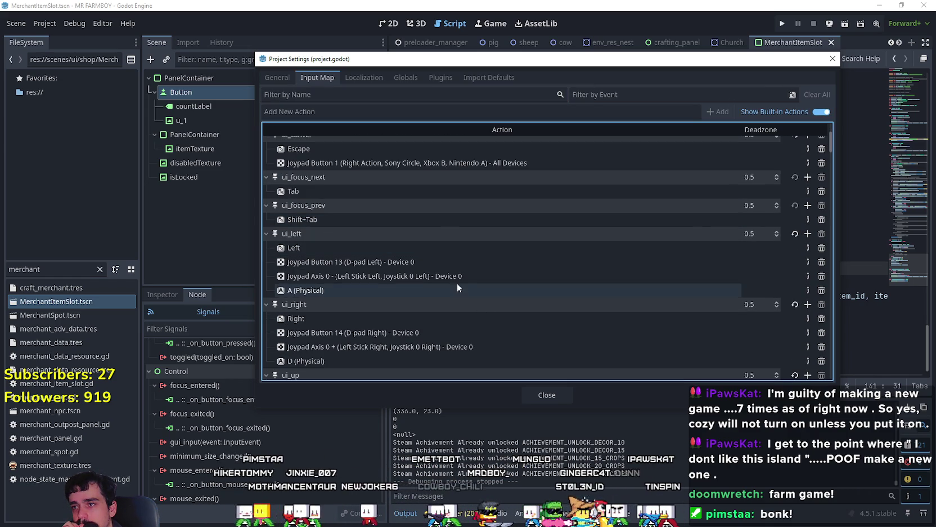
double_click(430, 264)
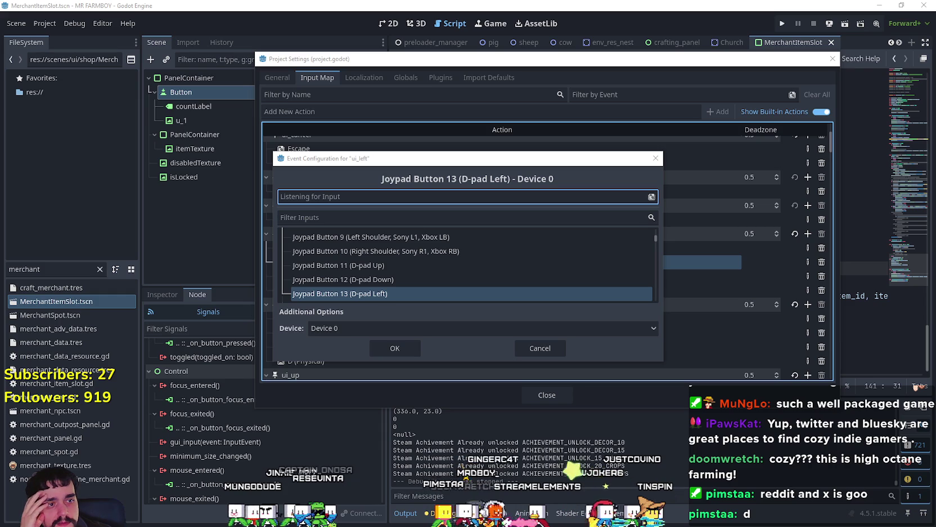
left_click(562, 346)
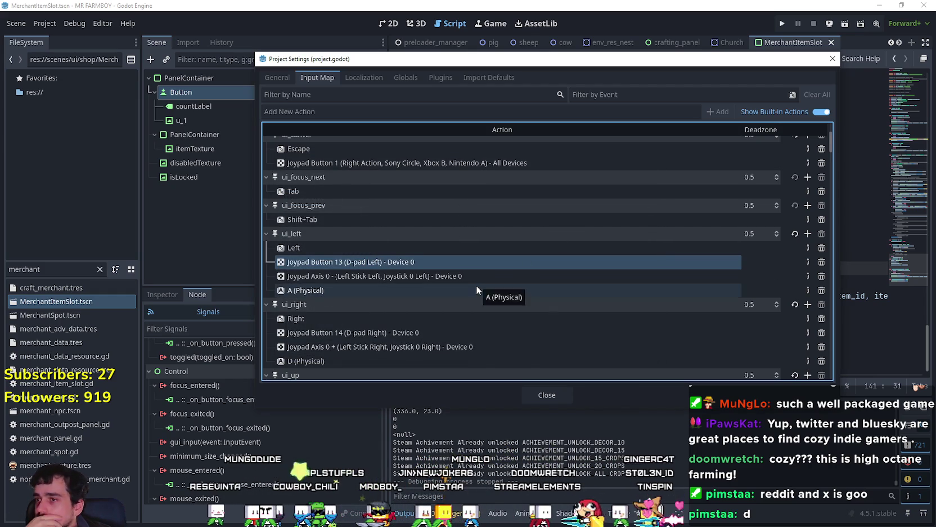
Step: Inspect ui_right's Joypad Axis 0 + binding and Device list, cancel unchanged, and close Project Settings
scroll(476, 285, "down", 2)
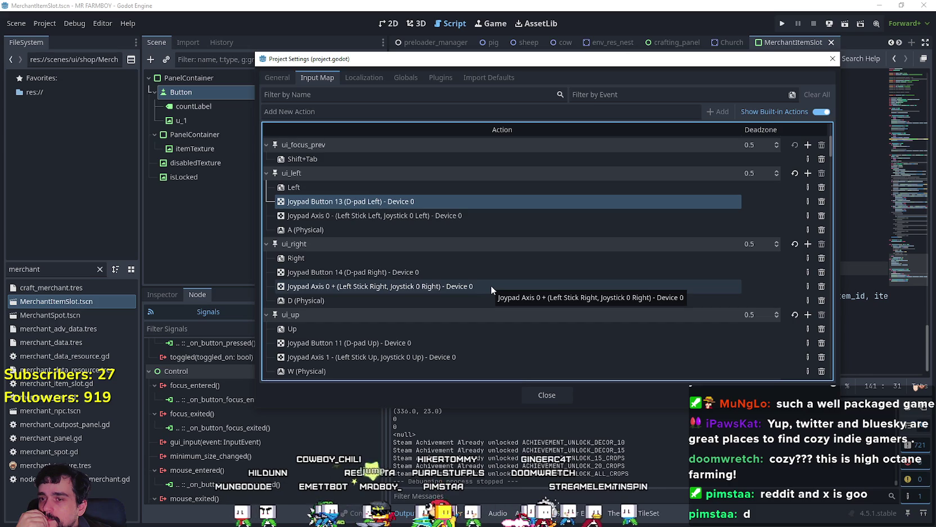
double_click(491, 286)
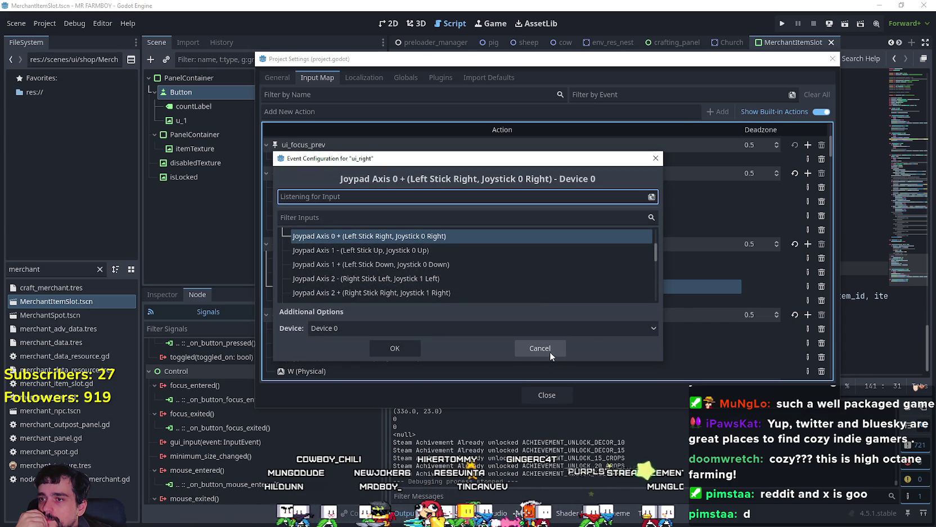
left_click(646, 332)
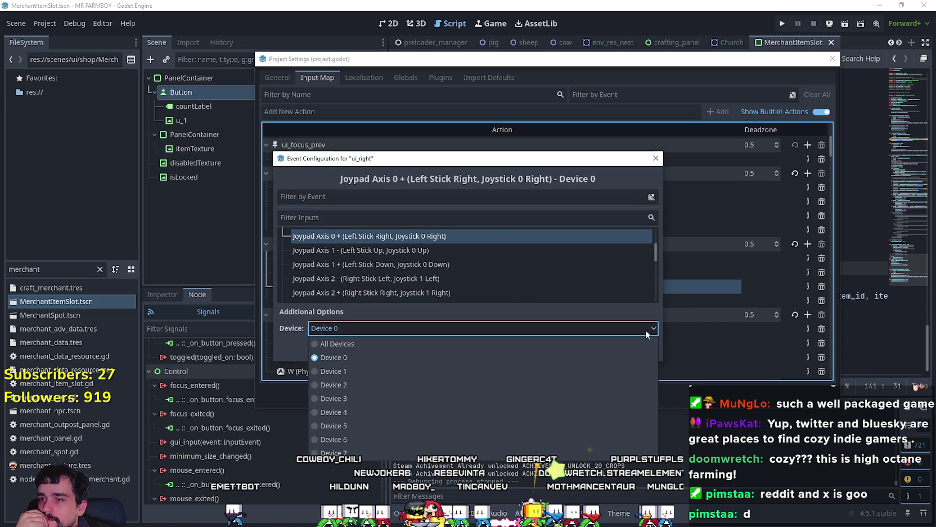
left_click(646, 332)
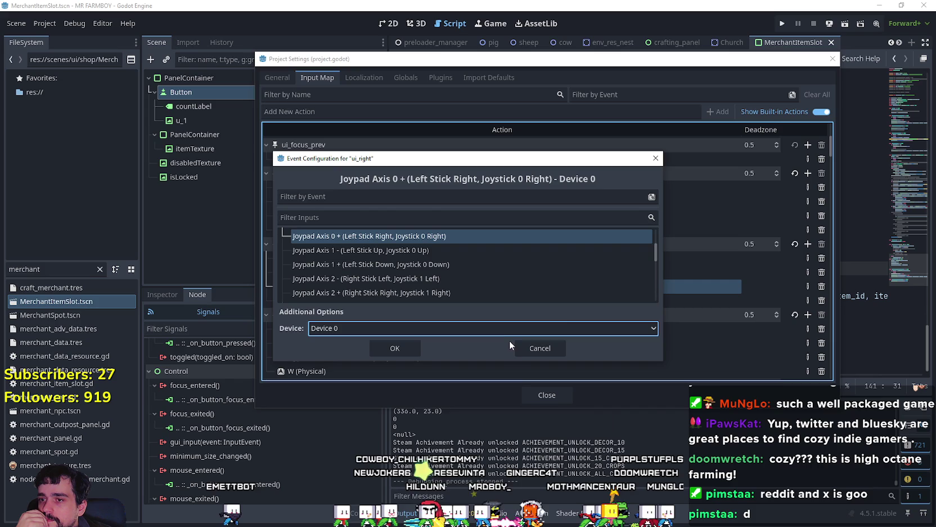
left_click(534, 348)
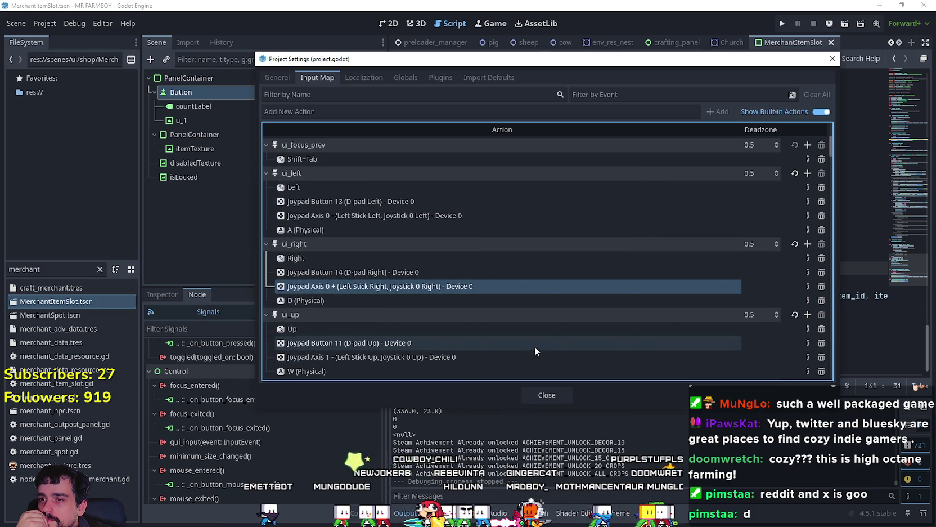
left_click(541, 390)
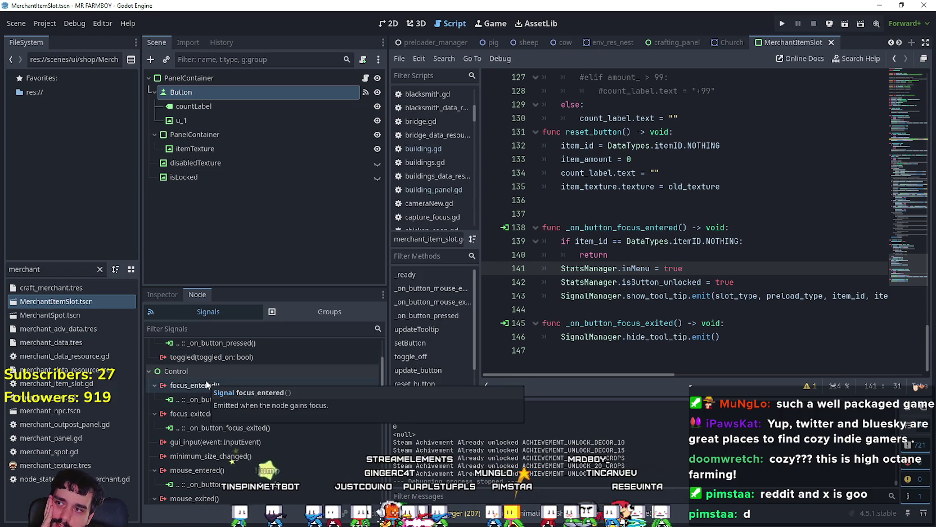
Step: Show the Button's Focus properties in the Inspector and follow neighbor_left's UI Left documentation link
left_click(161, 300)
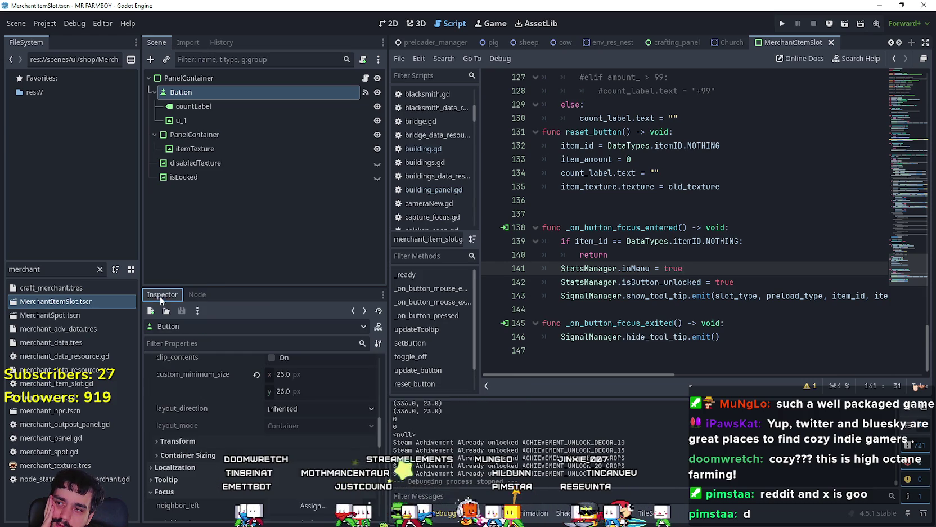
scroll(220, 484, "down", 5)
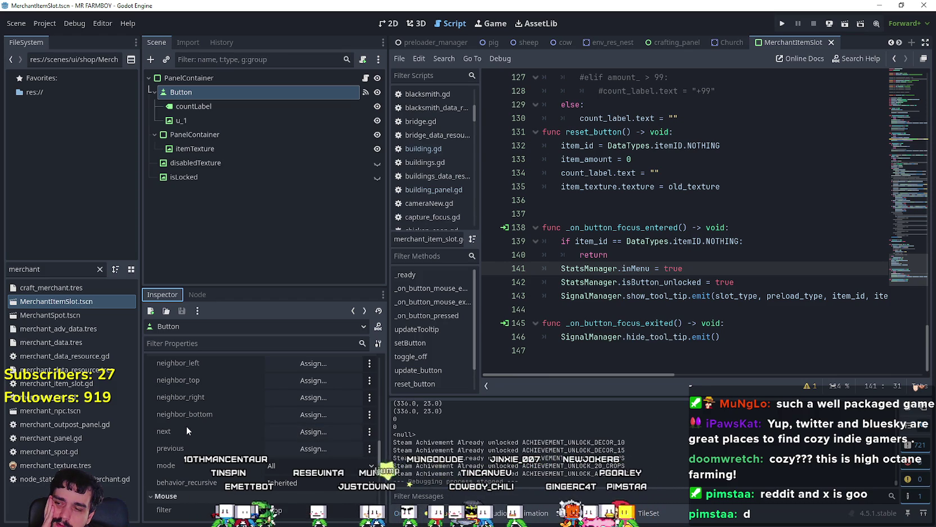
mouse_move(187, 428)
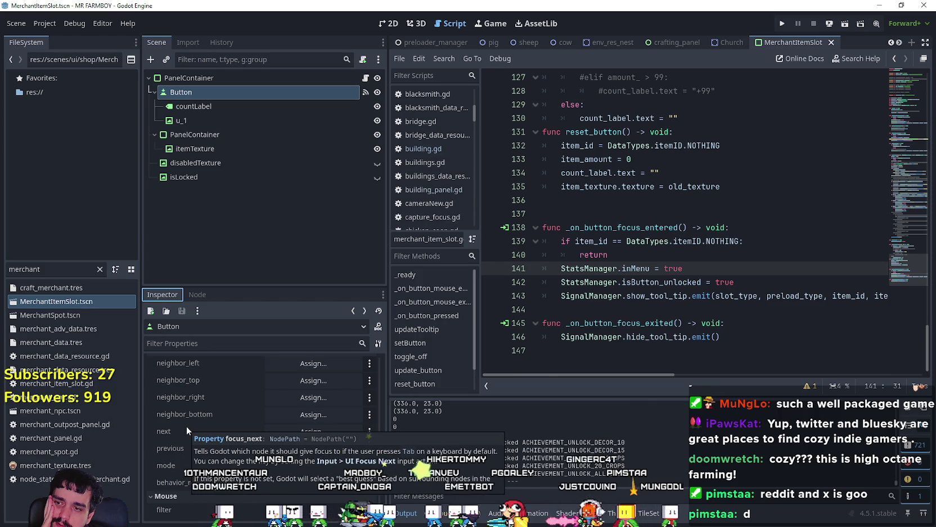
scroll(181, 432, "up", 2)
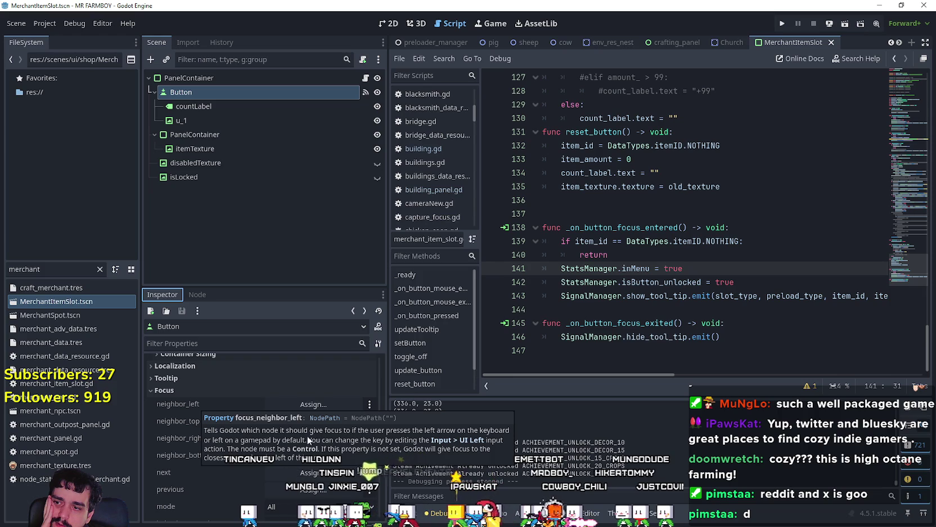
left_click(455, 442)
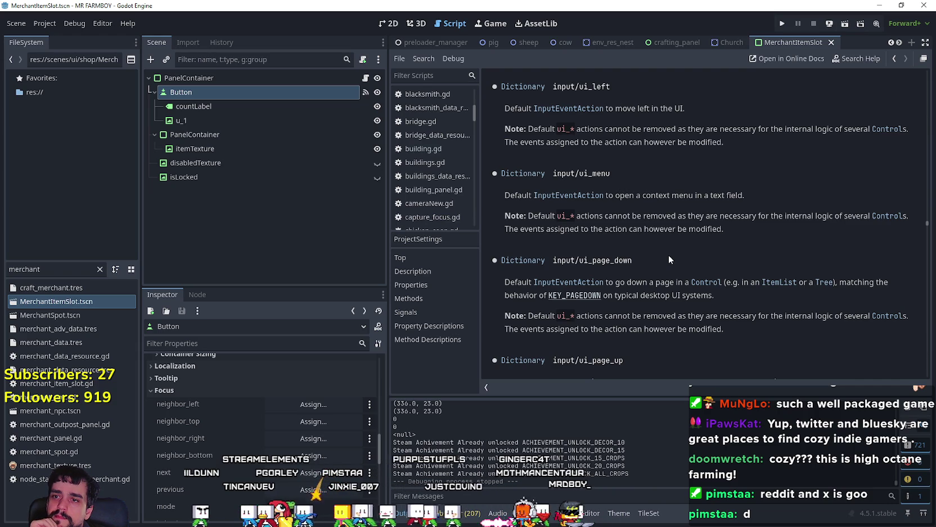
Step: Scroll the ProjectSettings class reference around the input/ui_left entry
scroll(668, 254, "down", 2)
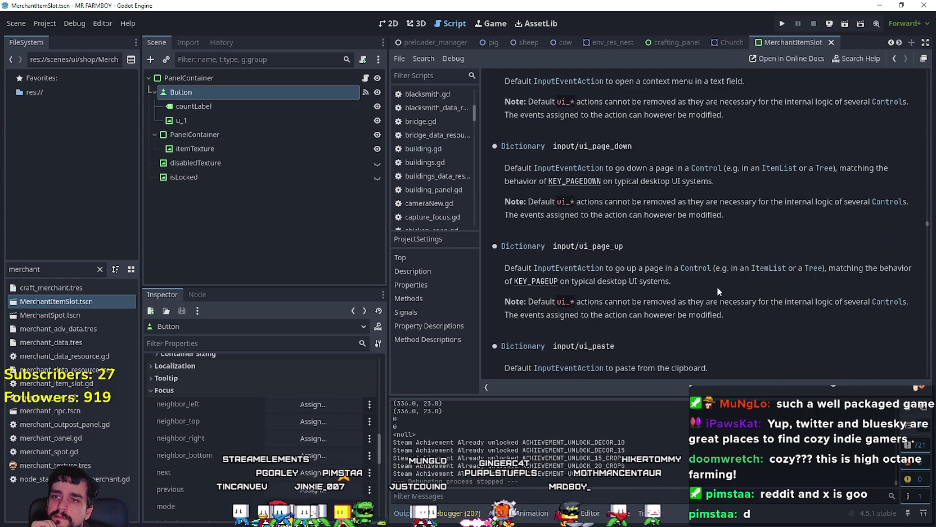
scroll(717, 287, "down", 3)
scroll(714, 280, "down", 3)
scroll(715, 278, "up", 5)
scroll(721, 287, "up", 2)
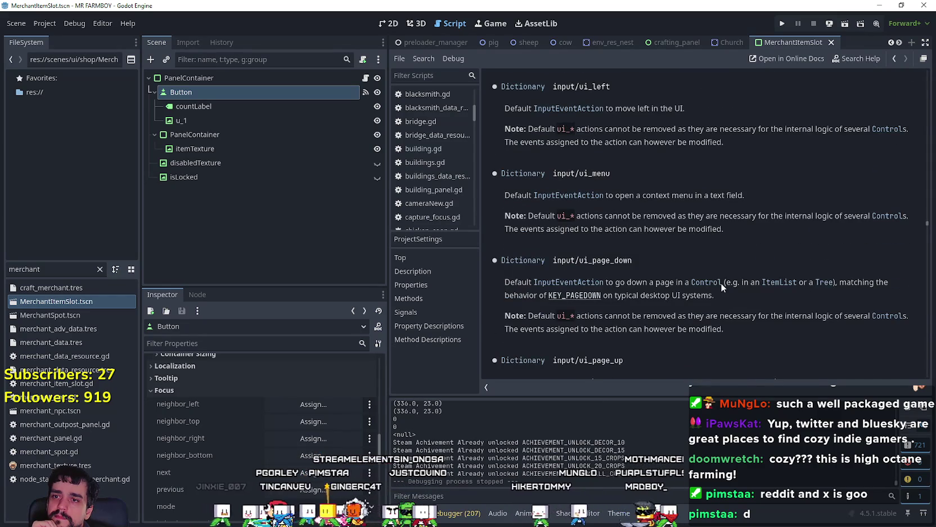
scroll(721, 286, "up", 2)
scroll(615, 198, "up", 1)
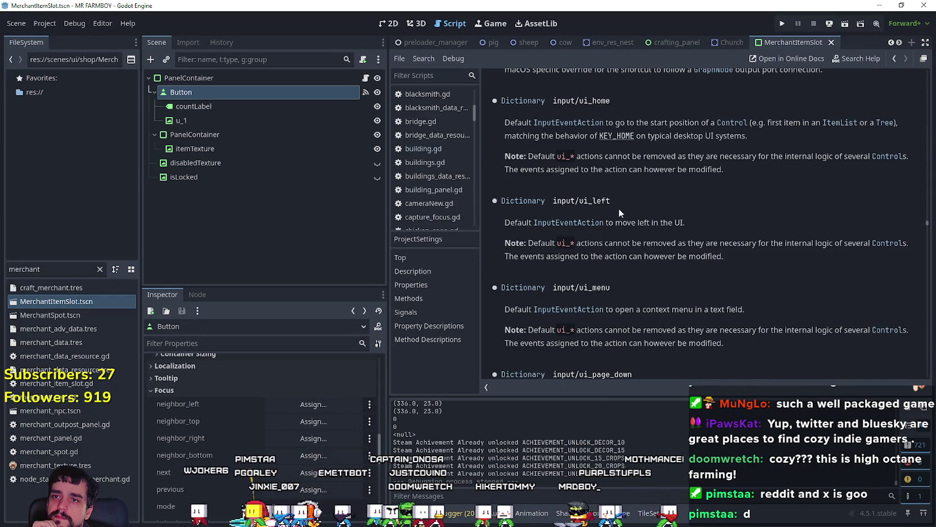
Step: Reopen Project Settings from the Project menu
left_click(45, 23)
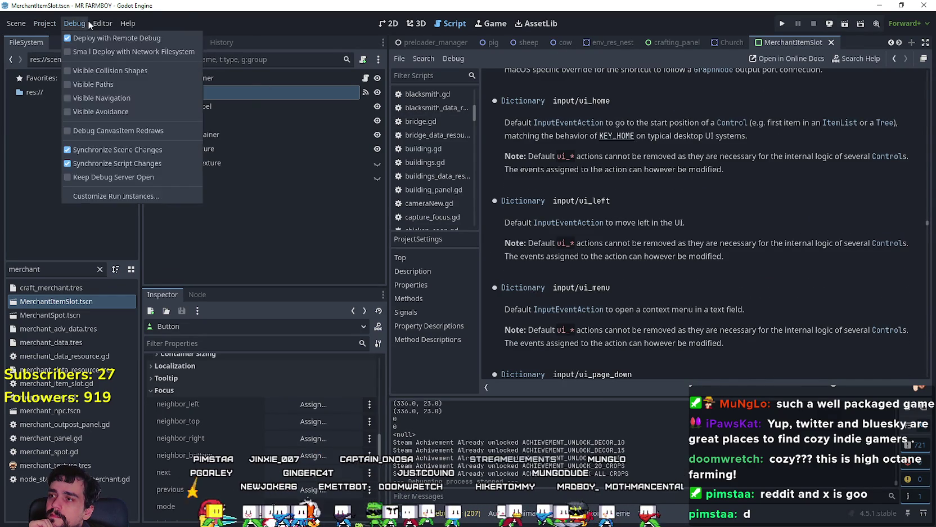
mouse_move(95, 25)
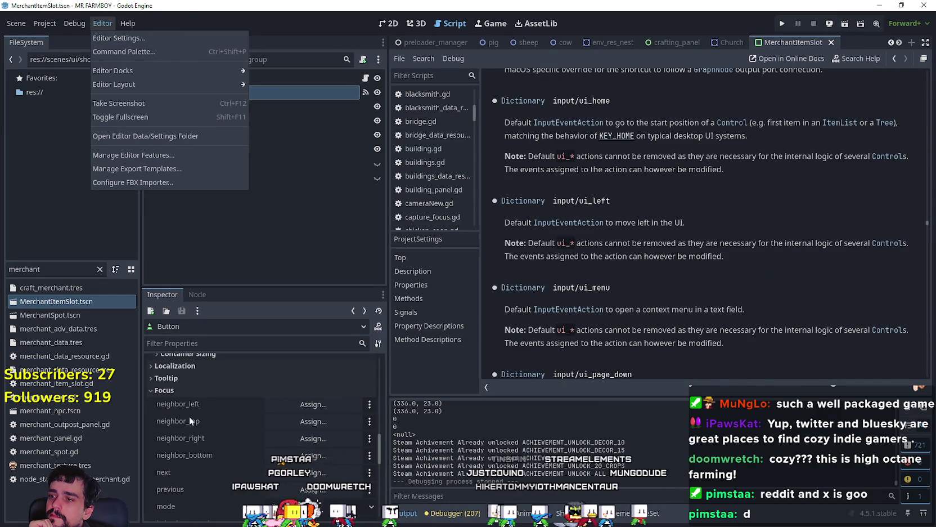
left_click(44, 37)
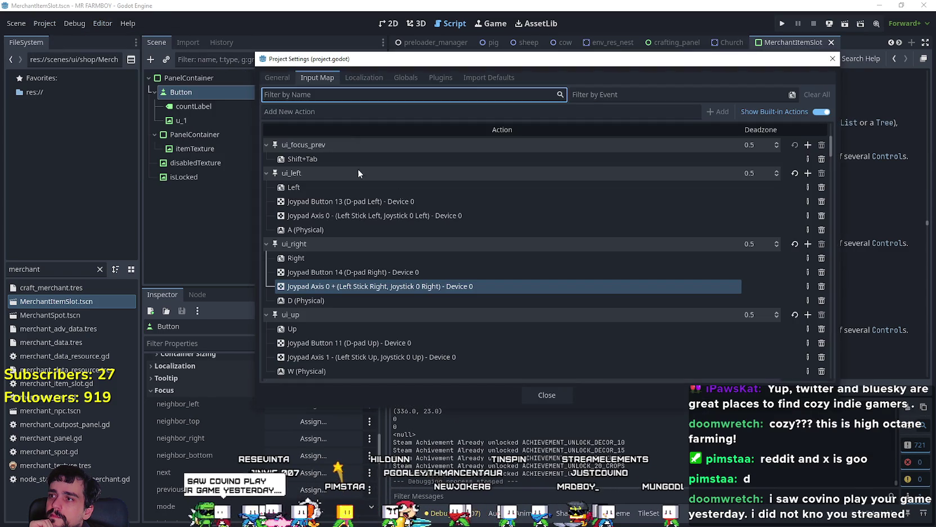
Step: Switch to the General project settings and scroll down to the Input Devices section
left_click(290, 80)
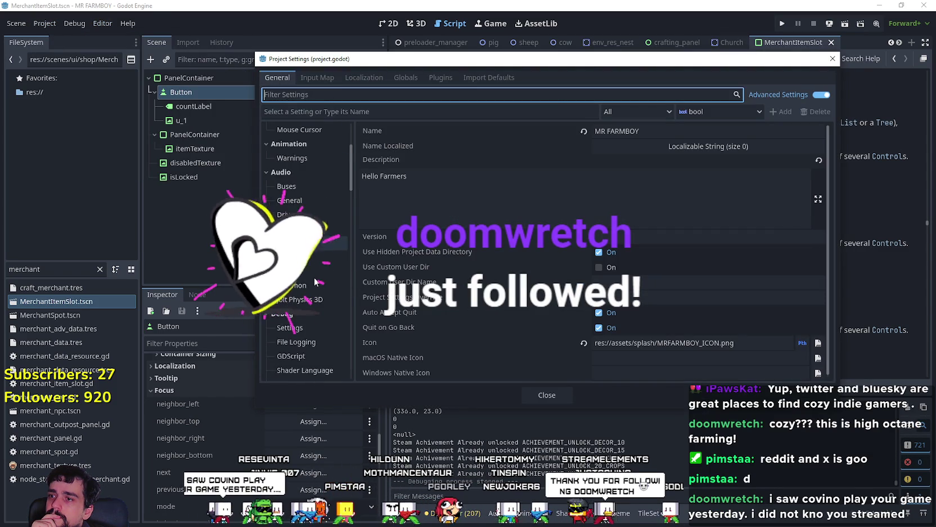
scroll(315, 282, "down", 5)
scroll(317, 279, "down", 5)
scroll(316, 279, "down", 5)
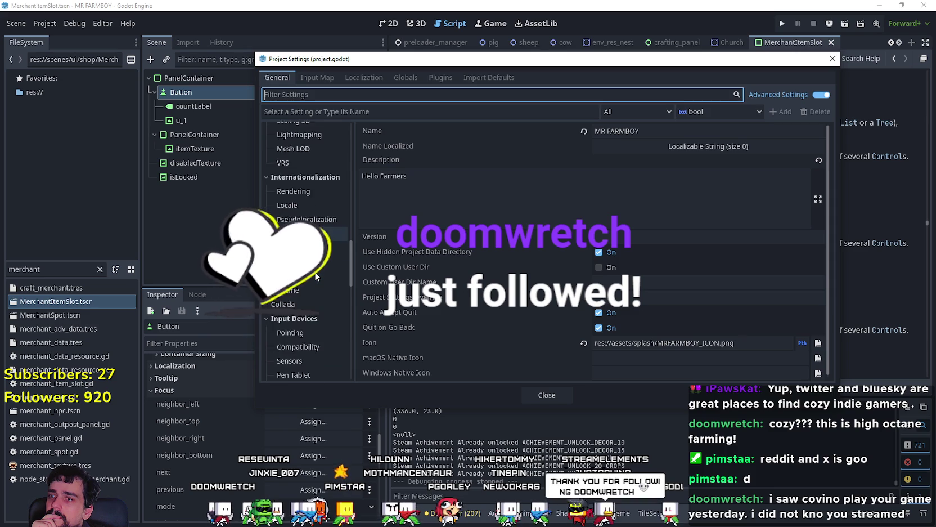
scroll(317, 281, "down", 3)
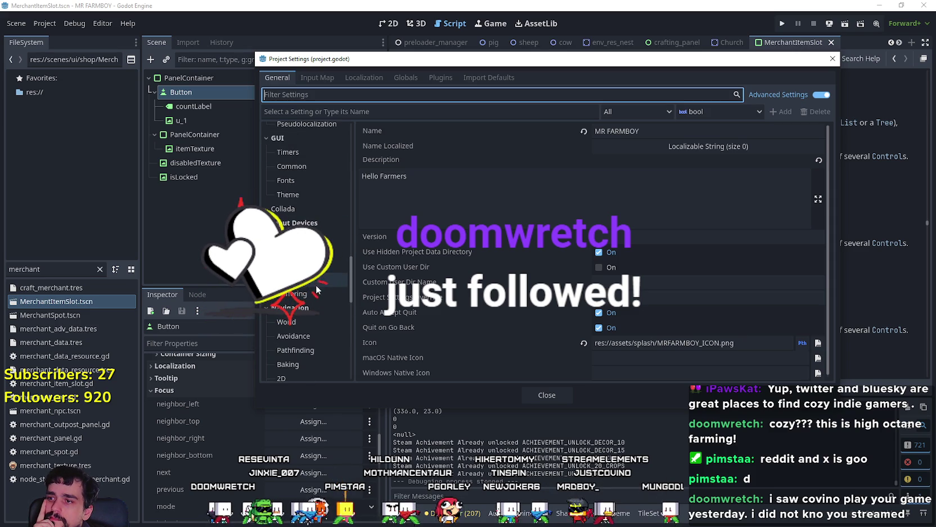
Step: Review the Input Devices compatibility, pointing and sensor settings, then close Project Settings
left_click(315, 251)
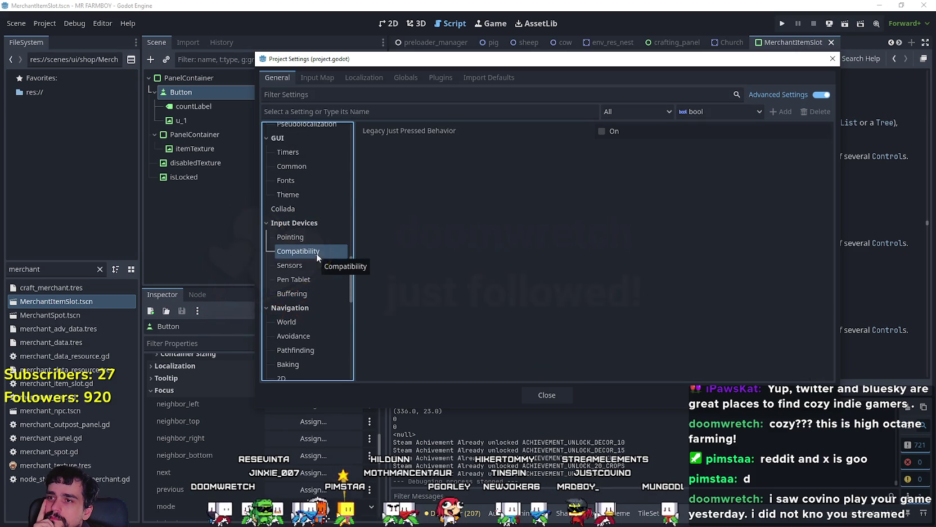
left_click(308, 236)
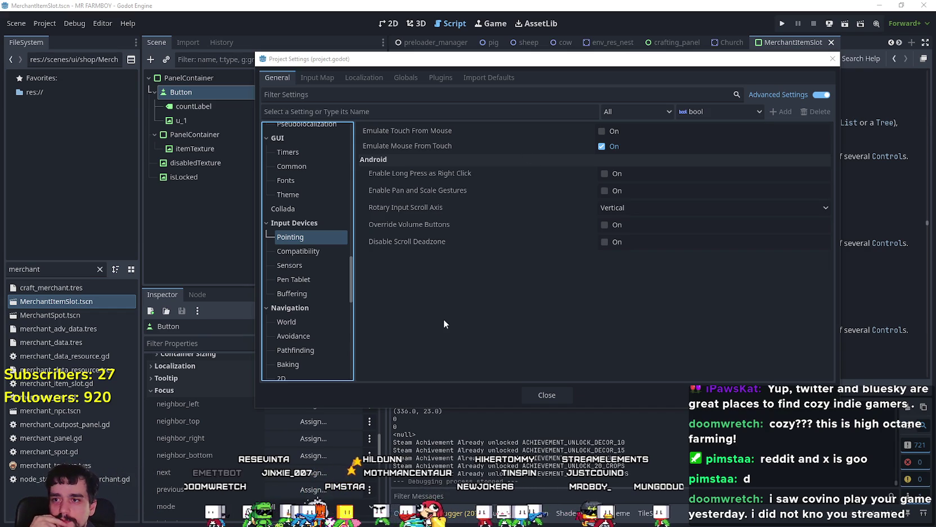
left_click(314, 252)
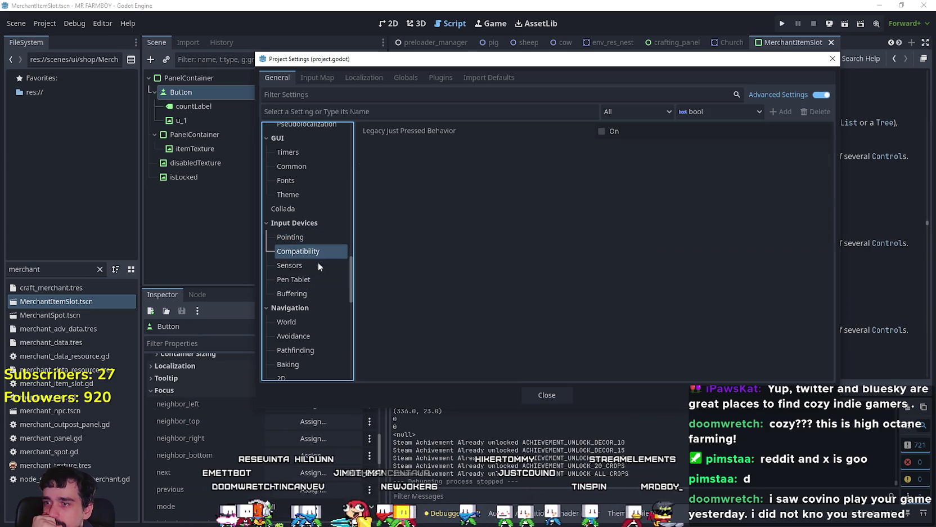
left_click(310, 265)
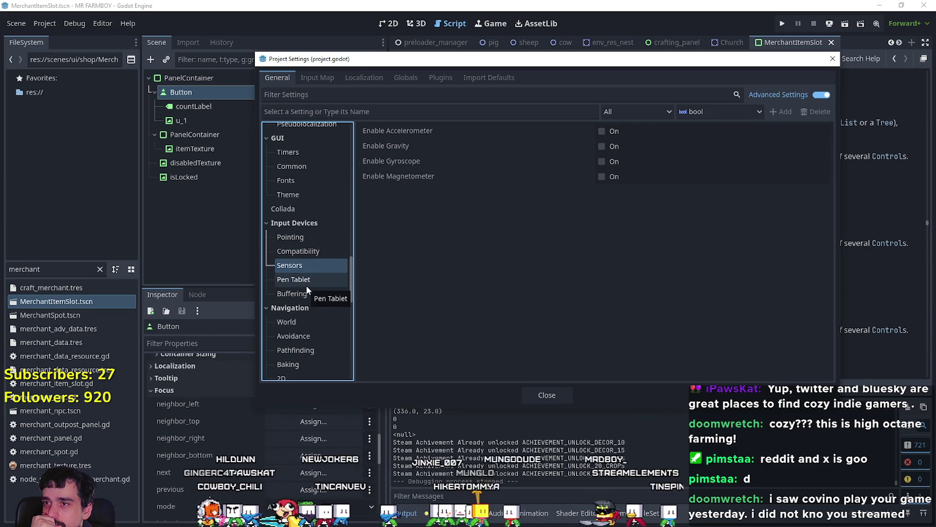
mouse_move(406, 133)
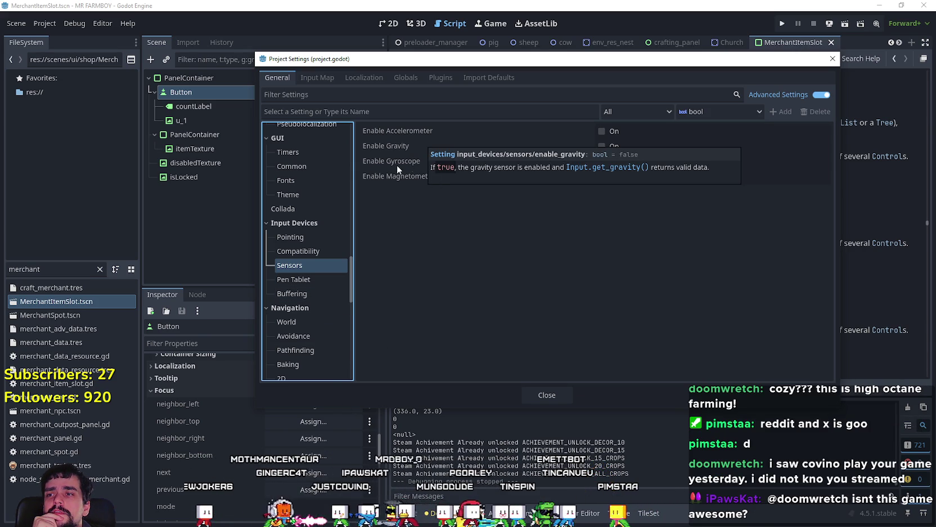
mouse_move(388, 165)
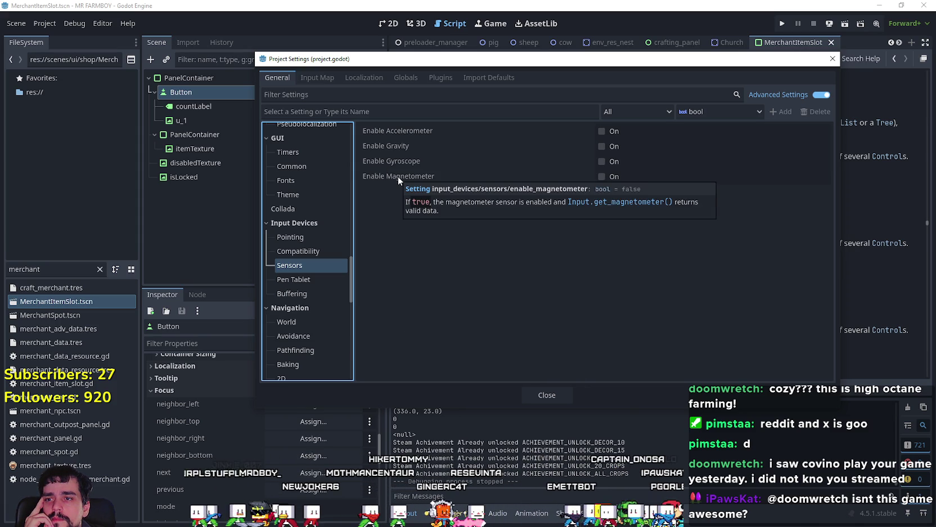
left_click(562, 395)
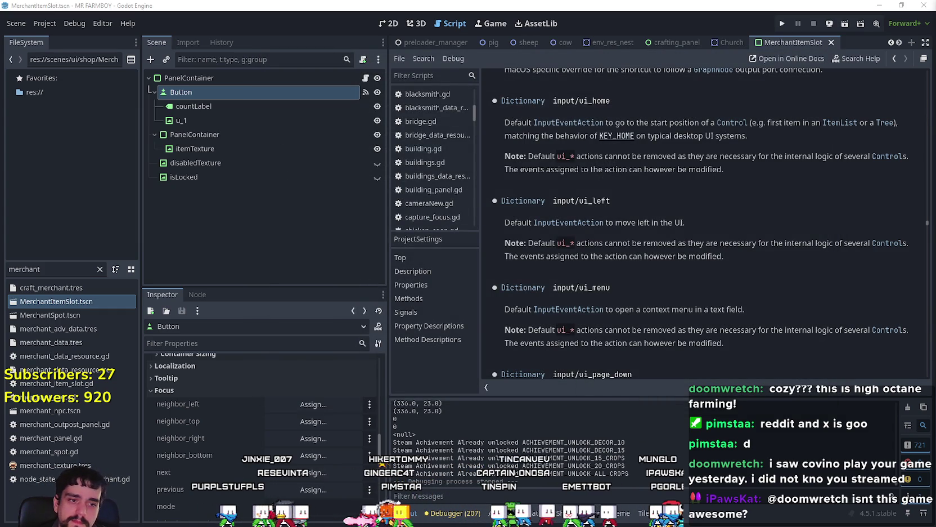
Step: In Chrome's Google tab, search 'godot controller scroll fast' and skim the results
key("alt+Tab")
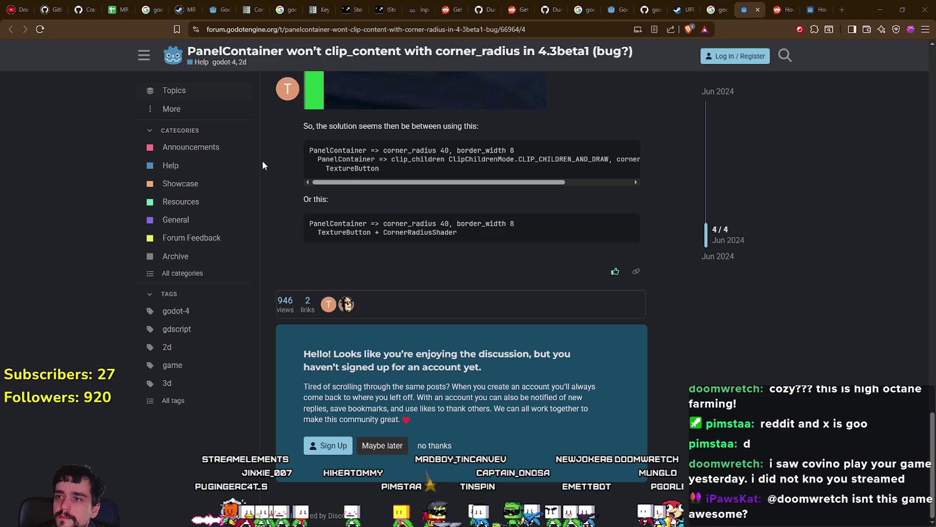
left_click(713, 4)
left_click_drag(278, 57, 123, 57)
type("godot c")
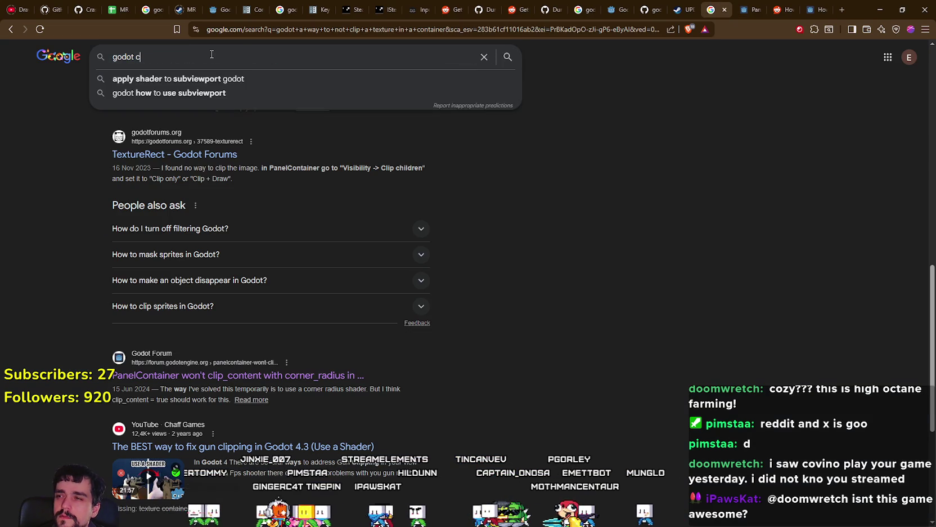
type("tor")
key("BackSpace")
key("BackSpace")
key("BackSpace")
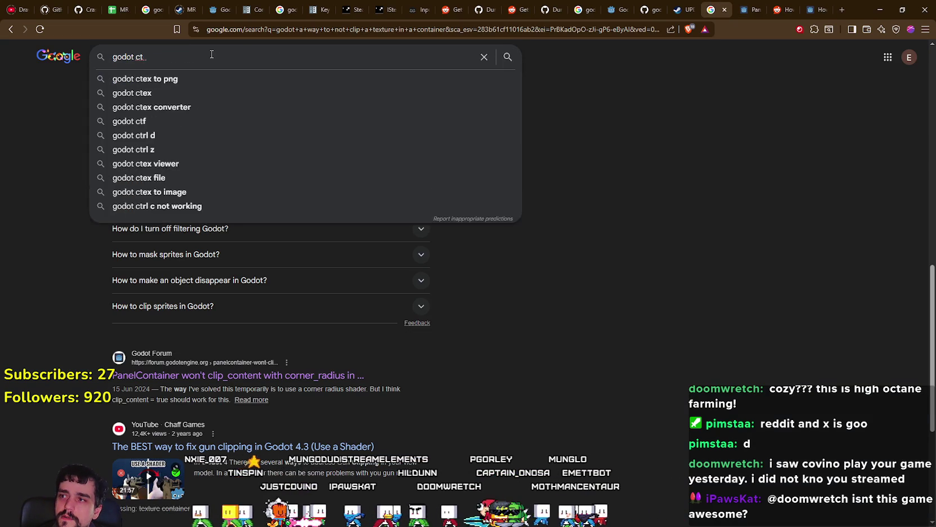
type("ontroller ")
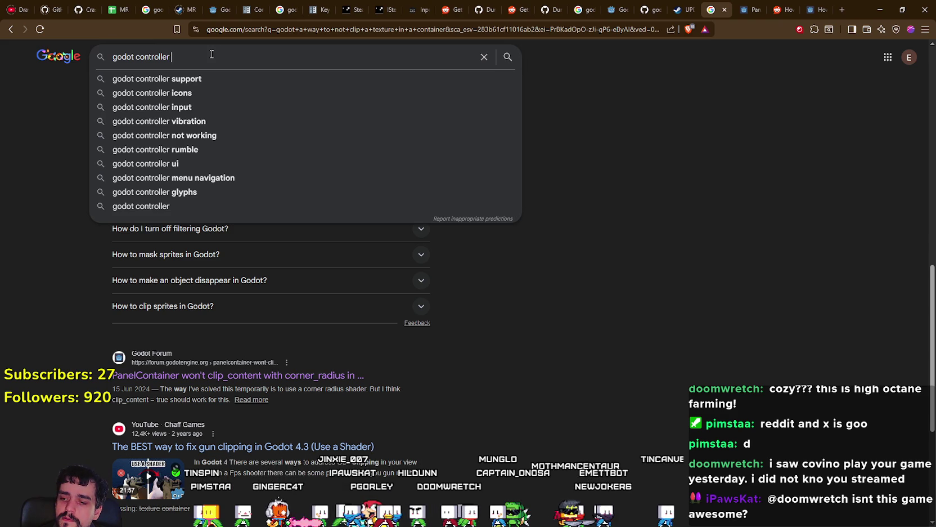
type("scroll ")
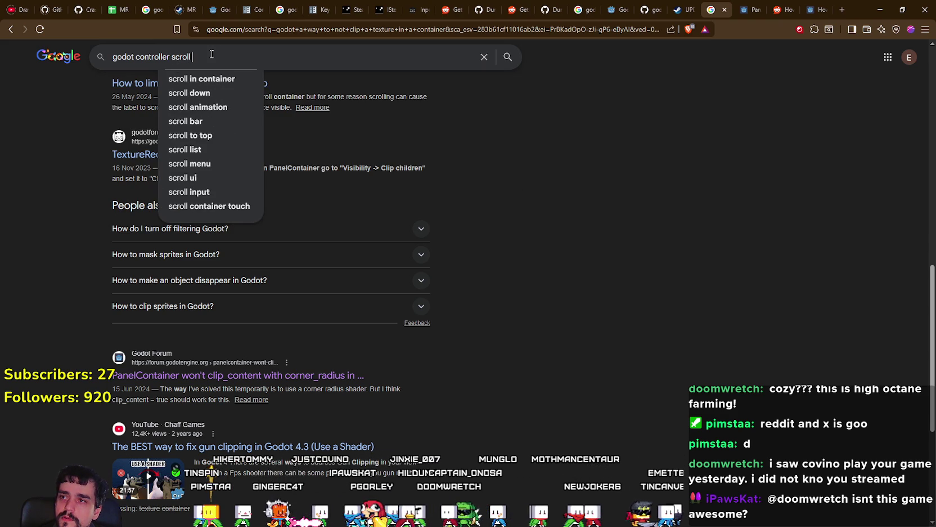
type("fast")
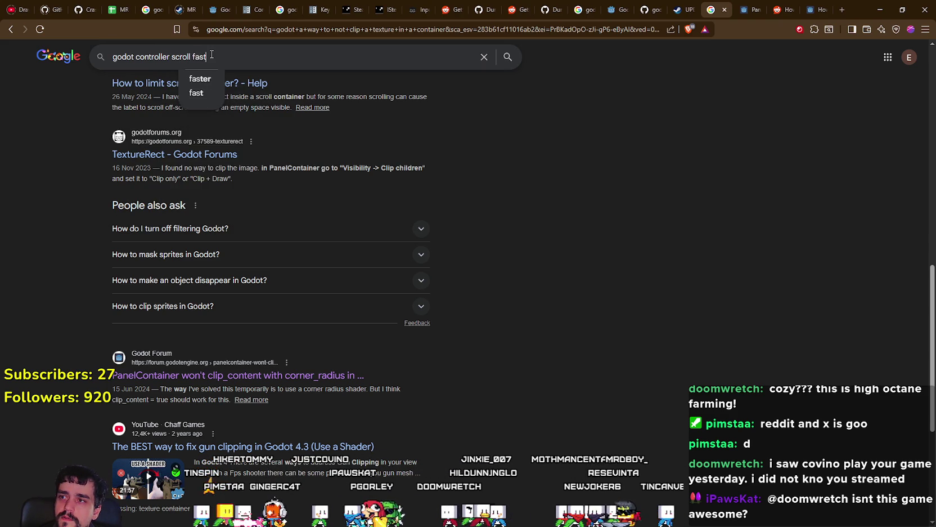
key("Return")
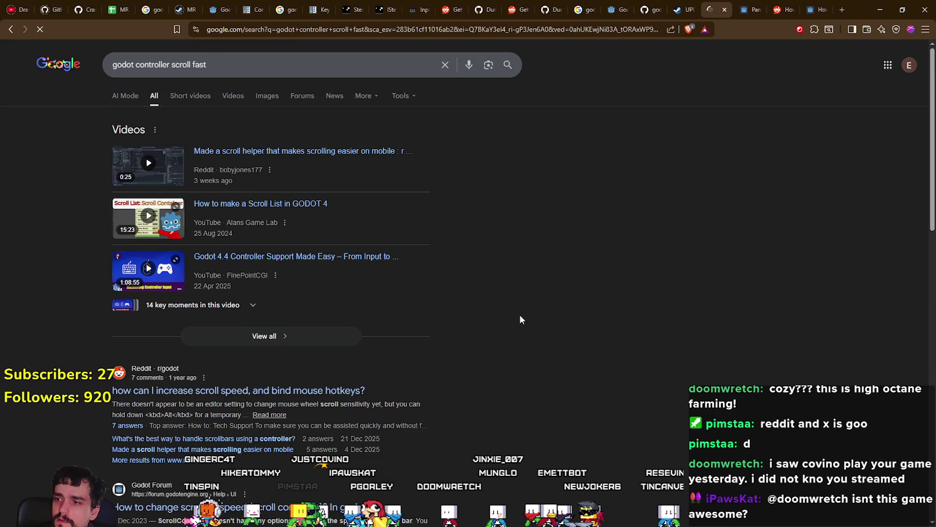
scroll(502, 326, "down", 2)
scroll(471, 327, "down", 2)
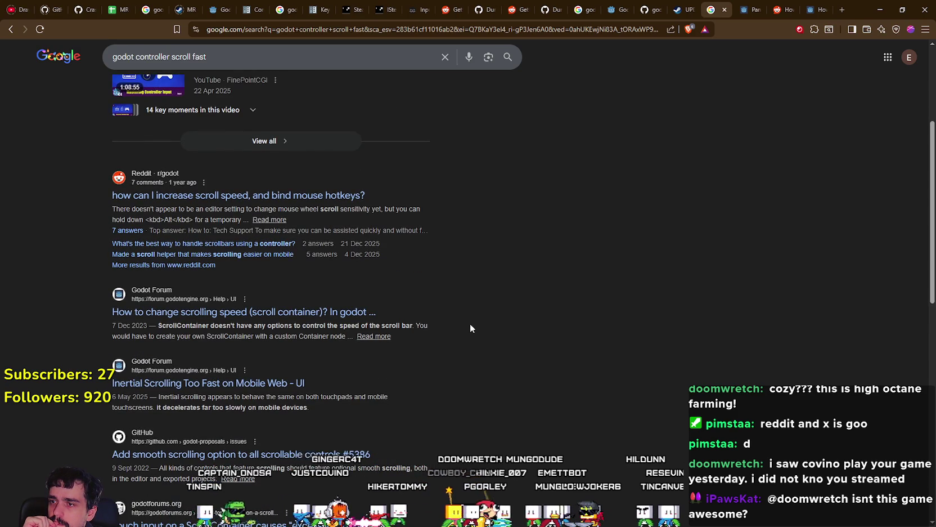
scroll(470, 328, "down", 1)
scroll(469, 328, "down", 2)
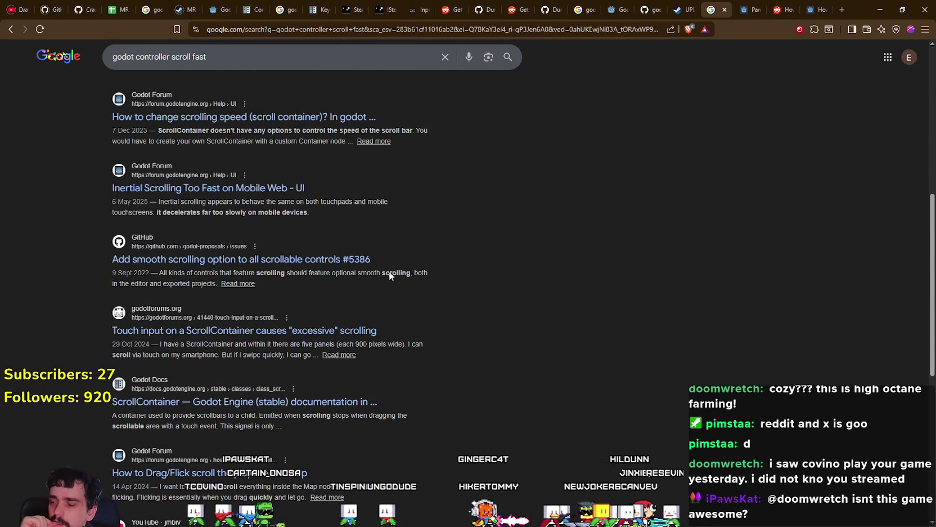
Step: Change the query to 'godot controller ui navigation swap' and open the Keyboard/Controller Navigation and Focus docs
double_click(182, 57)
left_click_drag(184, 57, 267, 54)
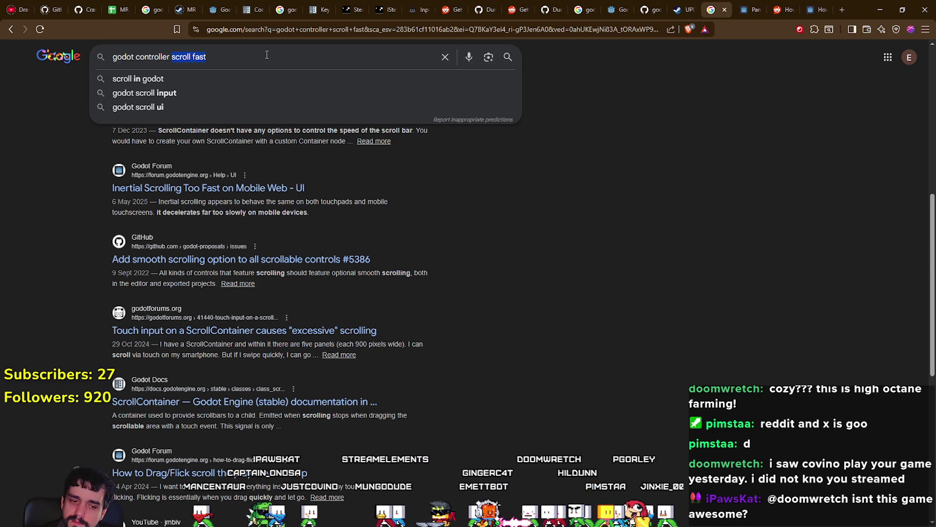
type("ui")
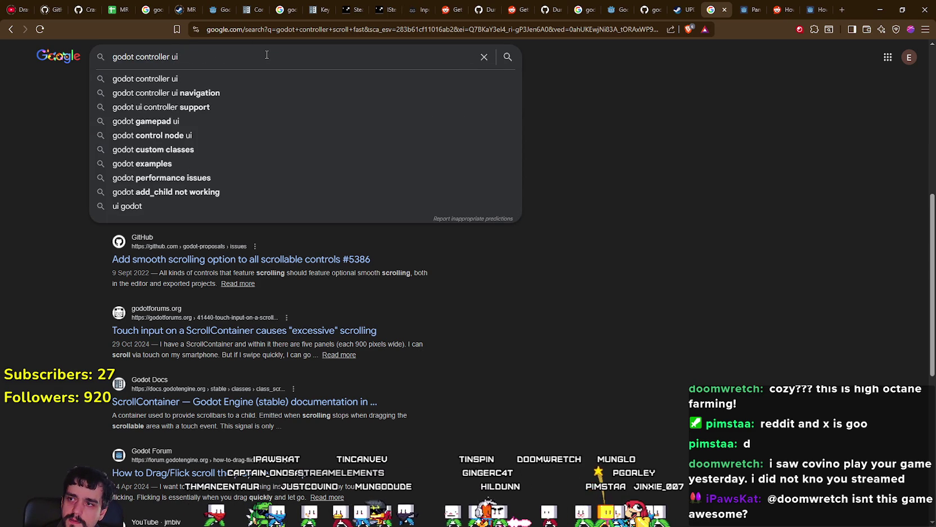
type(" navig")
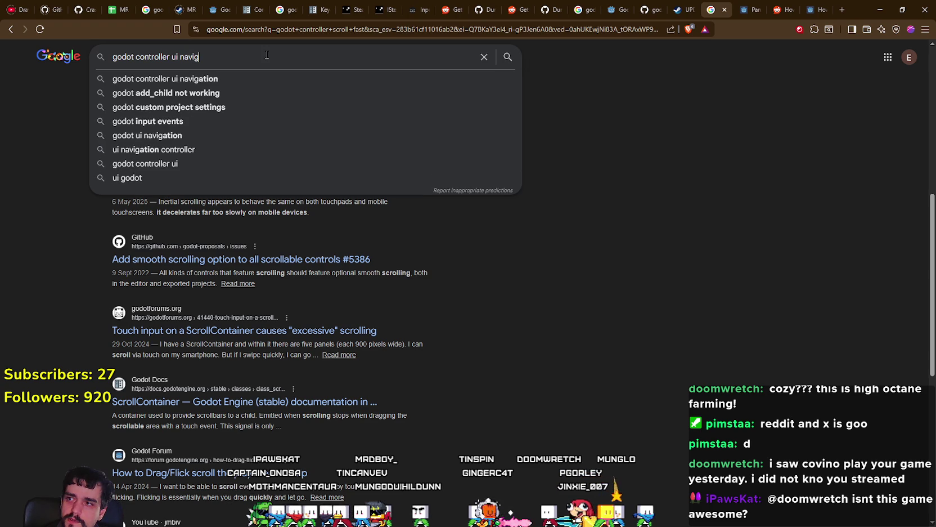
type("ation")
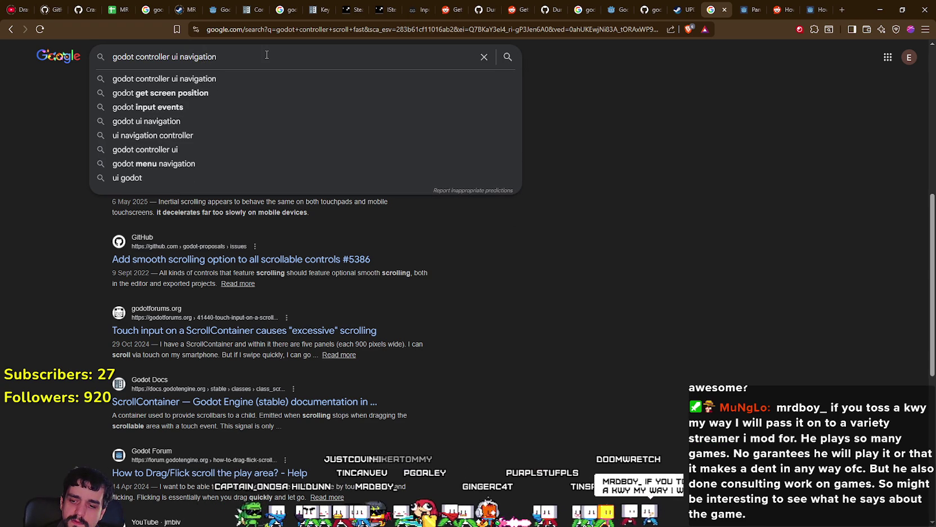
type(" swa")
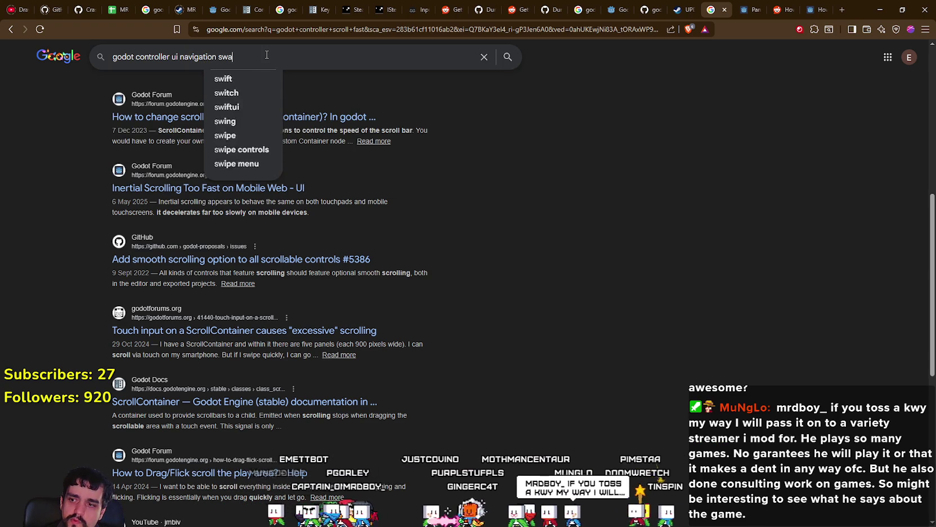
type("p")
key("Return")
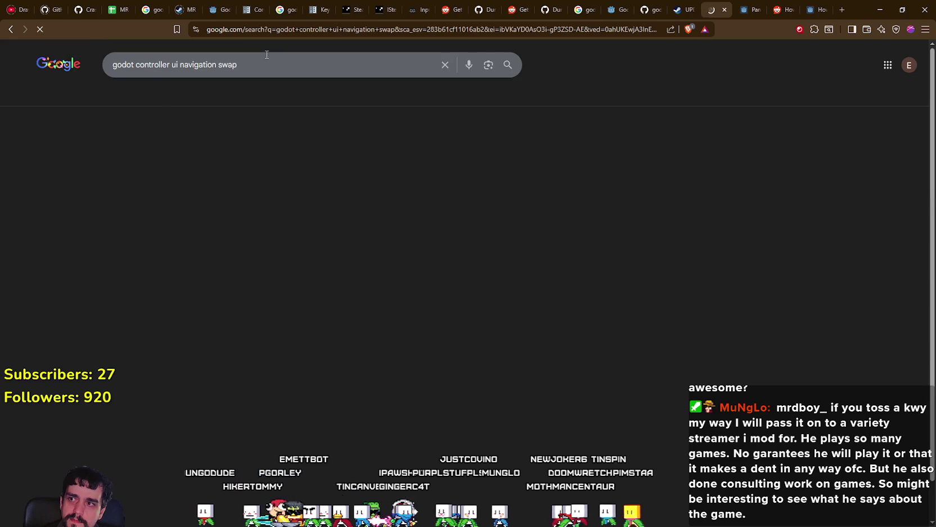
scroll(353, 192, "down", 2)
scroll(349, 214, "down", 1)
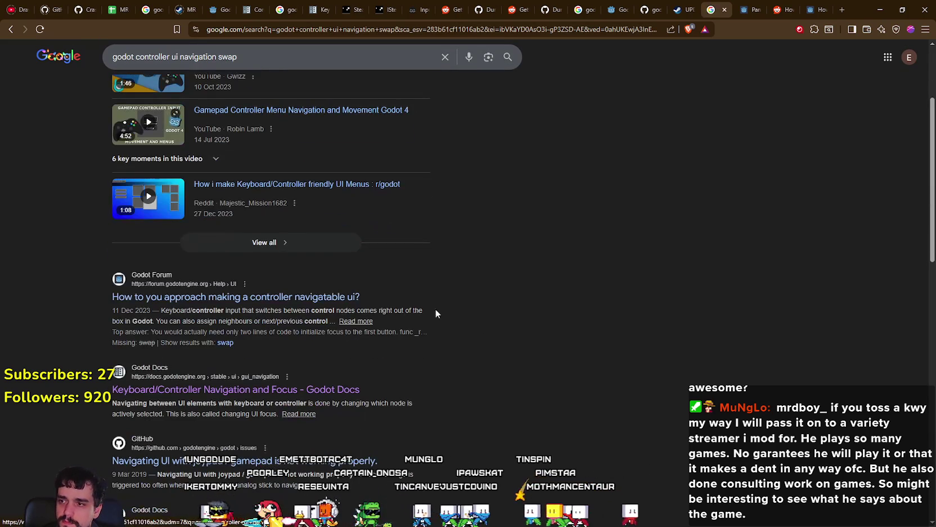
scroll(495, 344, "down", 2)
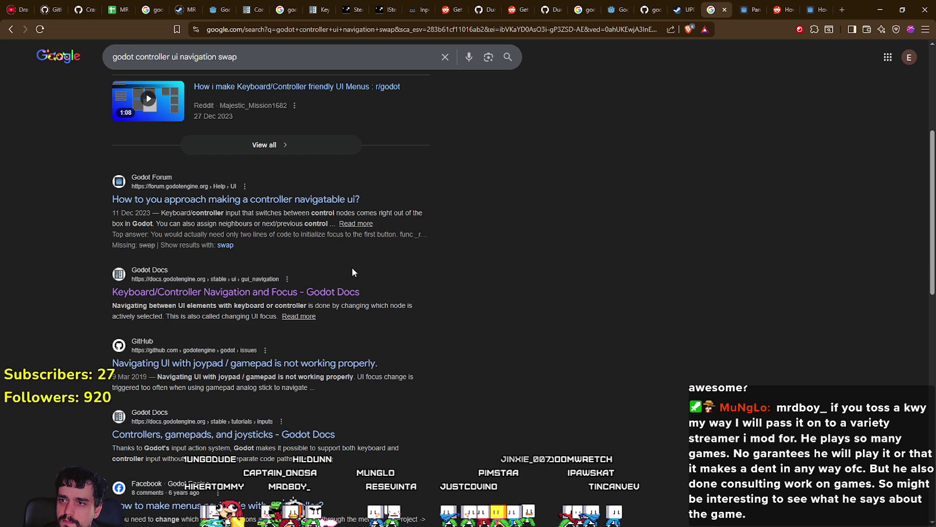
scroll(352, 272, "down", 2)
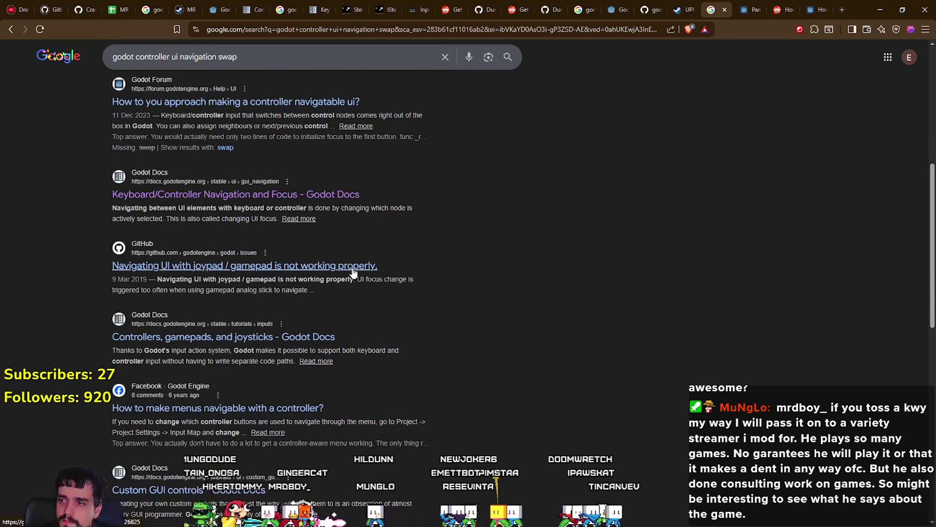
left_click(299, 194)
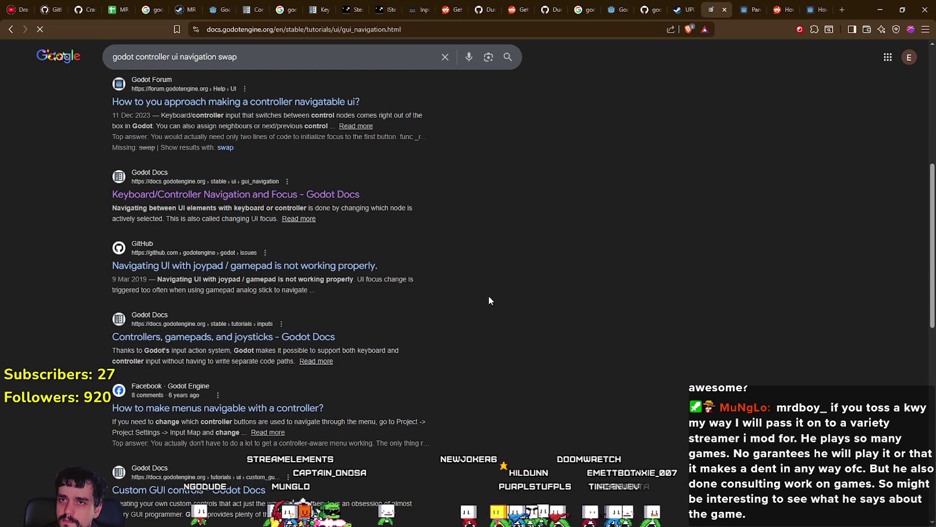
Step: Read the Keyboard/Controller Navigation and Focus page, select ui_focus_next, and return to Godot
scroll(486, 295, "down", 8)
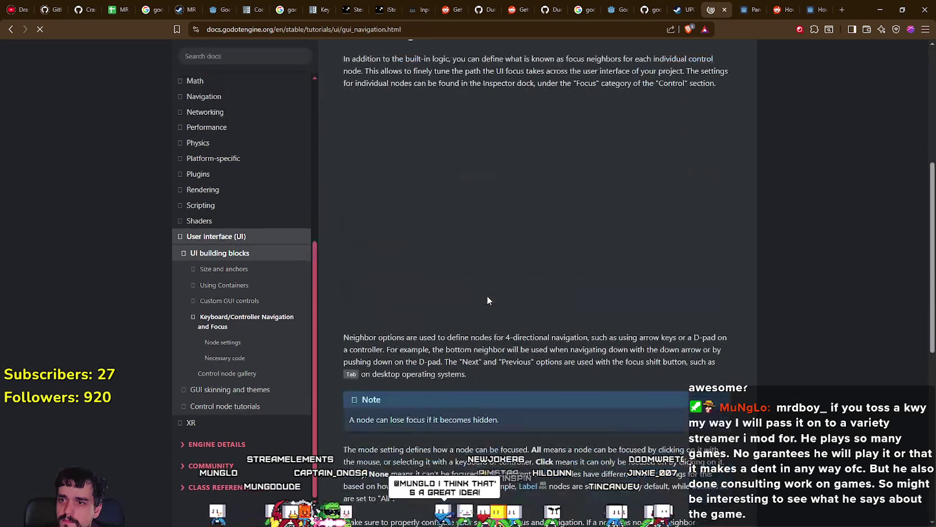
scroll(647, 420, "up", 8)
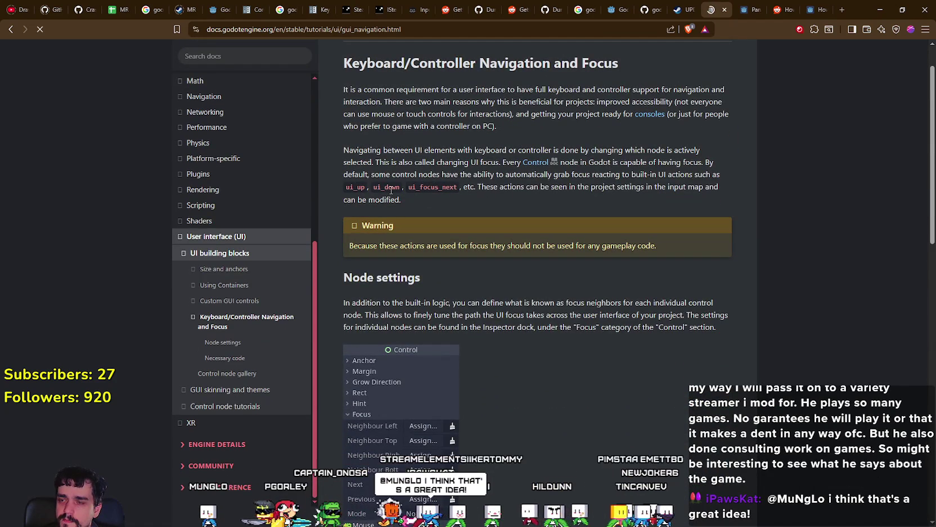
double_click(435, 188)
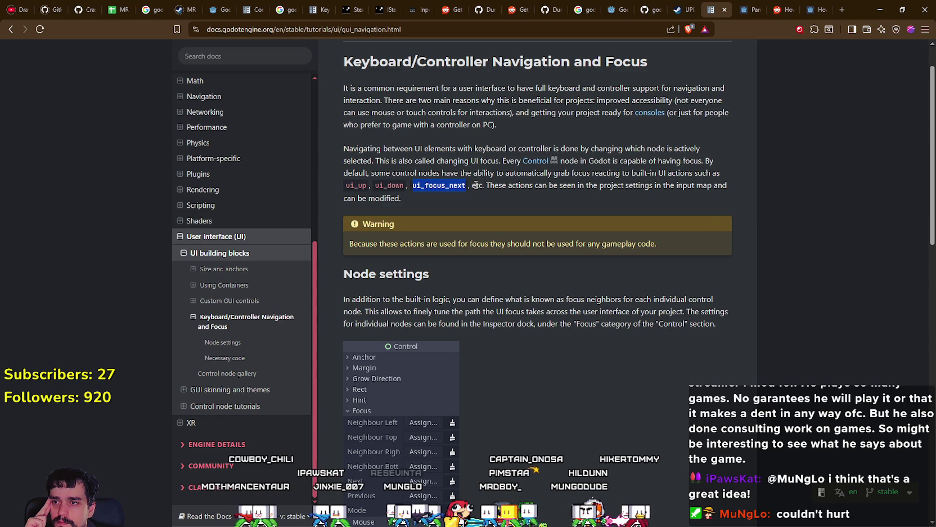
key("alt+Tab")
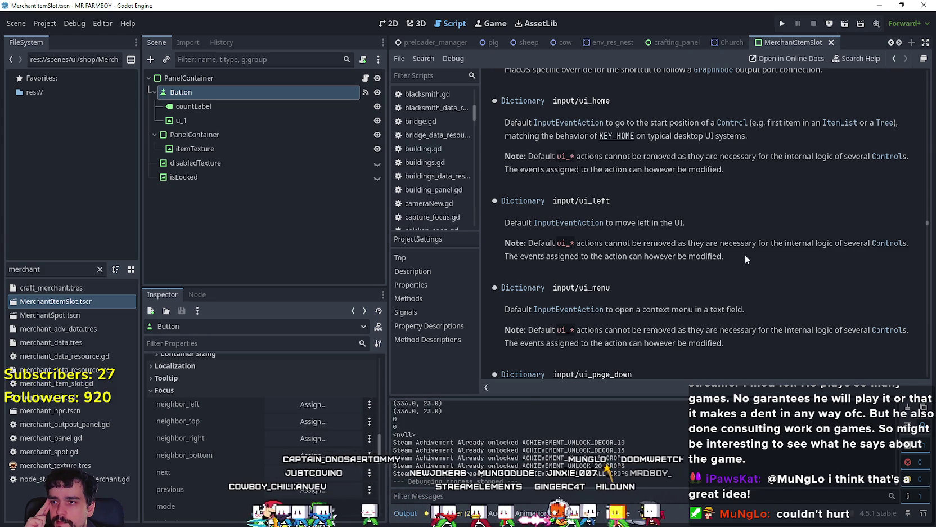
key("alt+Tab")
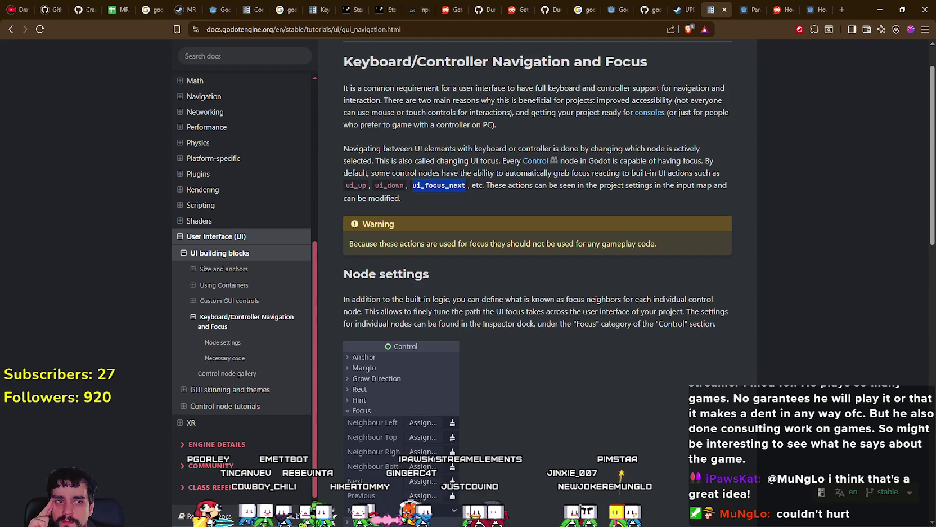
key("alt+Tab")
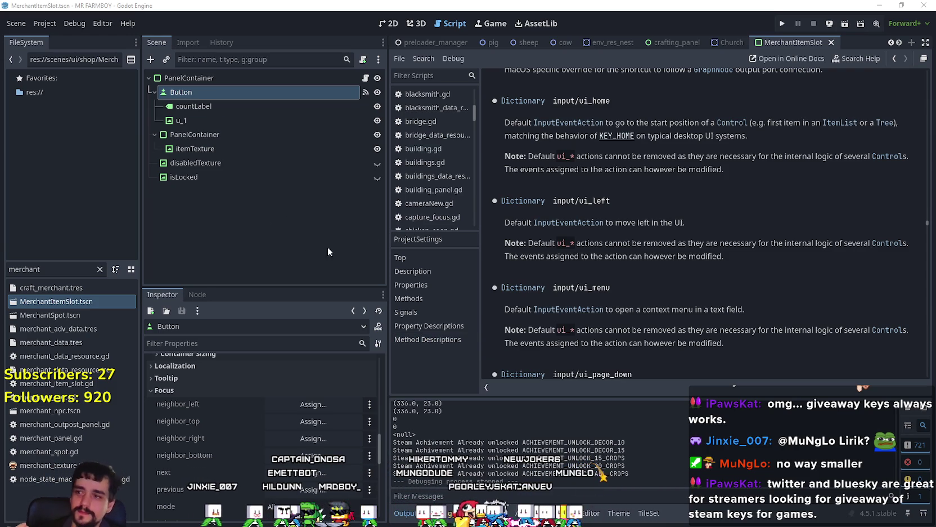
Step: Widen the script reference area and make the Scene tree taller by shrinking the Inspector
left_click(380, 235)
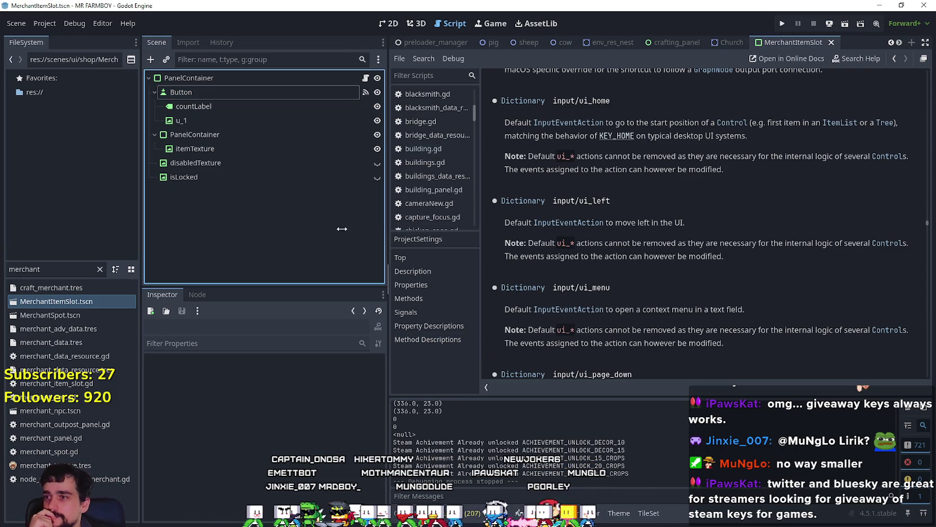
left_click_drag(387, 233, 313, 233)
left_click(617, 237)
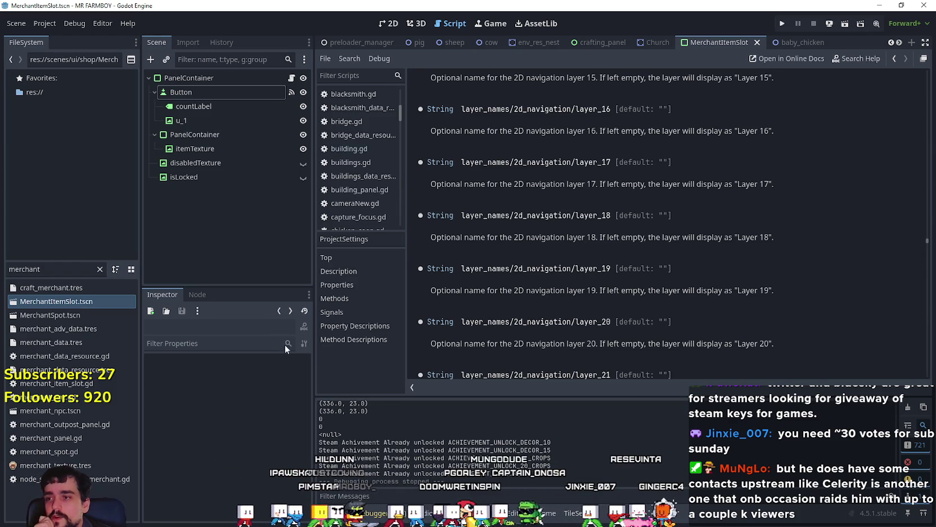
left_click_drag(246, 286, 242, 392)
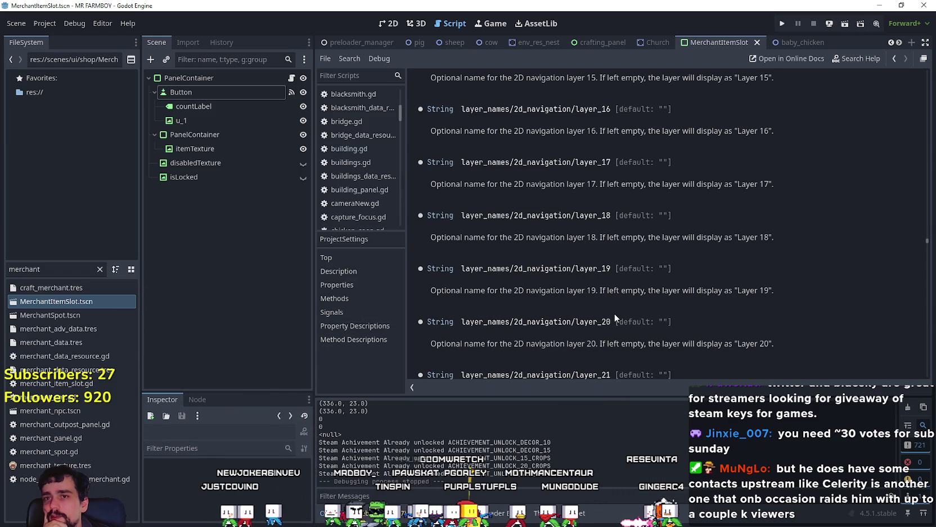
left_click(292, 92)
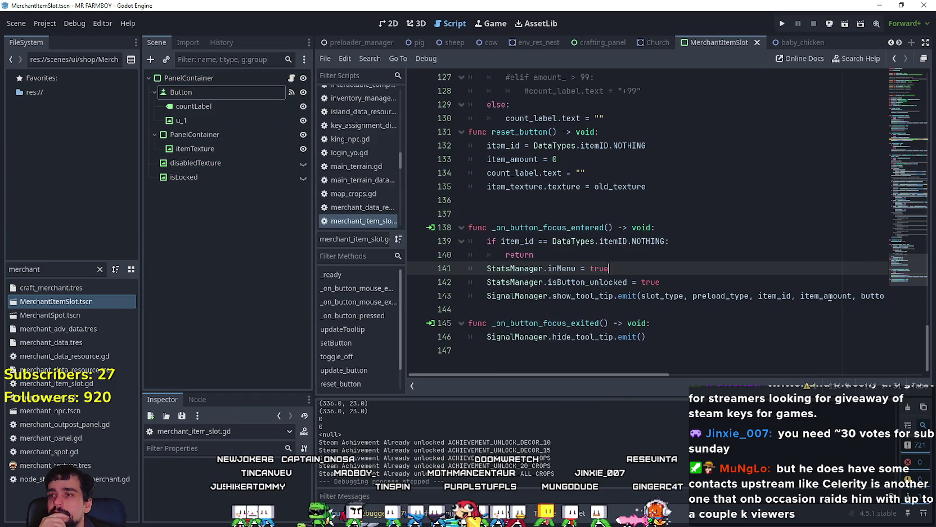
Step: Browse merchant_item_slot.gd around lines 44 and 137, then select the Button node
left_click(668, 205)
left_click(663, 211)
mouse_move(900, 265)
left_mouse_down()
mouse_move(900, 121)
mouse_move(901, 144)
left_mouse_up()
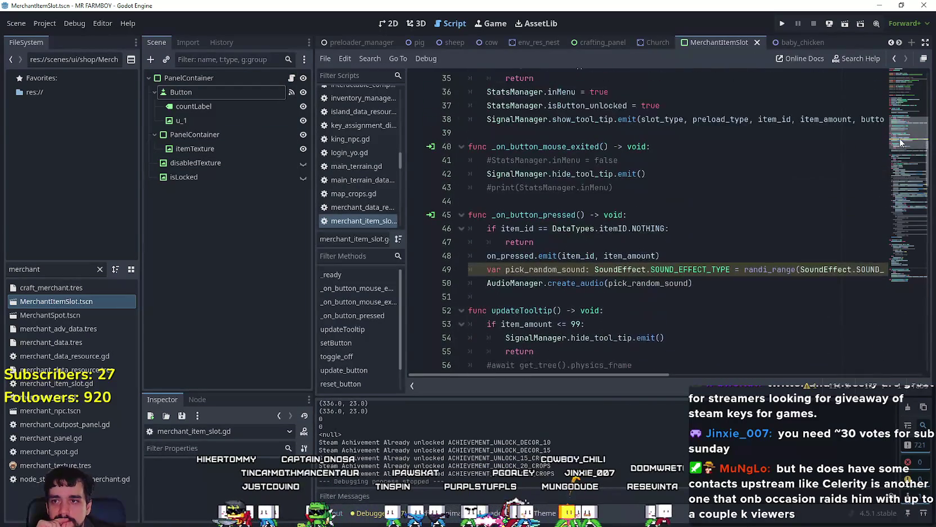
left_click(612, 200)
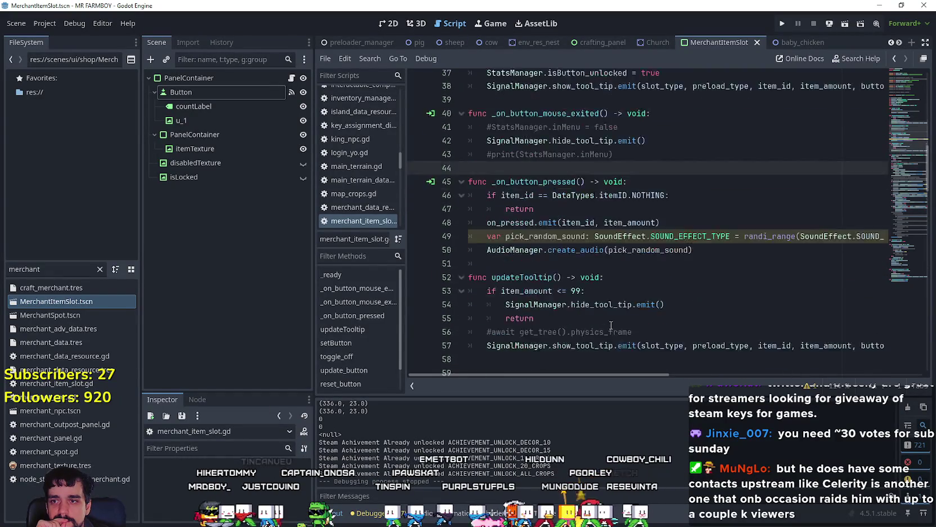
scroll(611, 325, "down", 15)
scroll(609, 309, "down", 3)
scroll(563, 265, "up", 8)
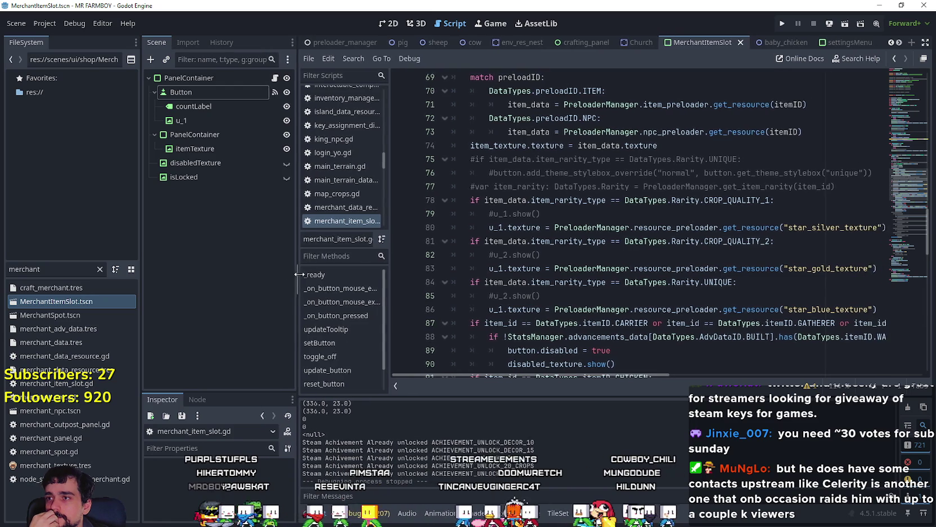
left_click(259, 94)
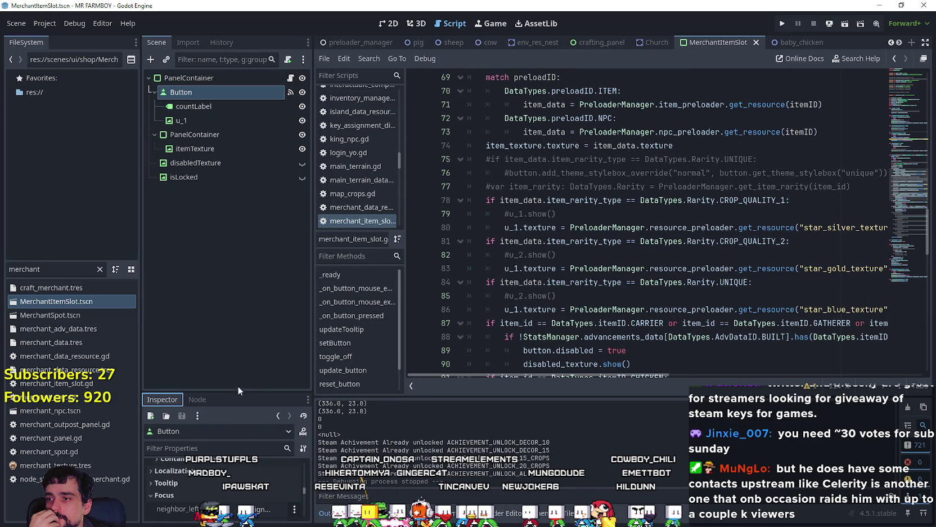
Step: Enlarge the Inspector to check the Button's Focus and Mouse settings, then run the project
left_click_drag(239, 391, 239, 206)
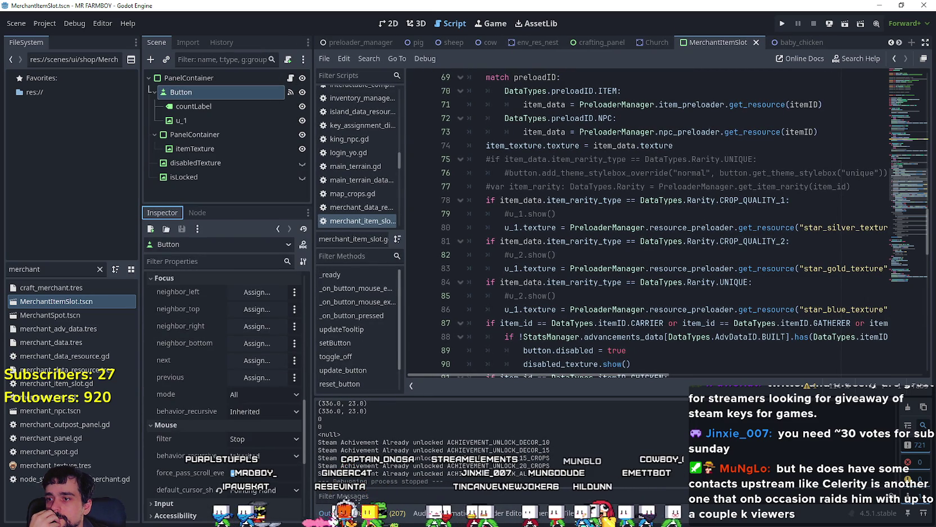
scroll(196, 436, "down", 3)
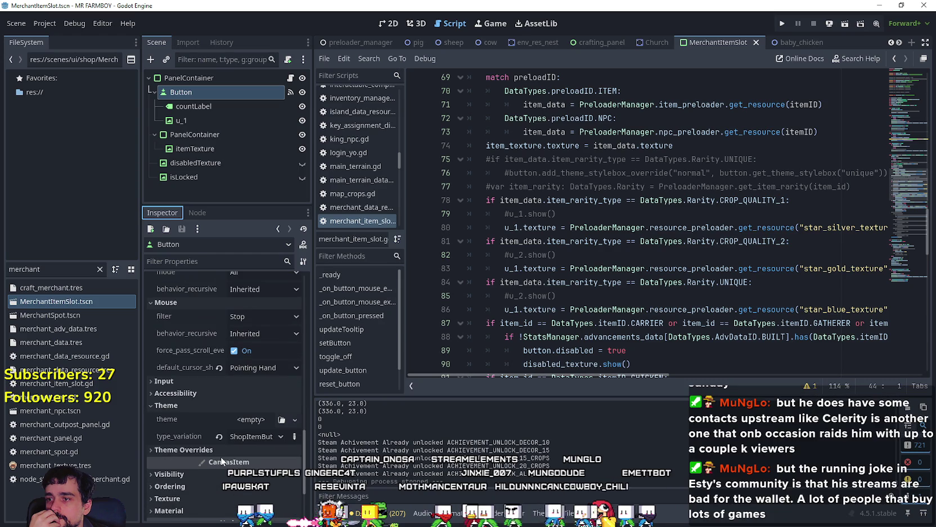
left_click(782, 24)
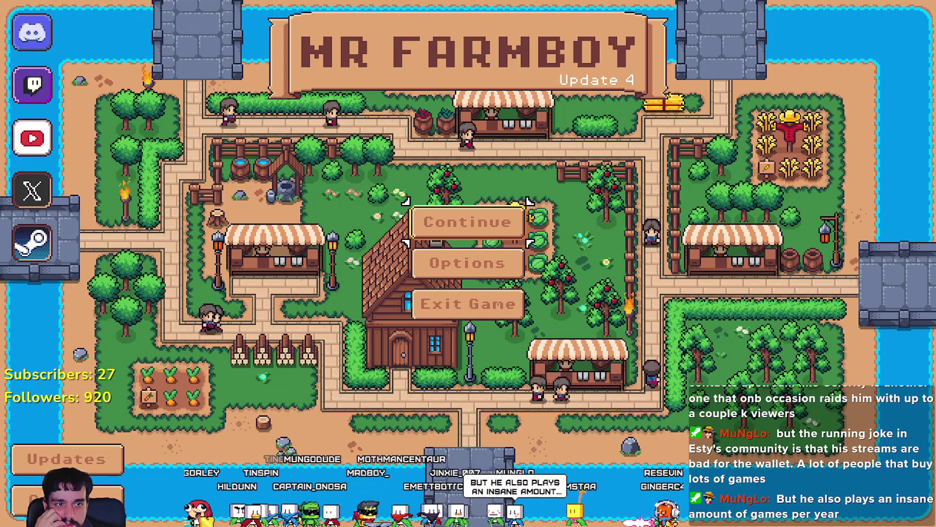
Step: Continue from the title screen and load Save 5 from the save list
left_click(506, 223)
scroll(545, 301, "down", 4)
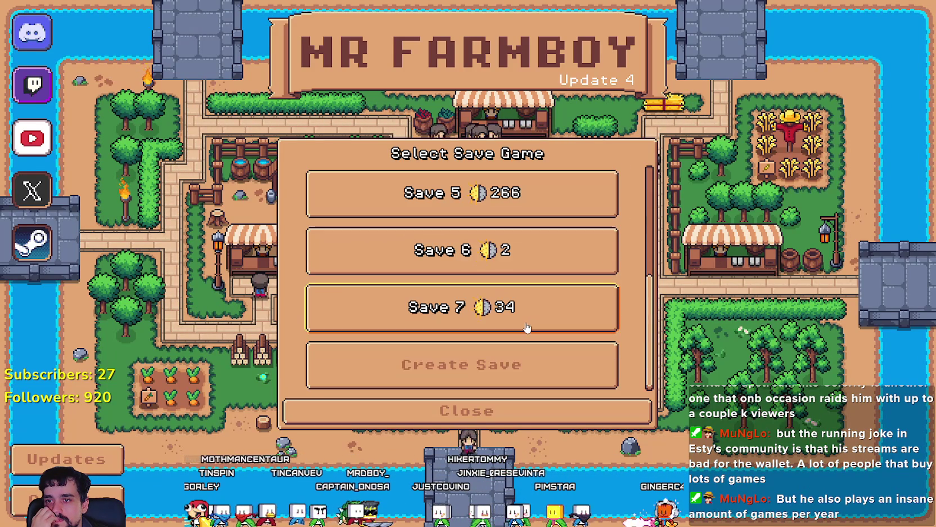
left_click(505, 208)
key("Return")
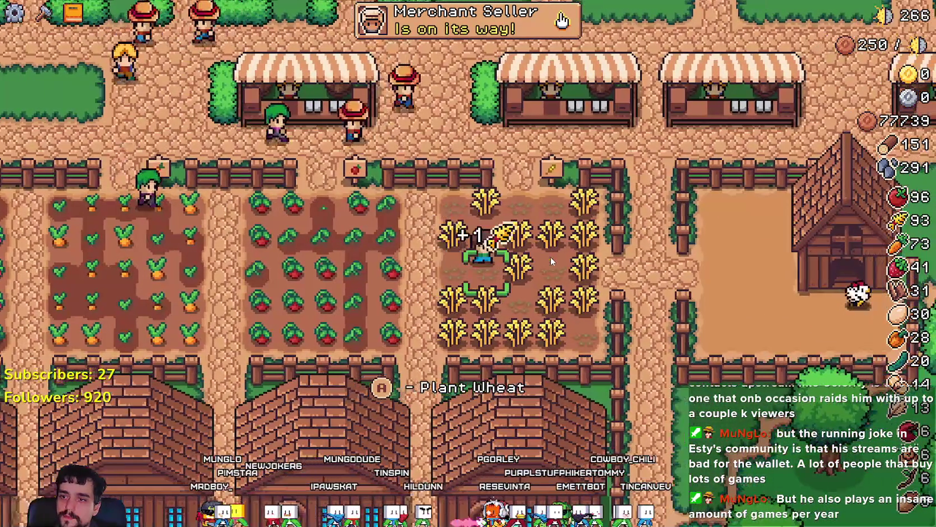
Step: Toggle the Advancements, crafting and Market panels open and closed
key("Tab")
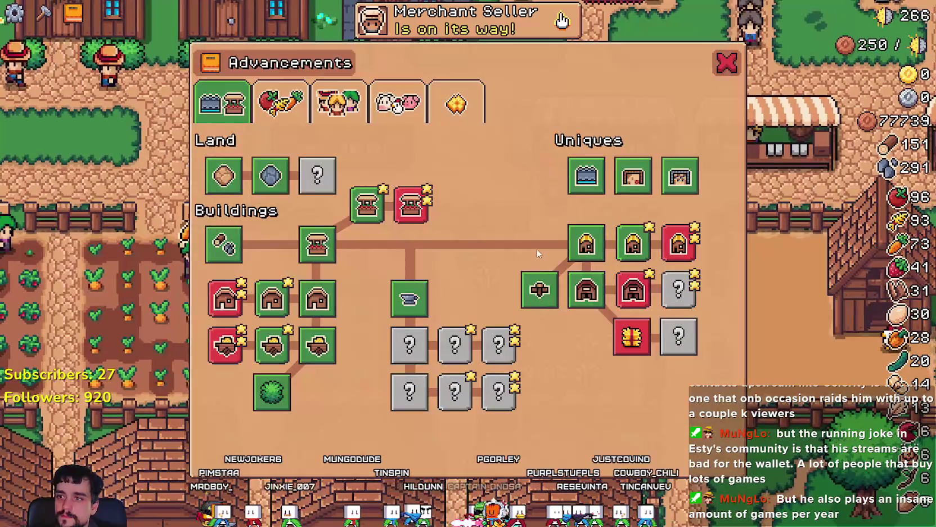
key("Escape")
key("c")
key("Escape")
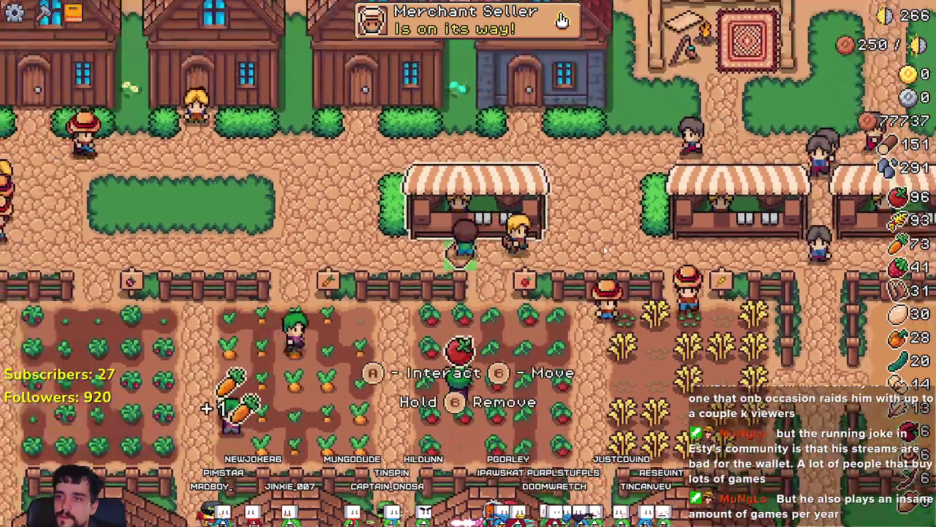
key("m")
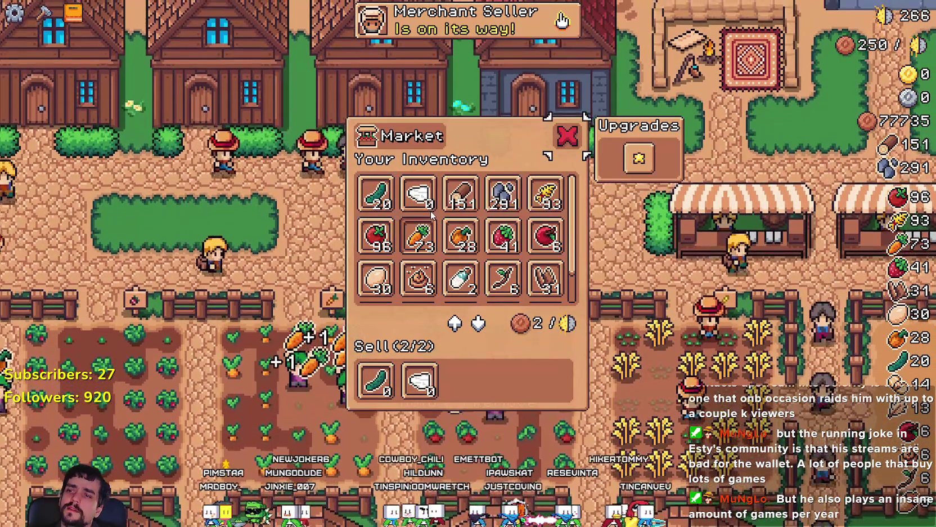
key("Escape")
Step: Reopen the Market at the stall and arrow from Cucumber through Wool, Carrot and Orange Pepper to Apple
left_click(431, 213)
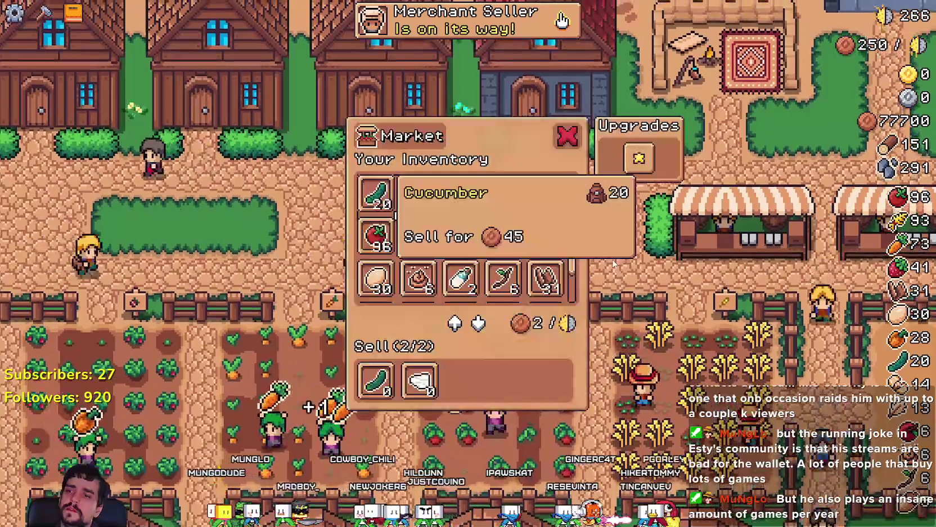
key("Escape")
right_click(483, 384)
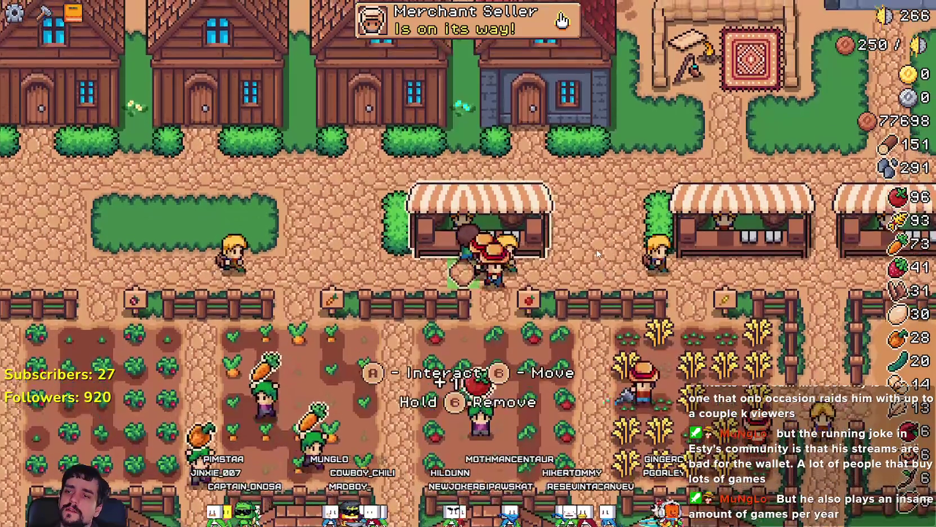
left_click(422, 372)
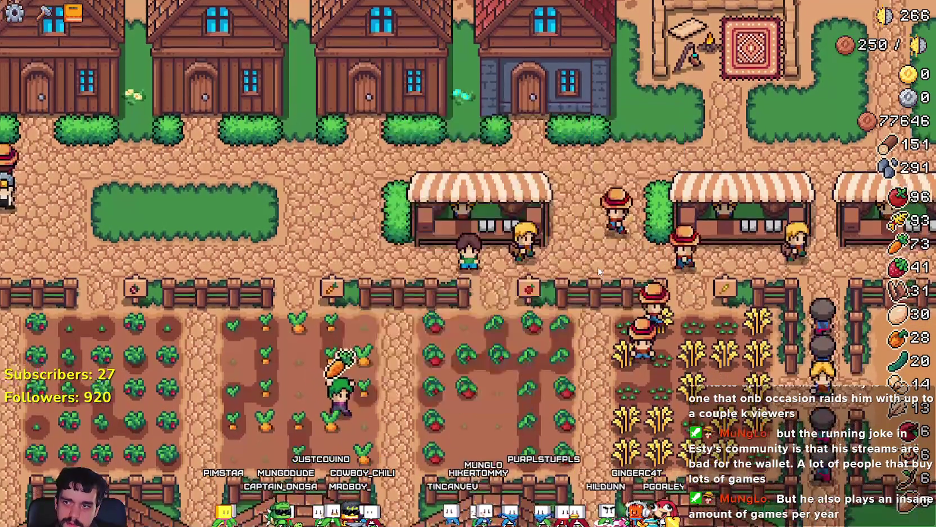
key("Right")
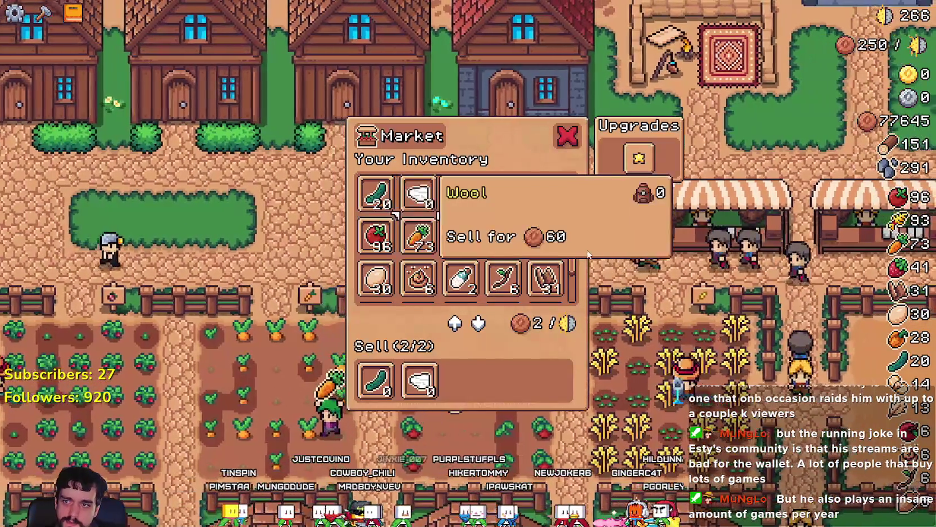
key("Down")
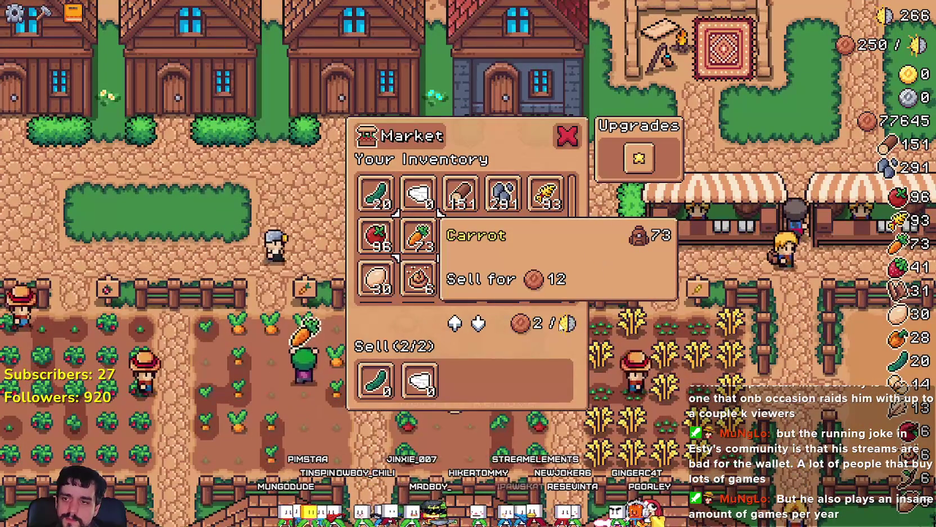
key("Right")
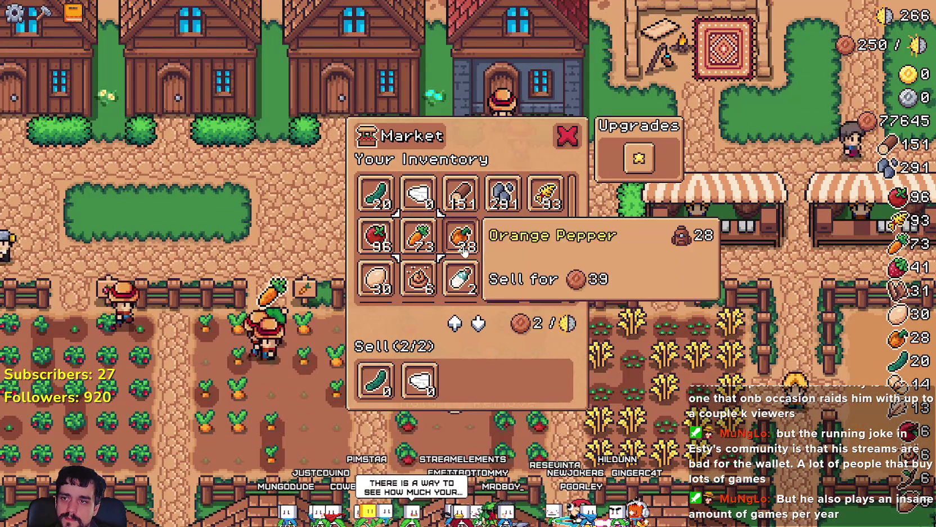
key("Right")
key("Right")
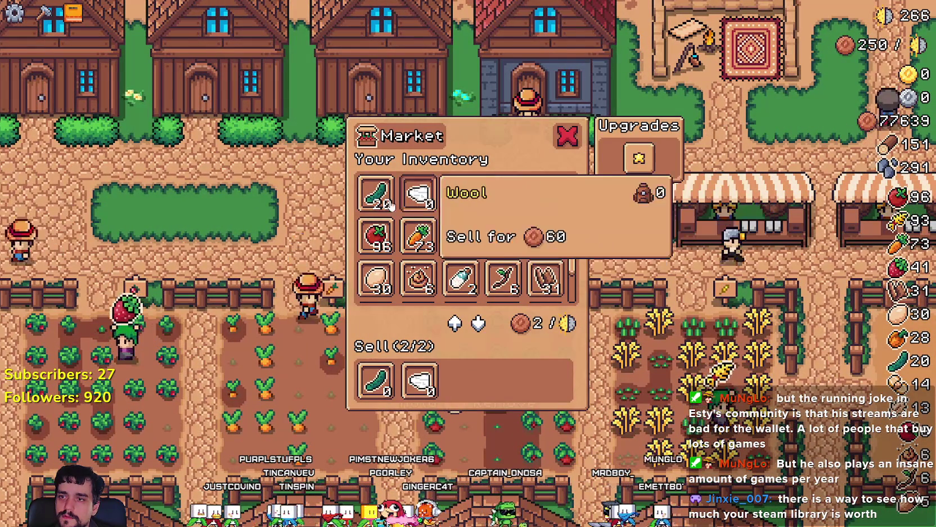
key("Escape")
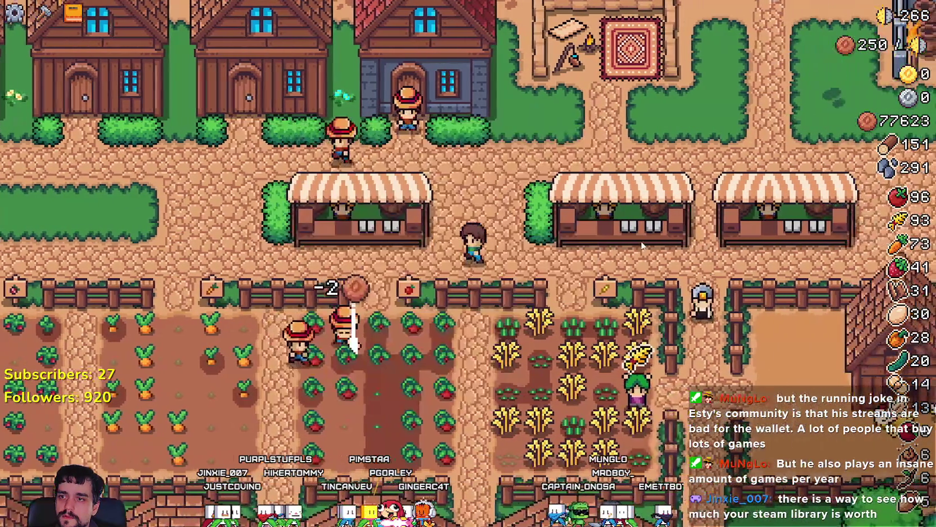
Step: Reopen the Market with E and step focus back and forth across the inventory slots
key("e")
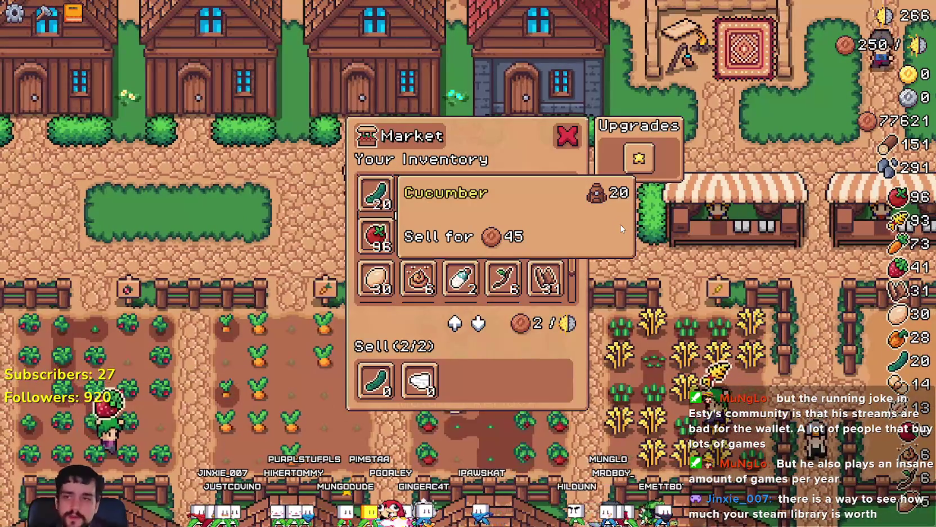
key("Right")
key("Right")
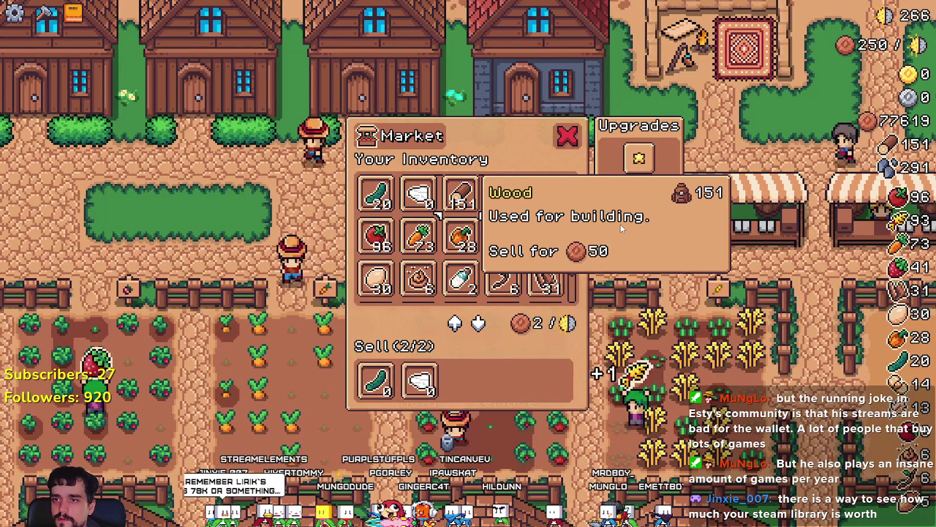
key("Down")
key("Left")
key("Right")
key("Right")
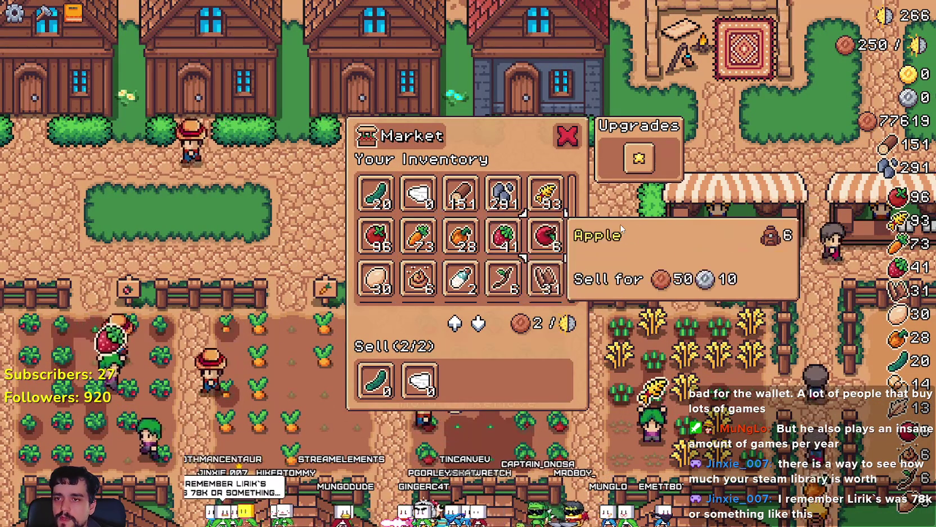
key("Left")
key("Left")
key("Left")
key("Right")
key("Right")
key("Right")
key("Right")
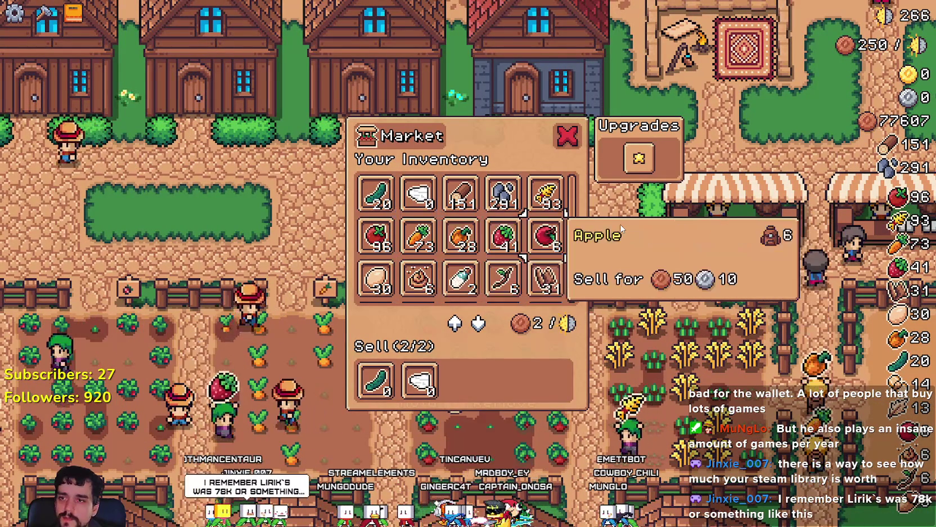
key("Left")
key("Left")
key("Left")
key("Left")
key("Right")
key("Right")
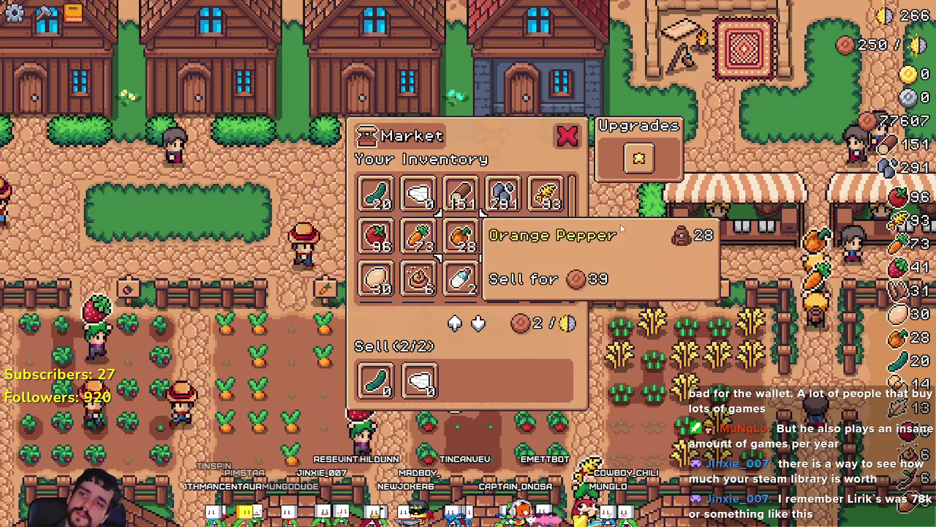
key("Right")
key("Right")
key("Up")
key("Left")
key("Left")
key("Left")
key("Left")
key("Down")
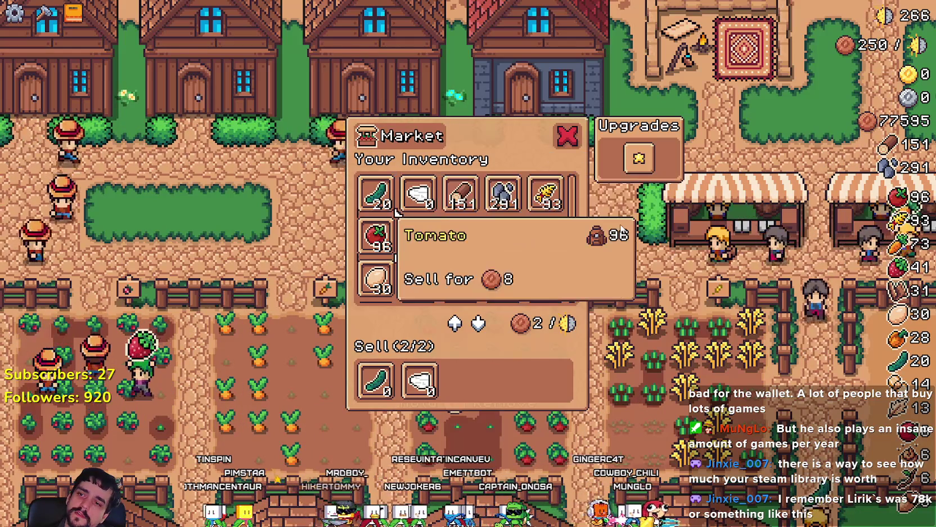
key("Right")
key("Right")
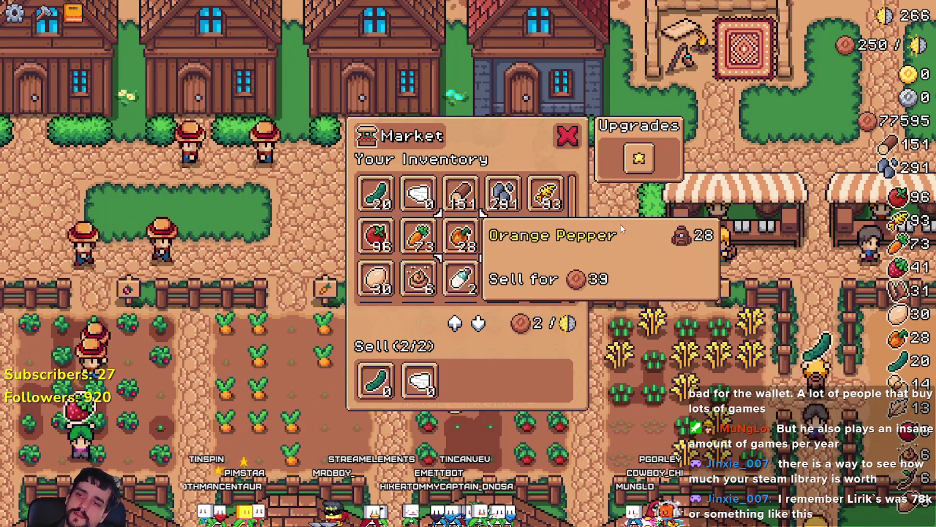
key("Left")
key("Left")
key("Right")
key("Right")
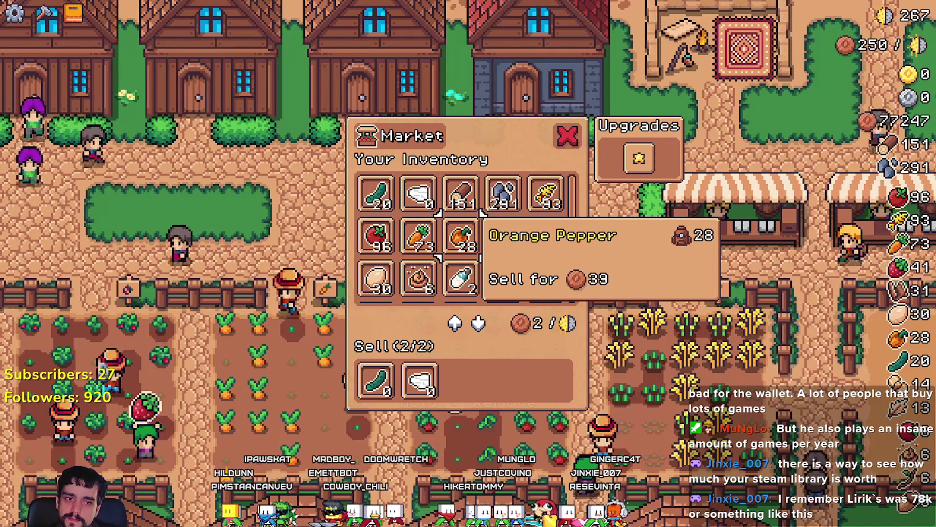
key("alt+Tab")
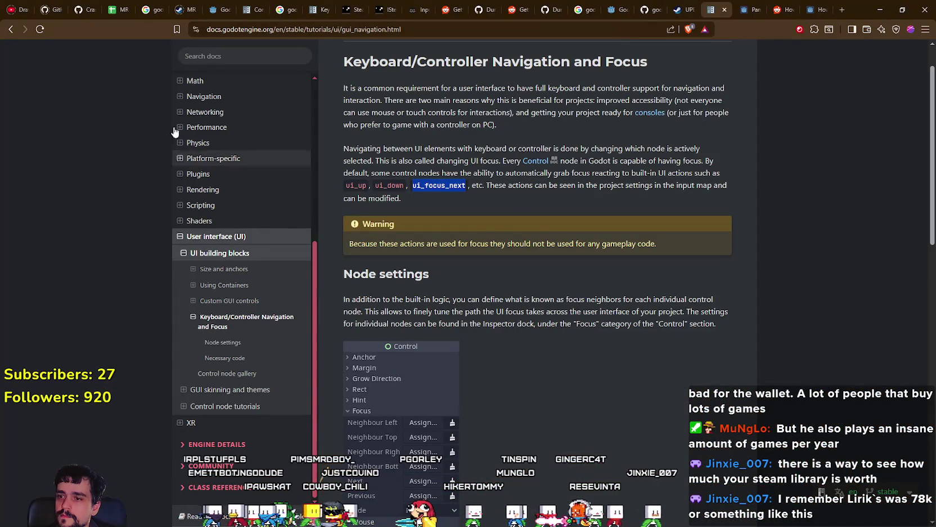
Step: Scroll the focus navigation docs down to the Necessary code section
scroll(383, 368, "down", 3)
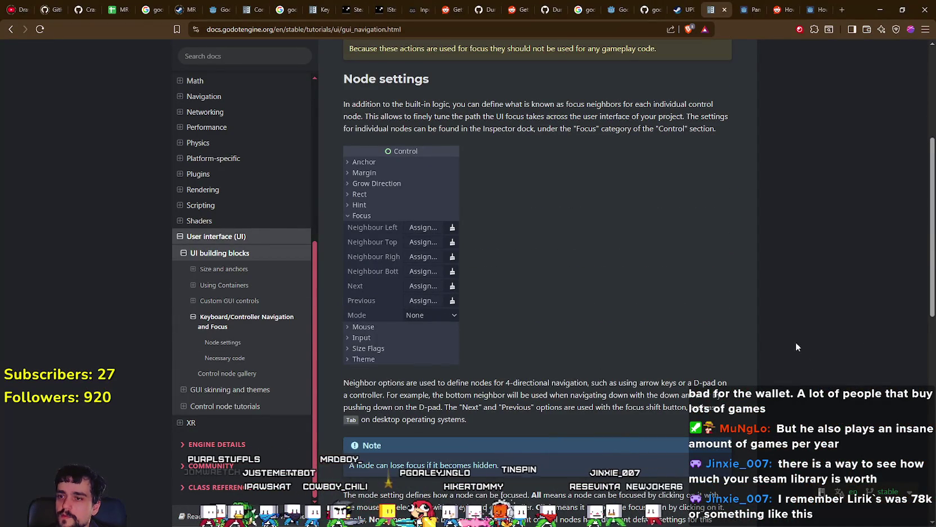
scroll(600, 318, "down", 2)
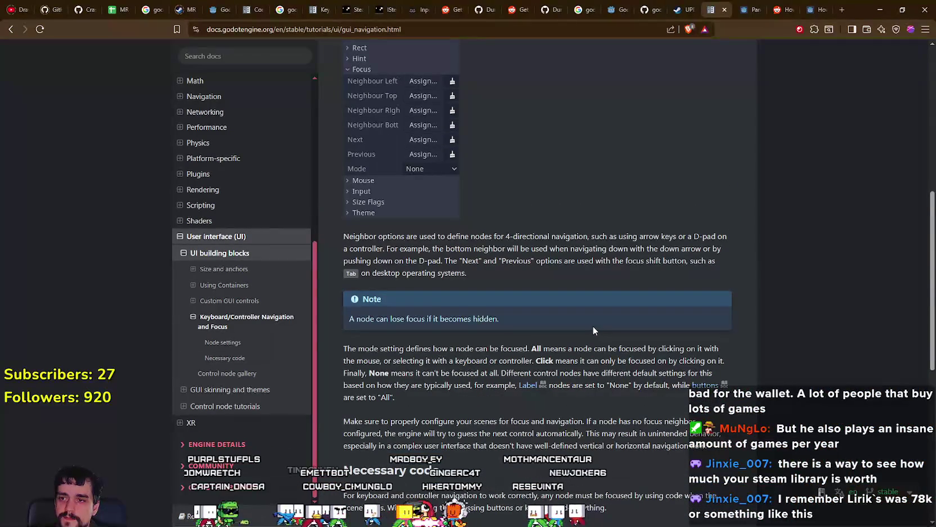
scroll(593, 330, "down", 2)
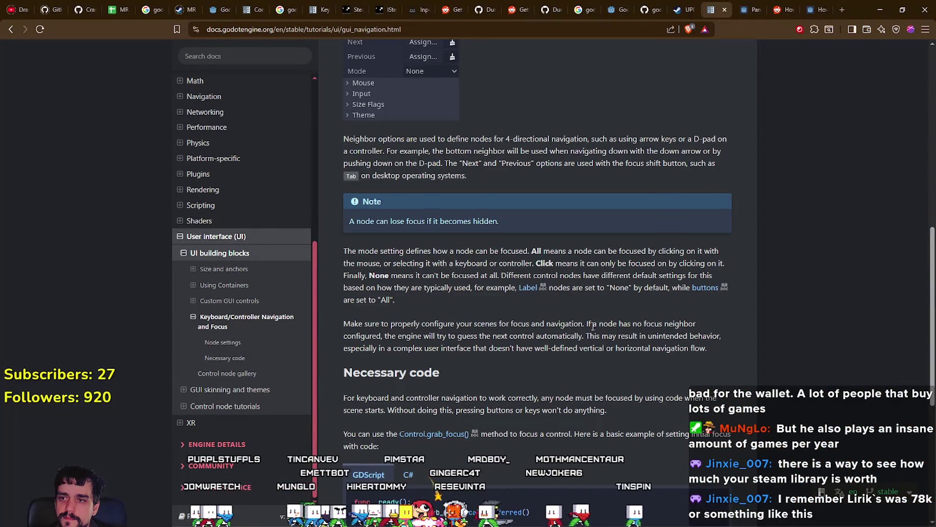
left_click(843, 10)
Step: Search Google for 'godot hold focus select controller'
type("godot hold selec")
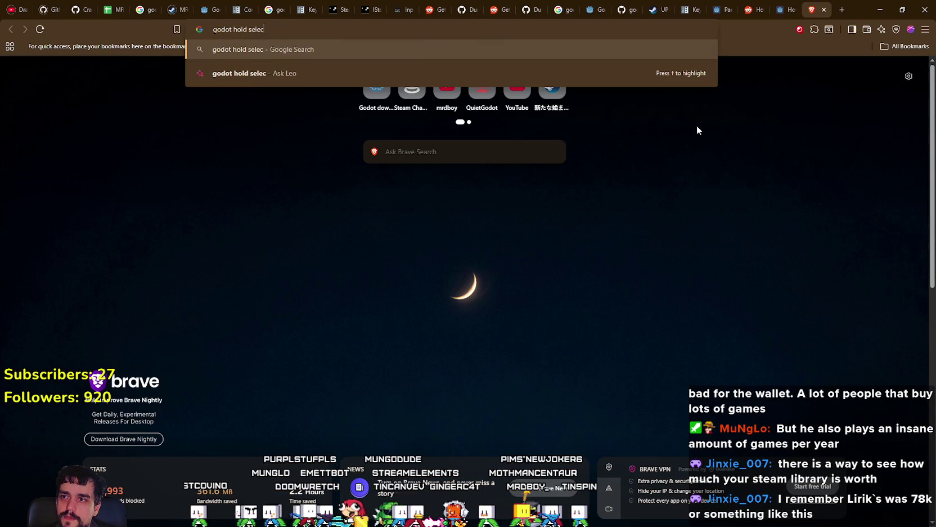
key("BackSpace")
key("BackSpace")
key("BackSpace")
type("focus")
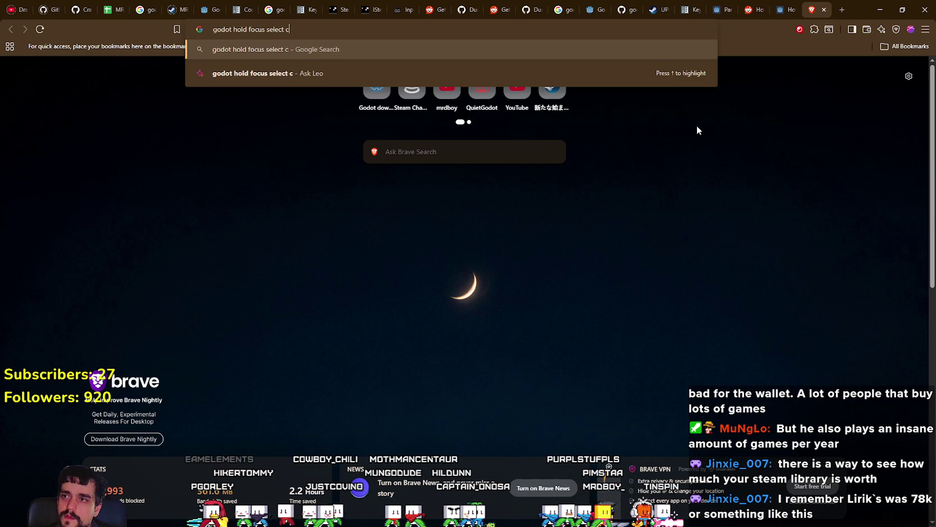
type("ller")
key("Return")
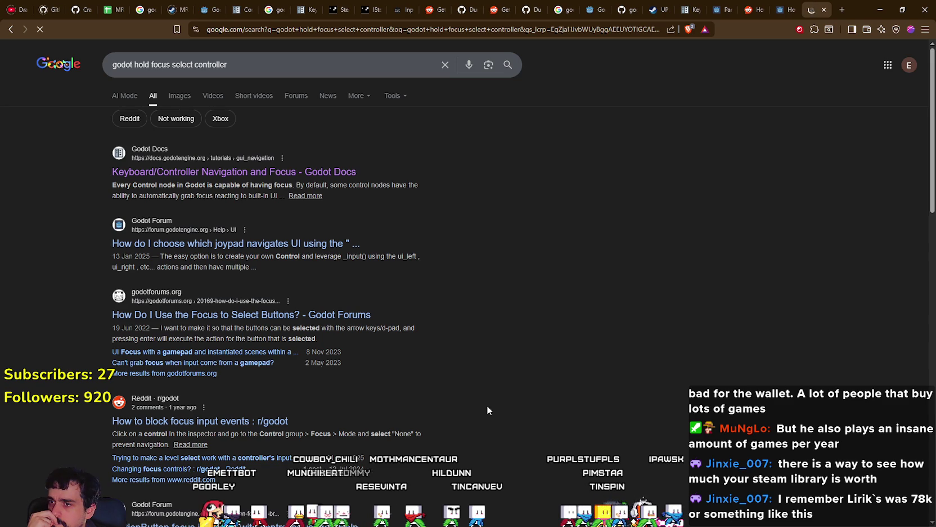
Step: Scroll through the search results for controller focus help
scroll(487, 410, "down", 2)
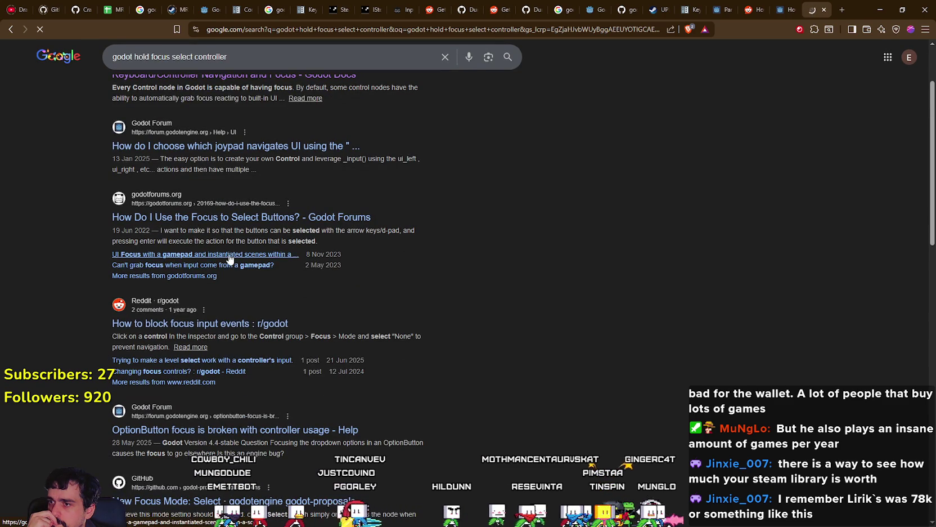
scroll(230, 259, "down", 1)
scroll(424, 341, "down", 1)
scroll(425, 344, "down", 2)
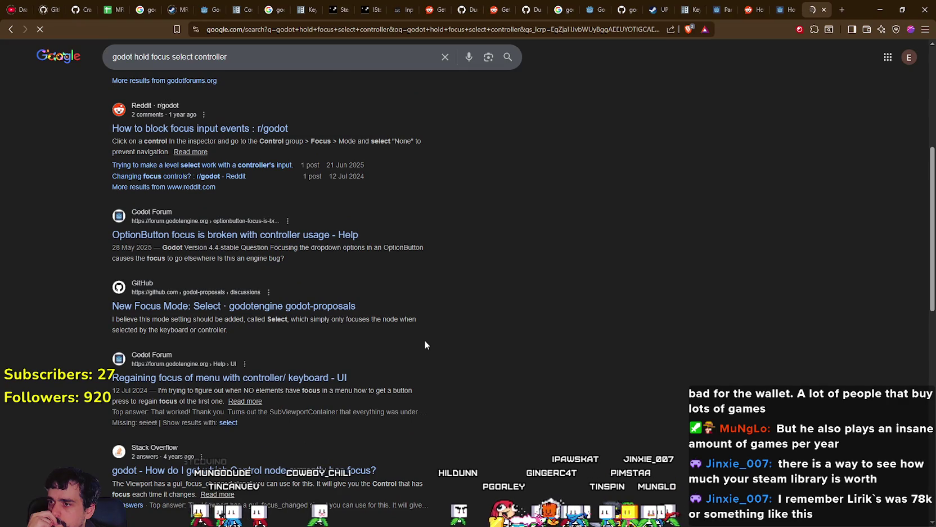
scroll(426, 341, "down", 4)
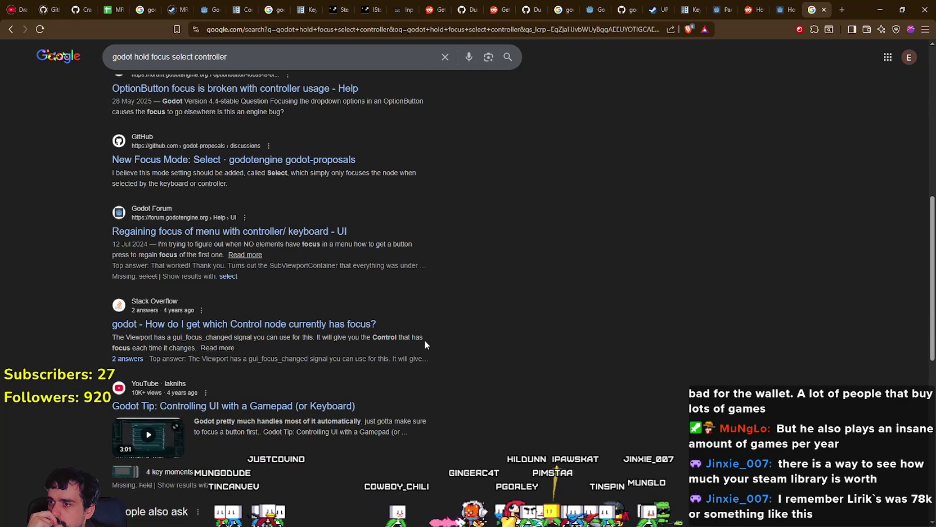
scroll(425, 341, "down", 6)
scroll(424, 344, "down", 4)
scroll(424, 345, "up", 7)
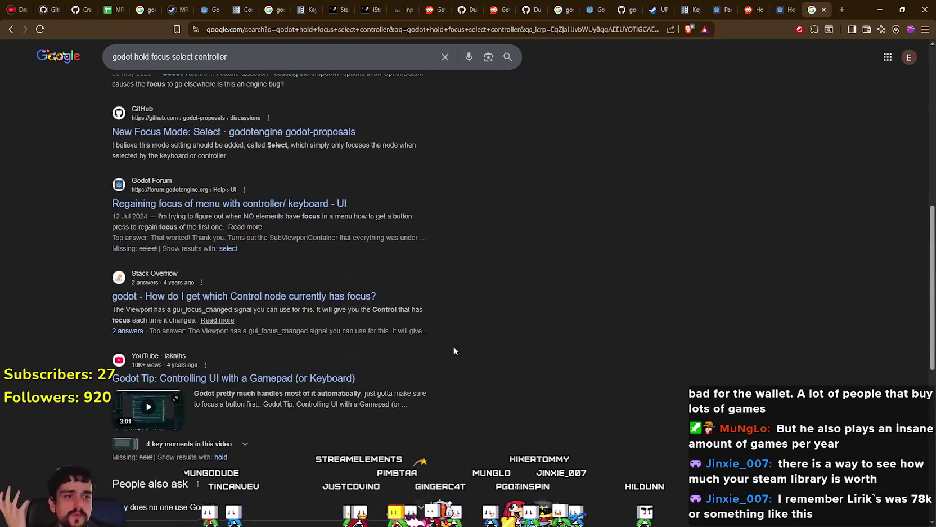
scroll(456, 349, "down", 1)
scroll(456, 349, "up", 5)
scroll(516, 342, "up", 3)
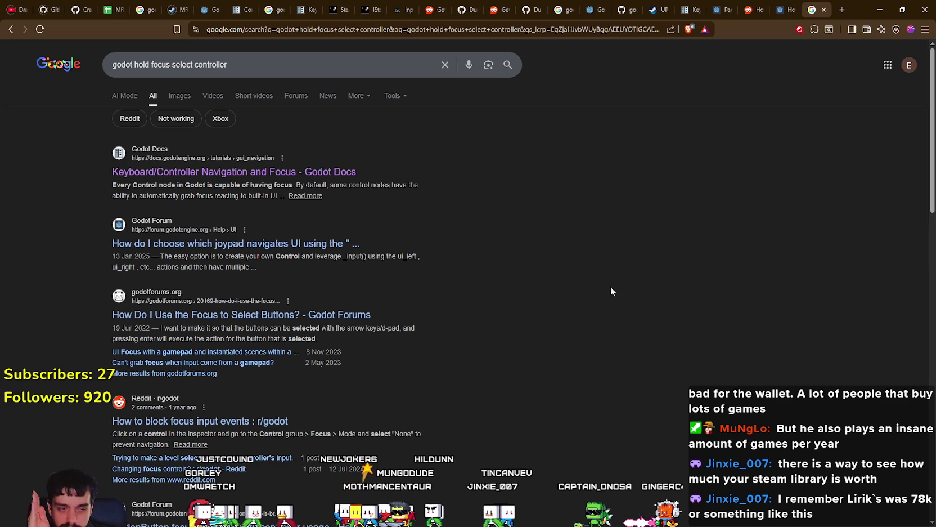
key("alt+Tab")
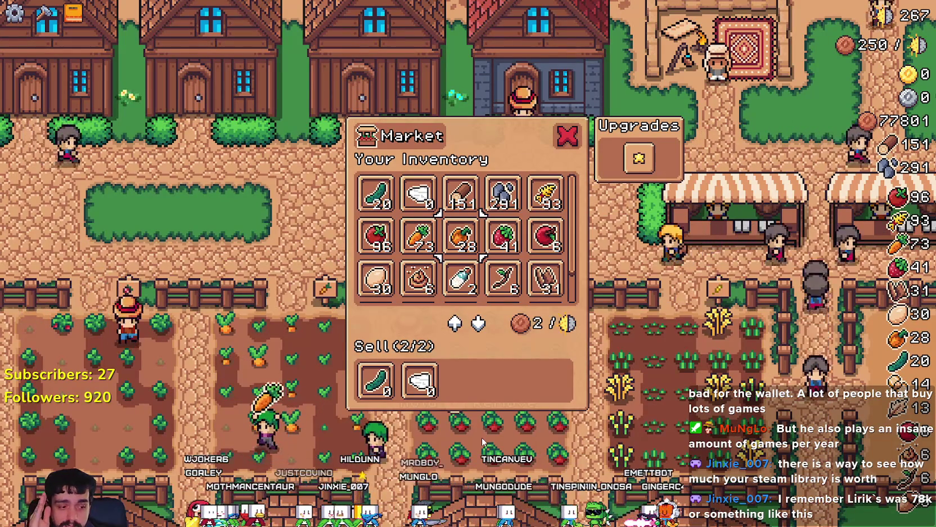
Step: Reopen the Market with E and arrow between the Cucumber, Tomato, Apple, Carrot and Wheat slots
key("Escape")
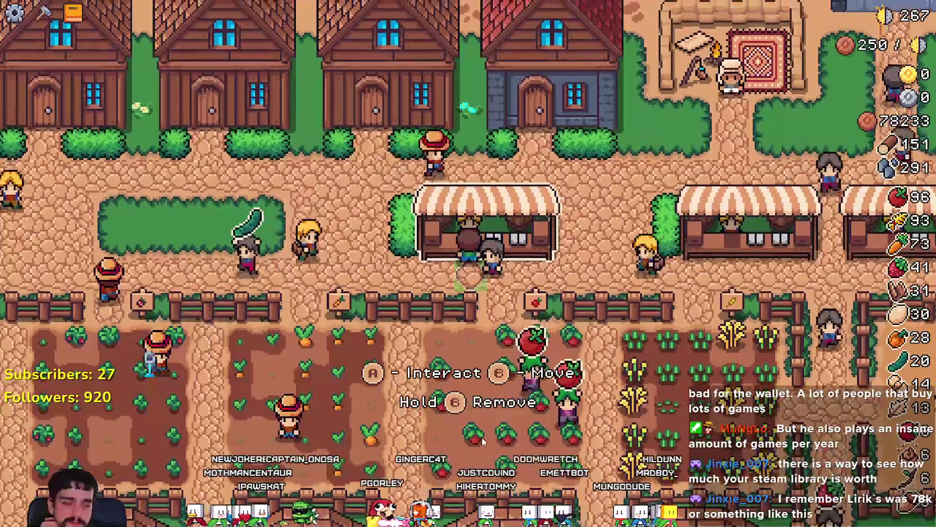
key("e")
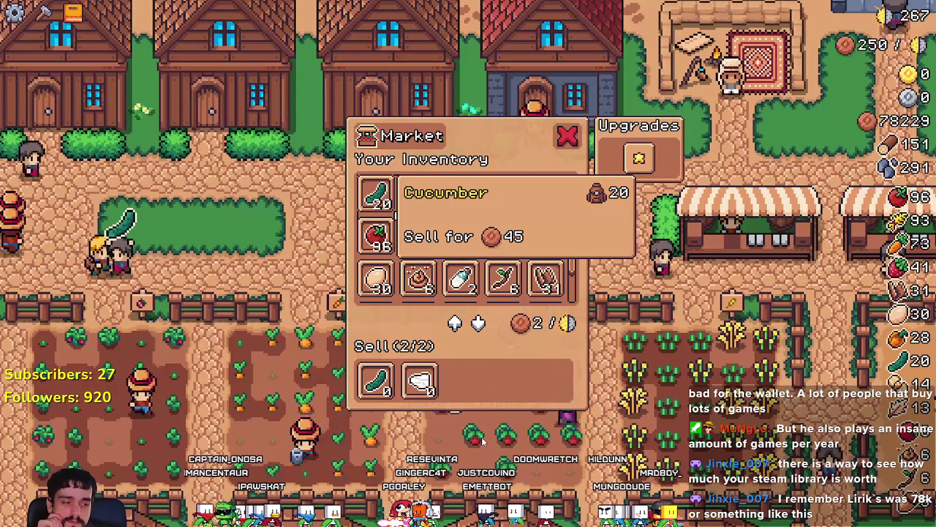
key("Down")
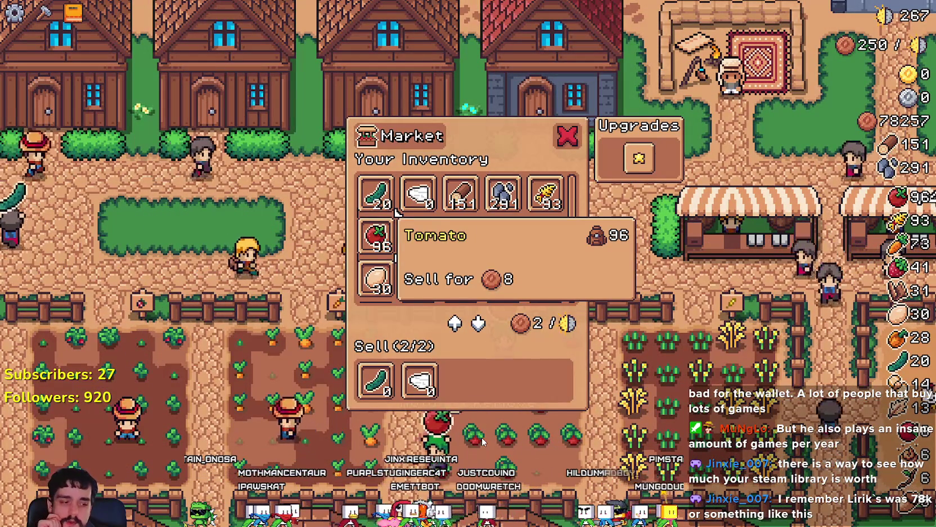
key("Right")
key("Right")
key("Right")
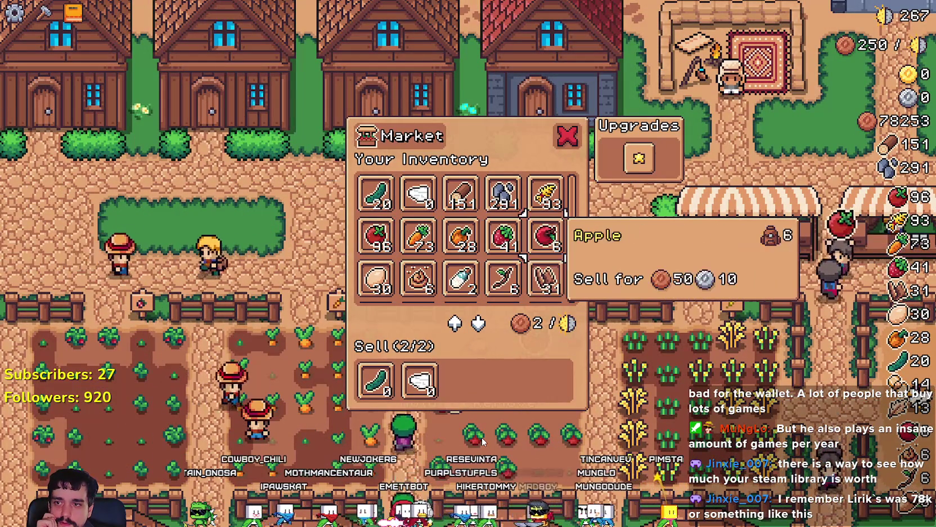
key("Left")
key("Left")
key("Left")
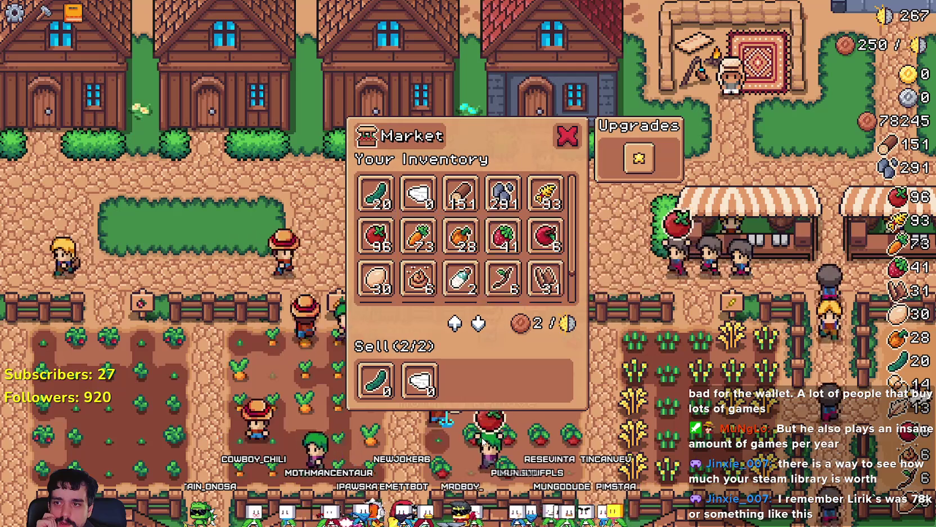
key("Up")
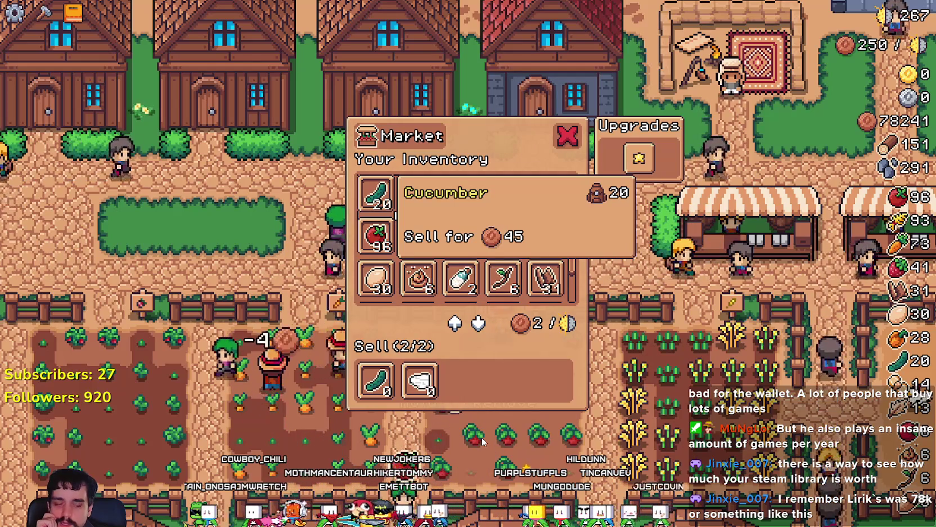
key("Down")
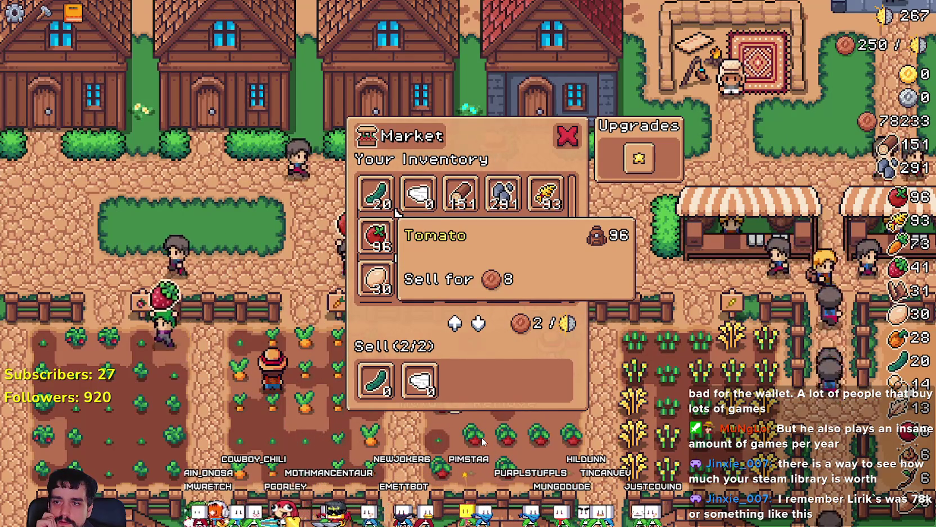
key("Right")
key("Right")
key("Right")
key("Right")
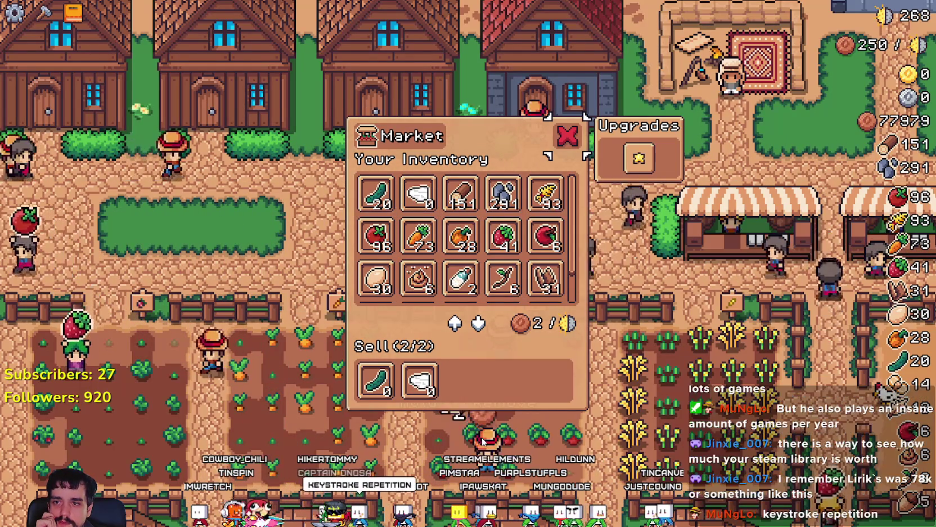
key("Up")
key("Down")
key("Left")
key("Left")
key("Left")
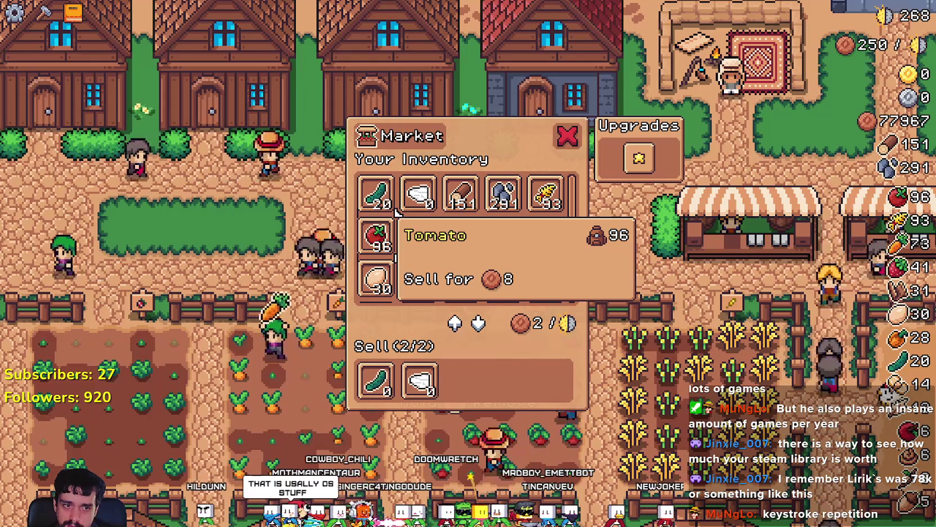
key("alt+Tab")
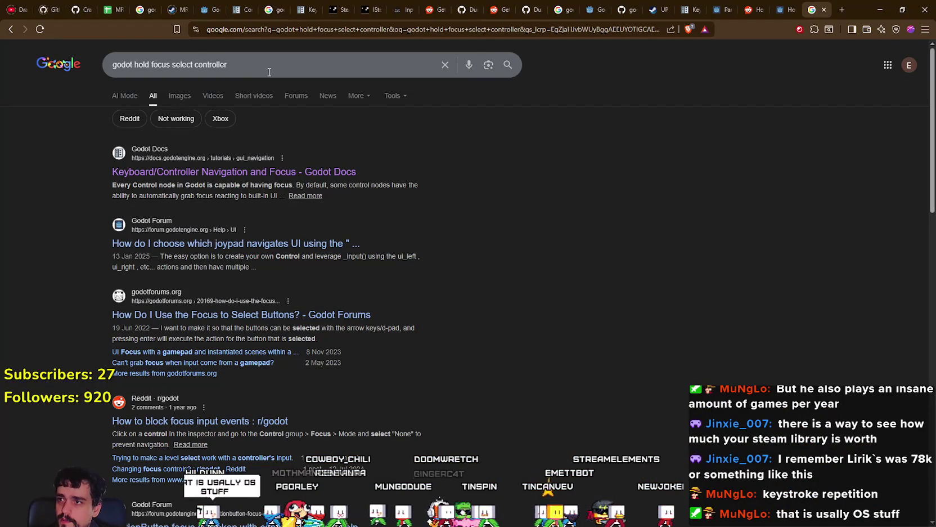
Step: Search Google for 'godot keystroke repetition controller', accepting the corrected spelling
left_click_drag(227, 66, 134, 66)
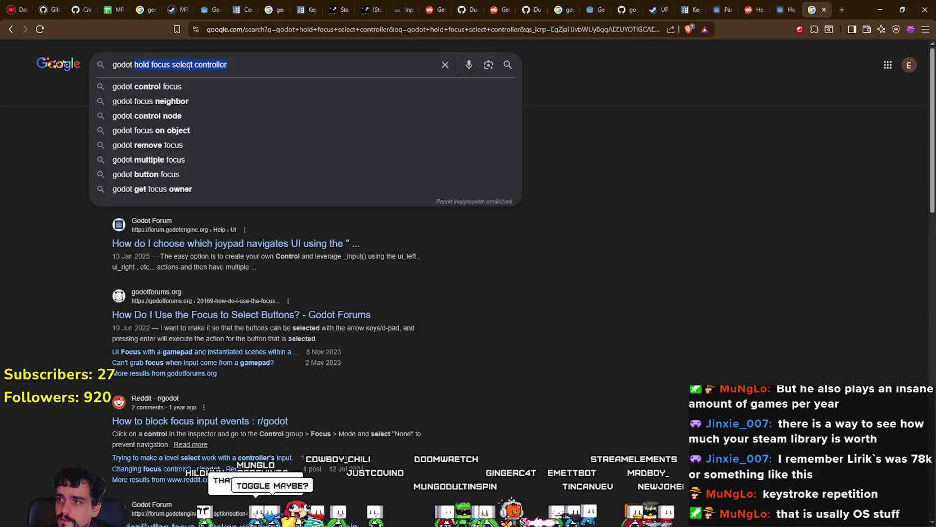
key("BackSpace")
type("krudytokr trp")
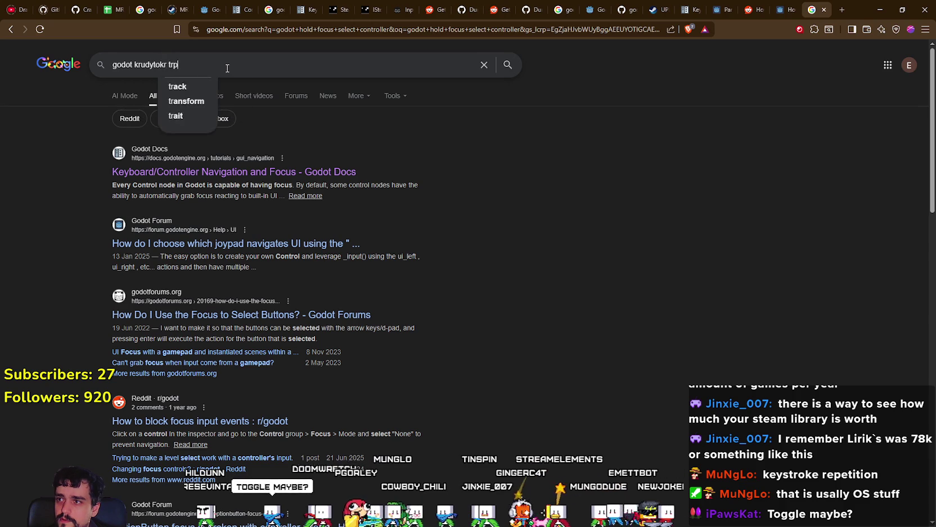
key("BackSpace")
key("BackSpace")
key("BackSpace")
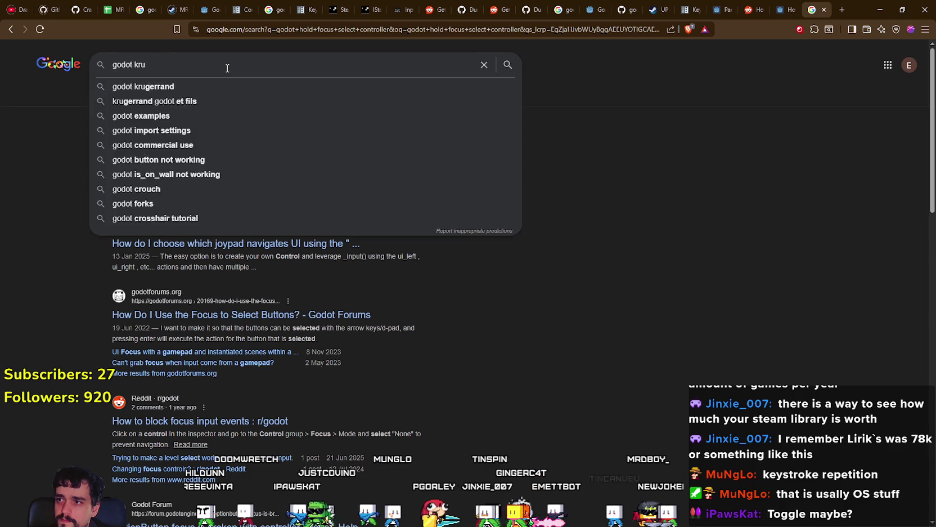
key("BackSpace")
type("keystroke ")
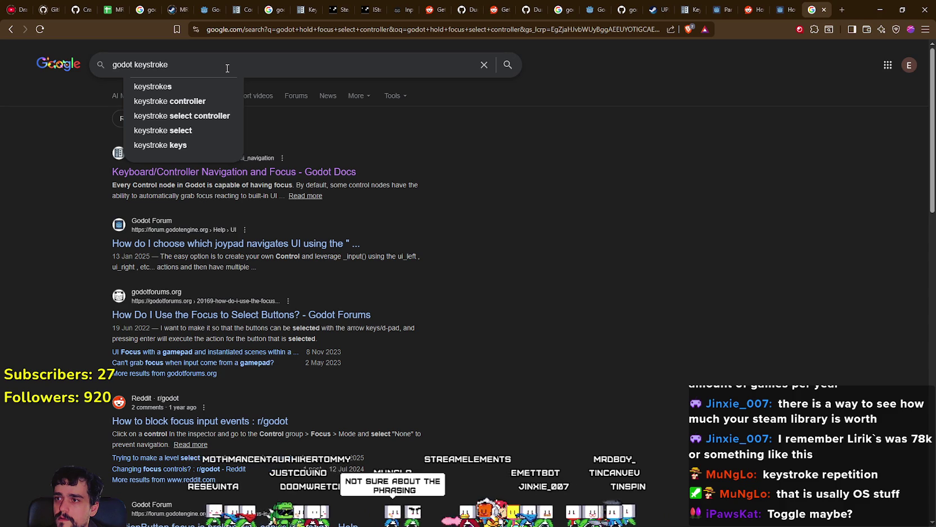
type("repeti")
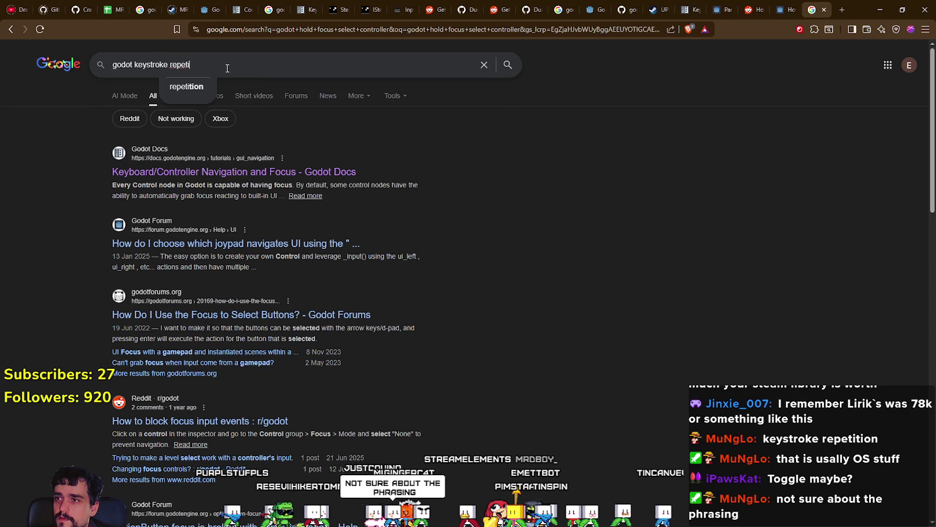
type("on controller")
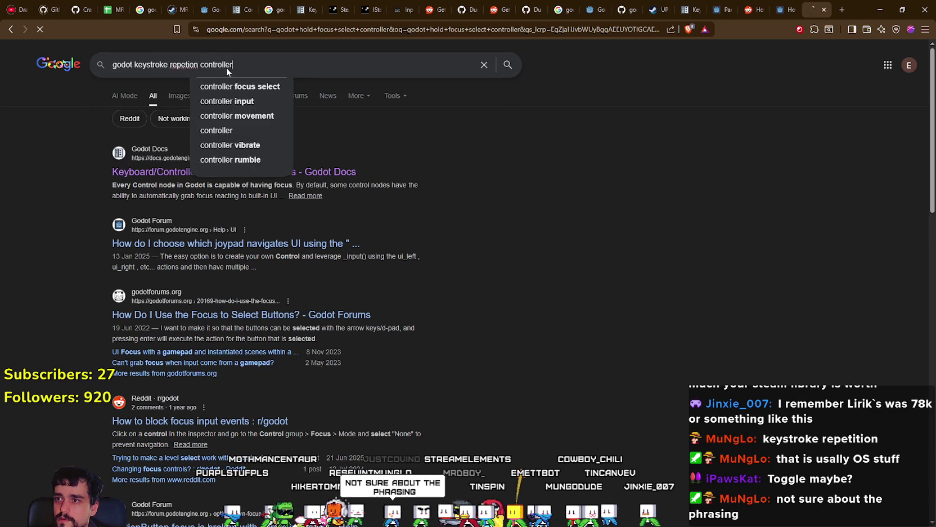
key("Return")
left_click(326, 127)
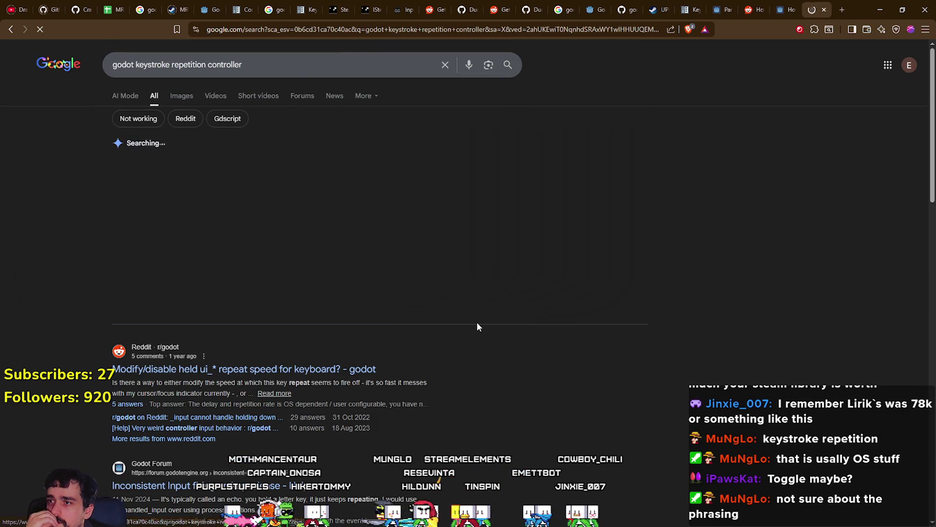
Step: Scroll the results and open GitHub issue #9065 on the D-Pad not repeating
scroll(477, 326, "down", 2)
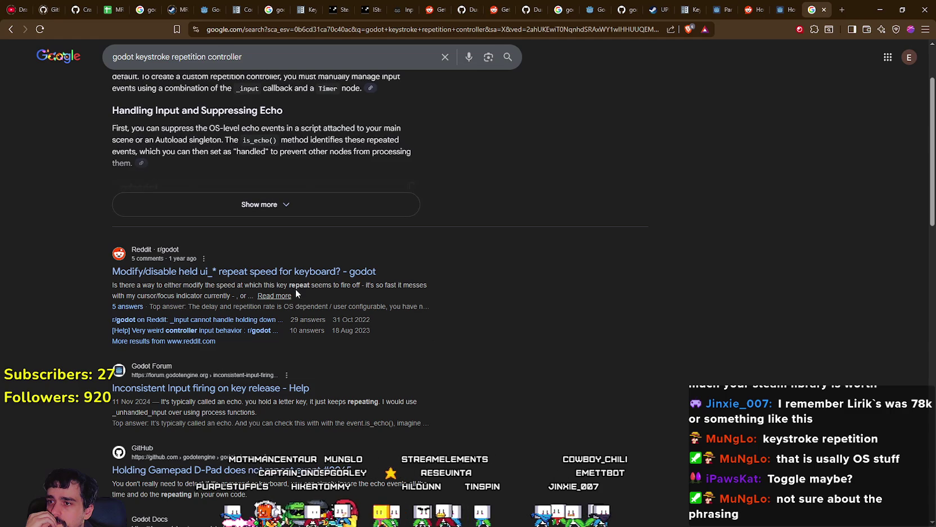
scroll(389, 381, "down", 1)
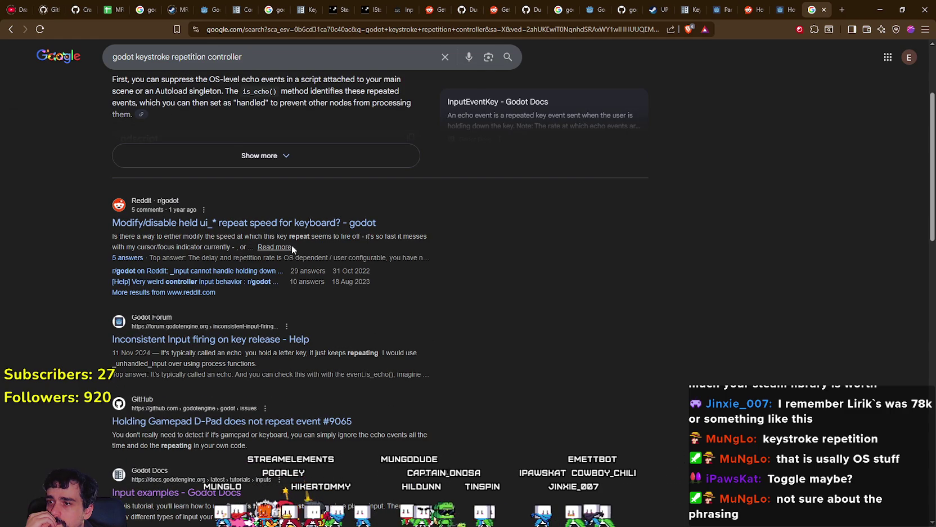
scroll(474, 318, "down", 1)
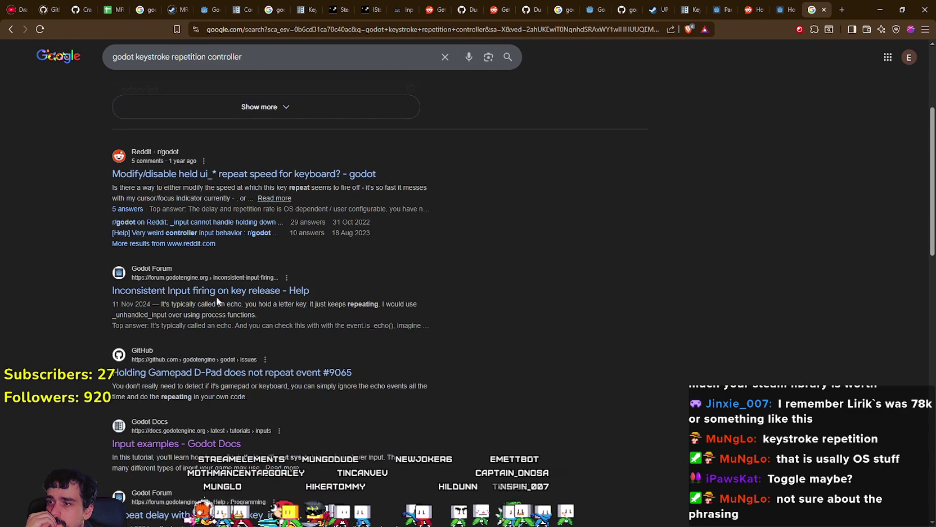
scroll(407, 351, "down", 2)
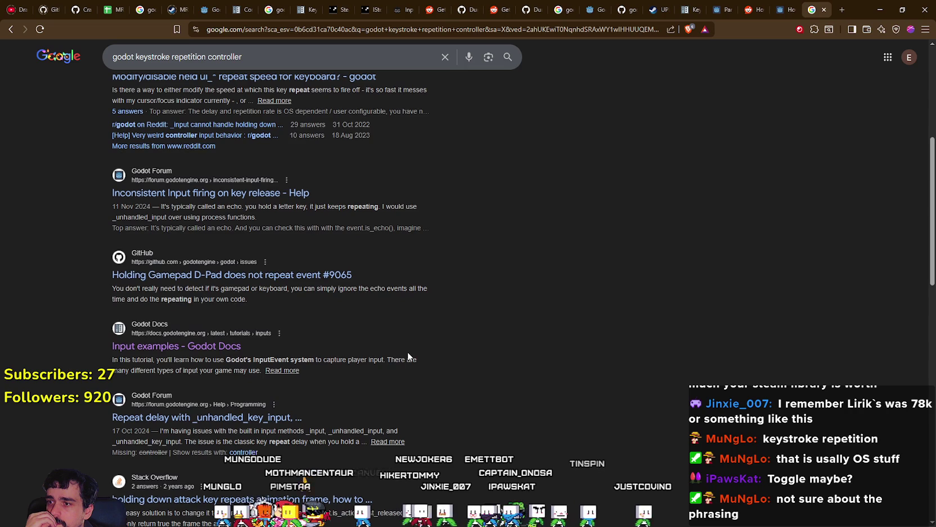
left_click(316, 281)
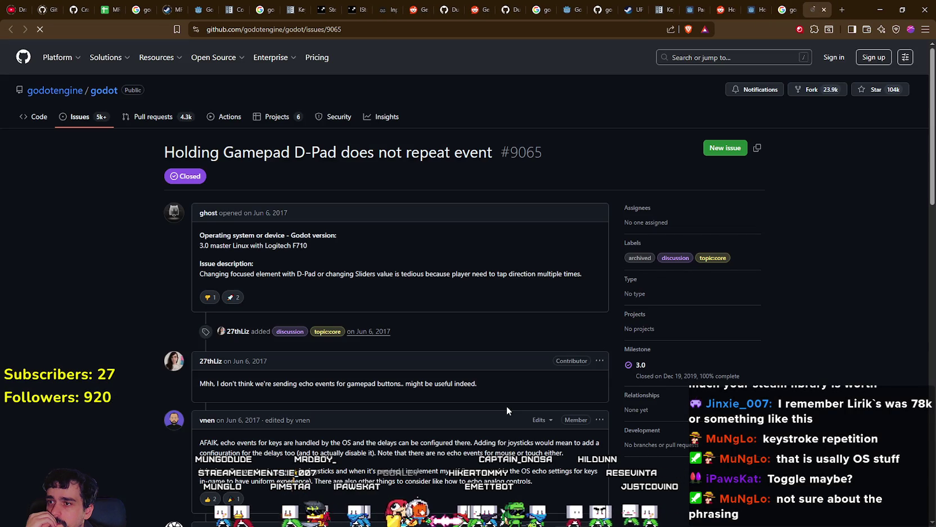
Step: Read issue #9065's discussion through to its final comment, then close the tab
scroll(216, 296, "down", 1)
scroll(398, 404, "down", 5)
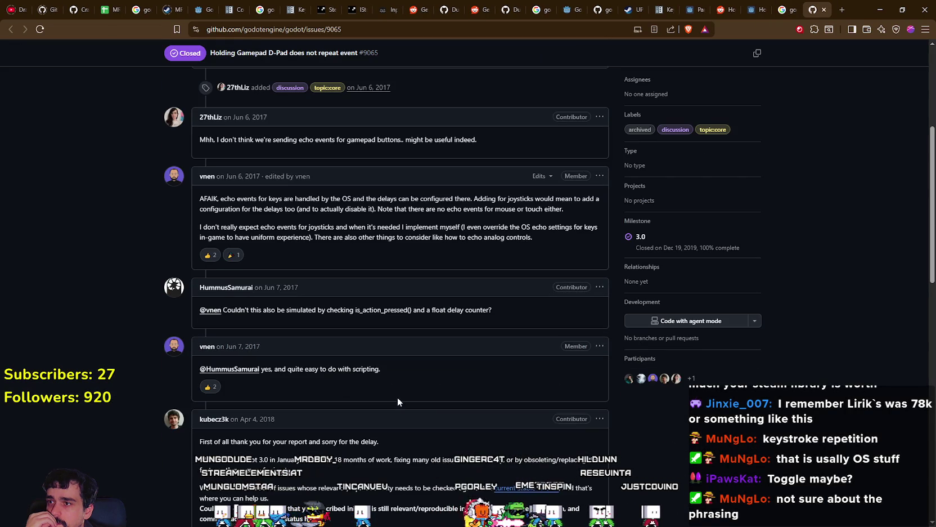
scroll(397, 392, "down", 4)
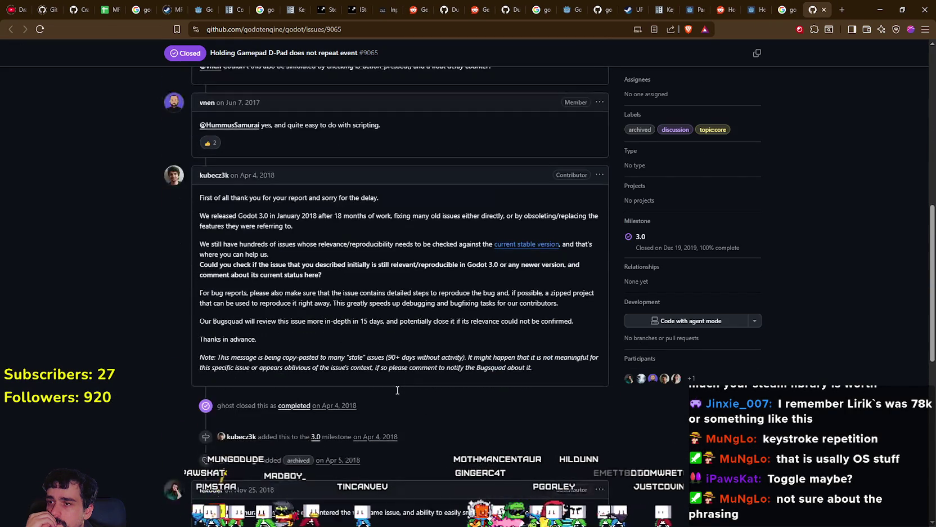
scroll(397, 389, "down", 8)
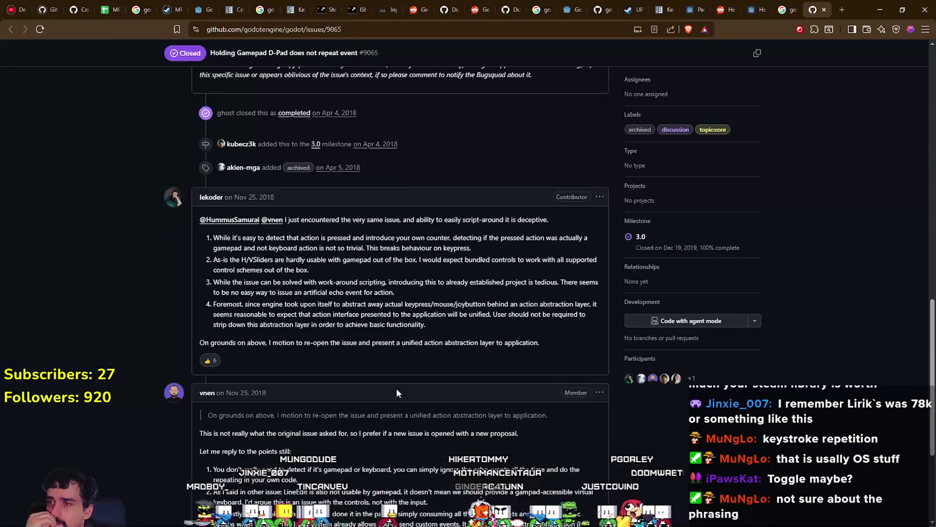
scroll(398, 389, "down", 1)
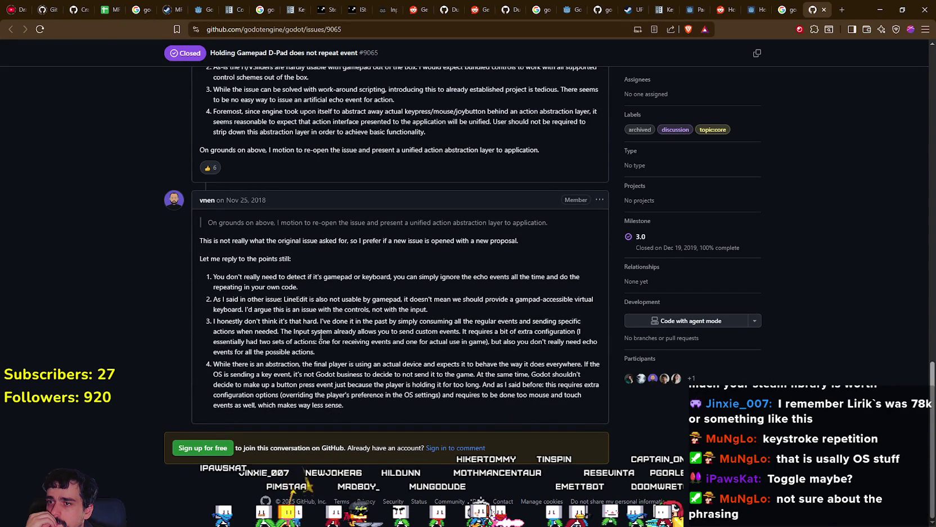
left_click(825, 10)
Step: Open the bookstack.cn 'Controllers, gamepads, and joysticks' search result in a new tab
scroll(256, 344, "down", 2)
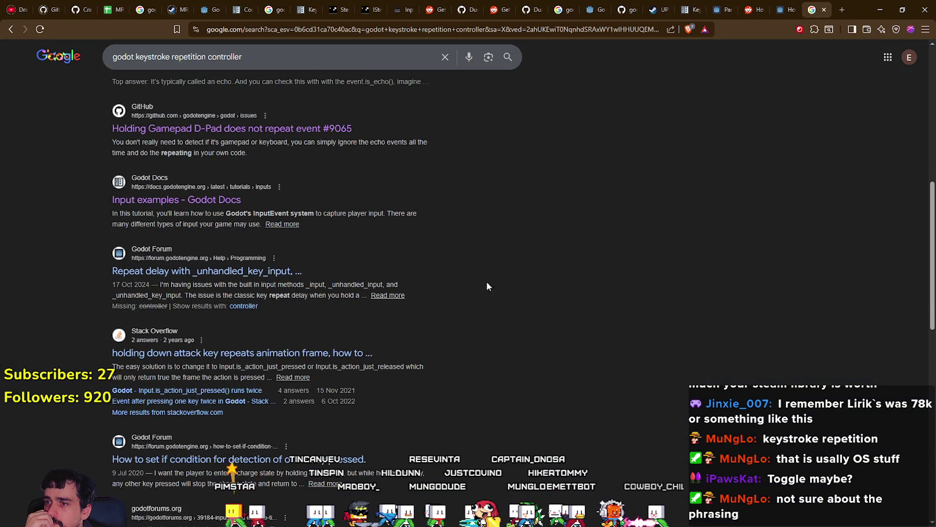
scroll(455, 331, "down", 2)
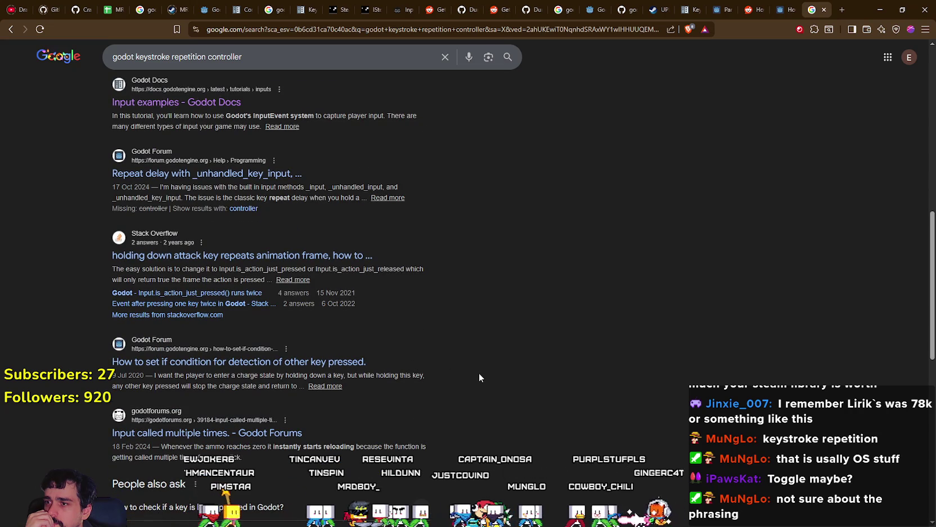
scroll(479, 374, "down", 1)
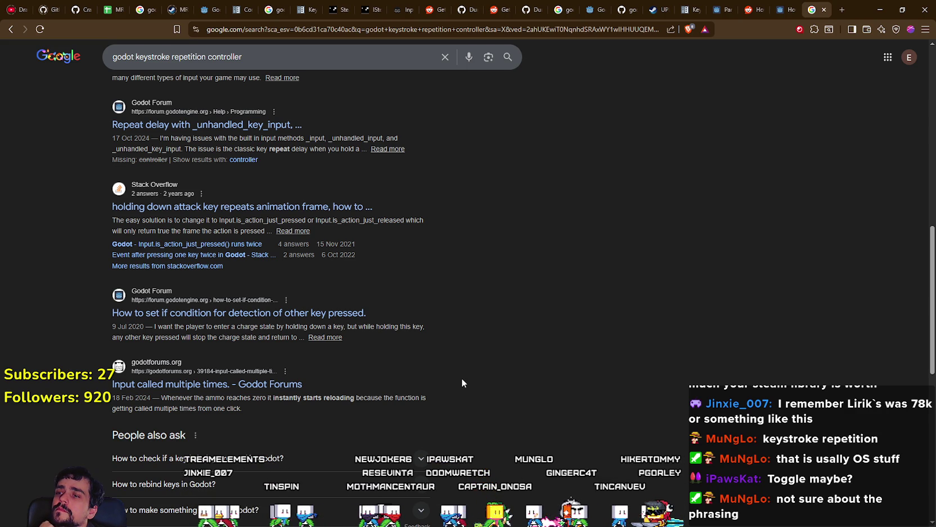
scroll(461, 384, "down", 3)
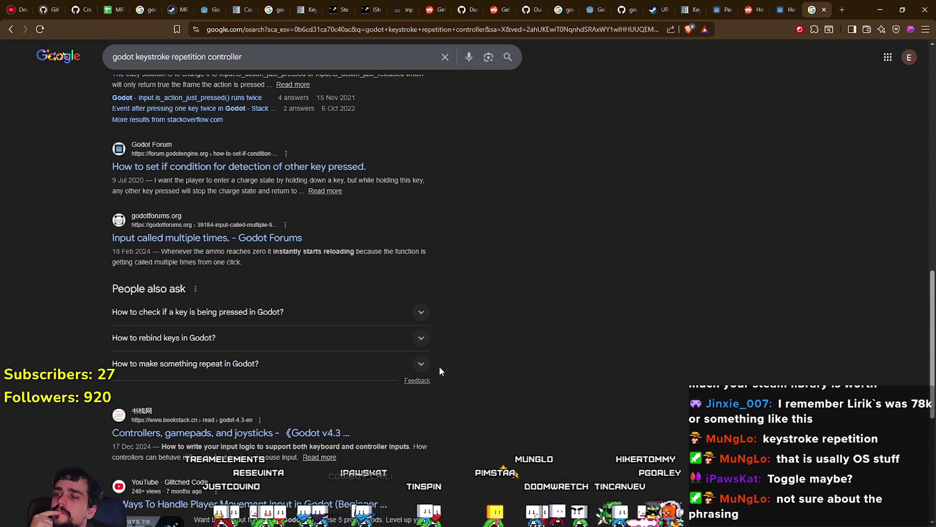
scroll(440, 367, "down", 1)
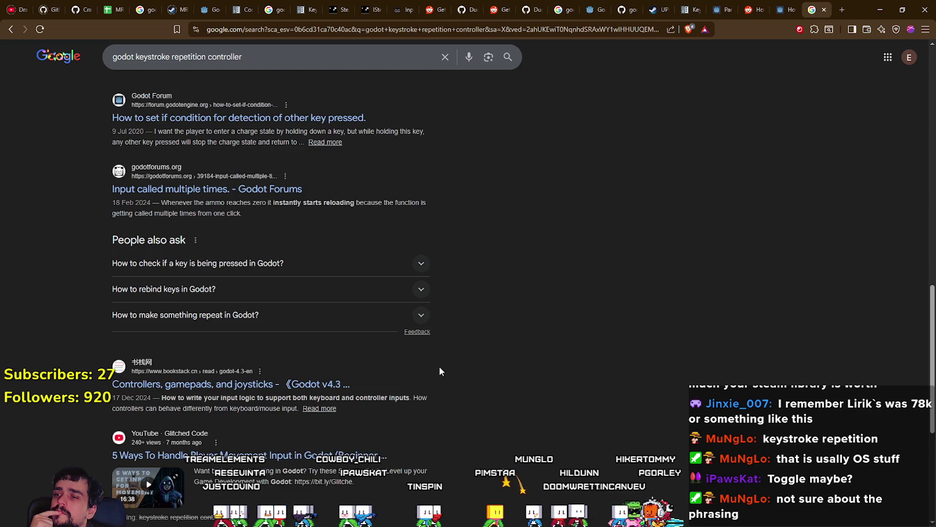
right_click(244, 384)
left_click(341, 219)
scroll(528, 324, "down", 3)
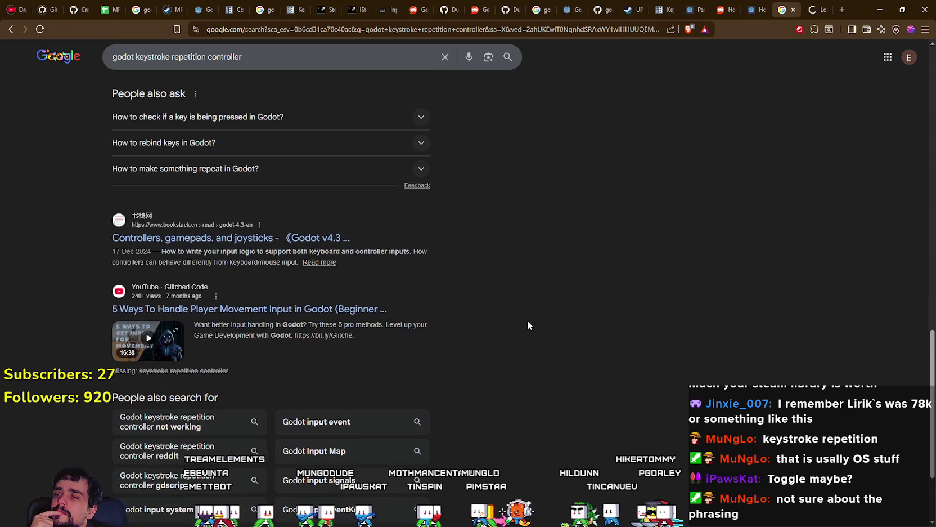
scroll(273, 312, "up", 15)
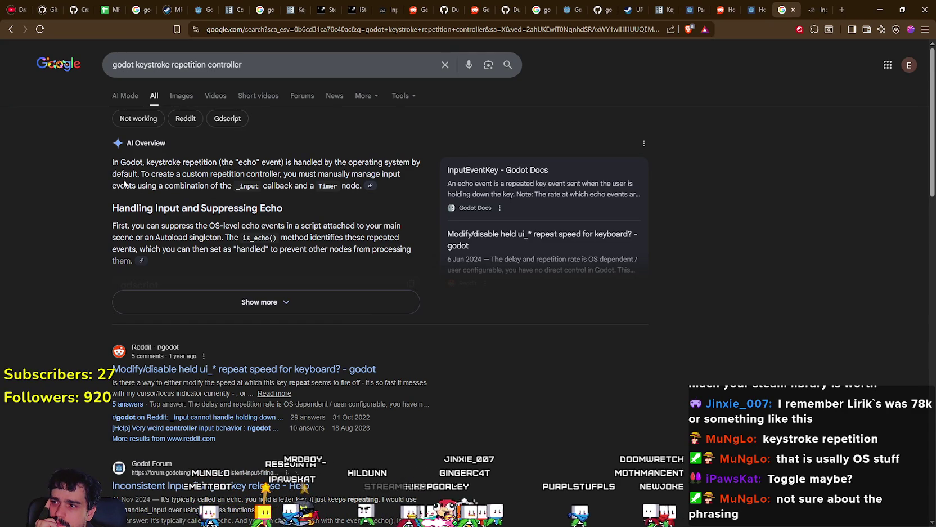
Step: Highlight the AI Overview's note on manual input handling, then expand the full answer
mouse_move(170, 173)
left_mouse_down()
mouse_move(359, 166)
mouse_move(335, 186)
left_mouse_up()
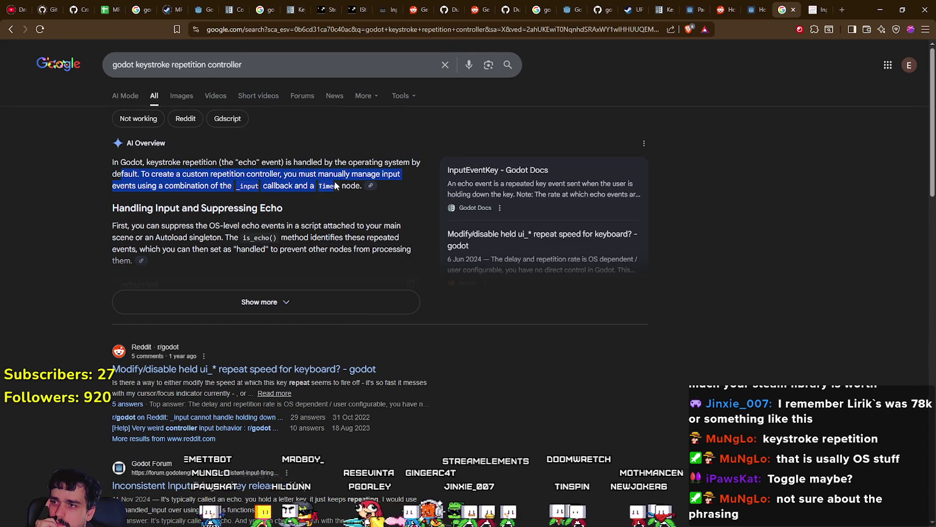
left_click(336, 170)
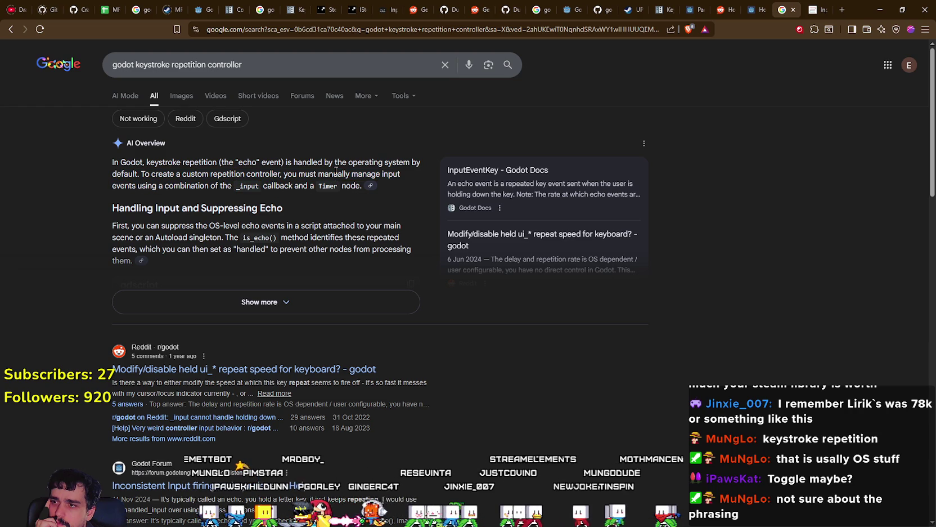
left_click(339, 298)
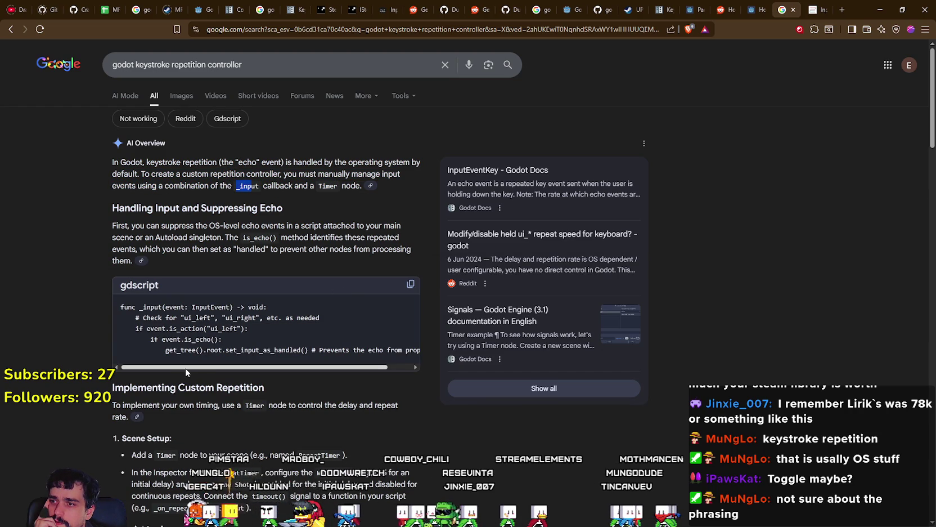
Step: Highlight the ui_left check in the code and read through the Timer-based repeat examples
left_click_drag(133, 329, 235, 329)
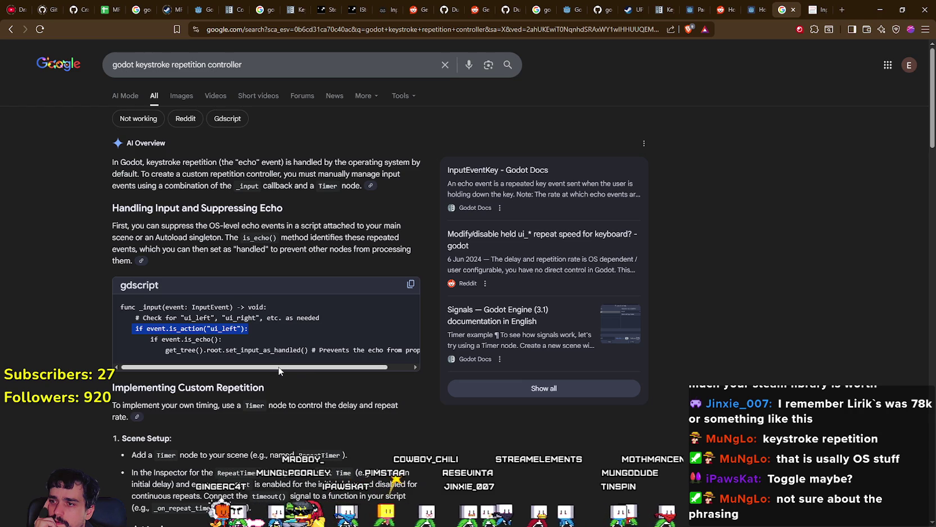
left_click_drag(282, 368, 308, 368)
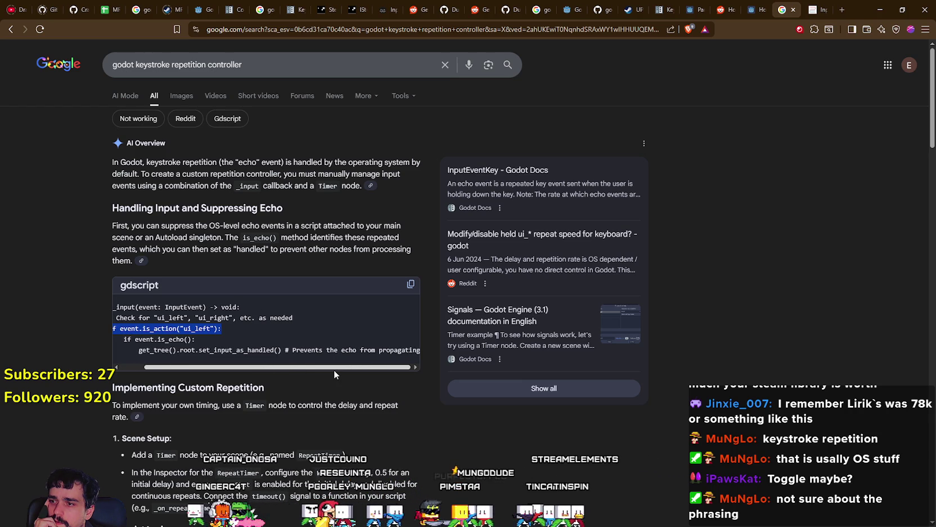
left_click_drag(334, 369, 164, 368)
scroll(163, 356, "down", 4)
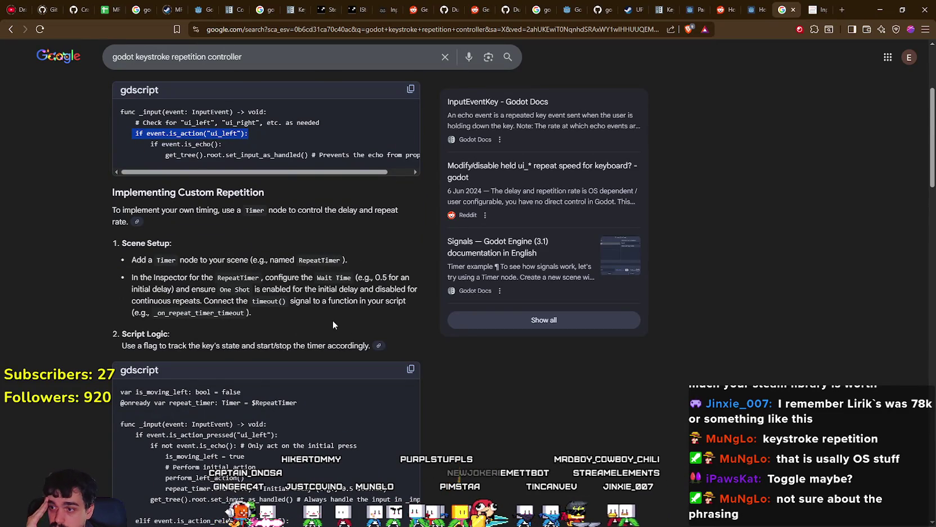
scroll(333, 324, "down", 4)
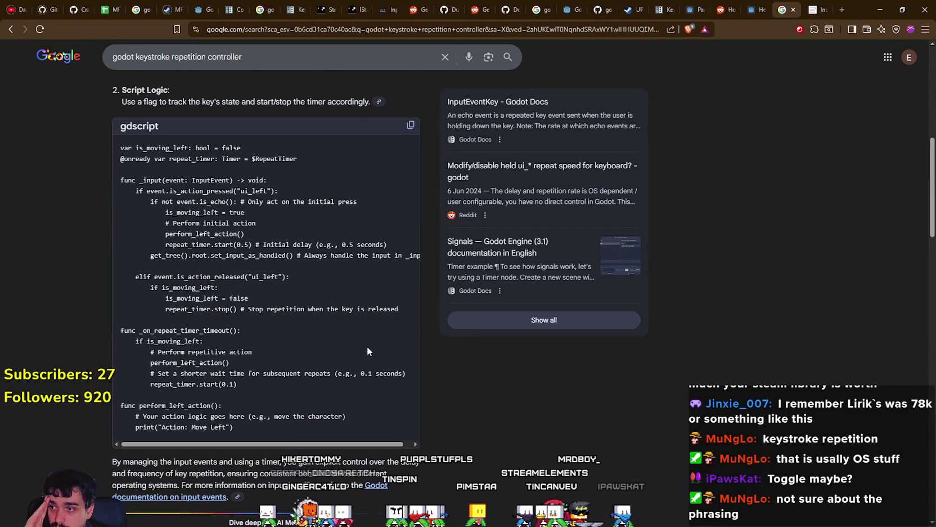
scroll(367, 346, "down", 6)
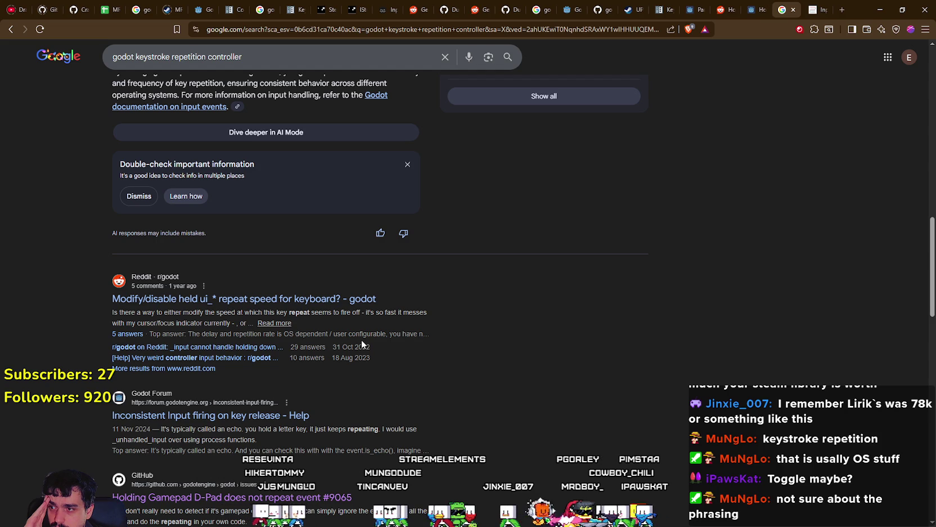
Step: Switch to the Godot controllers documentation tab and scroll down to the Echo events section
left_click(814, 7)
scroll(525, 307, "down", 8)
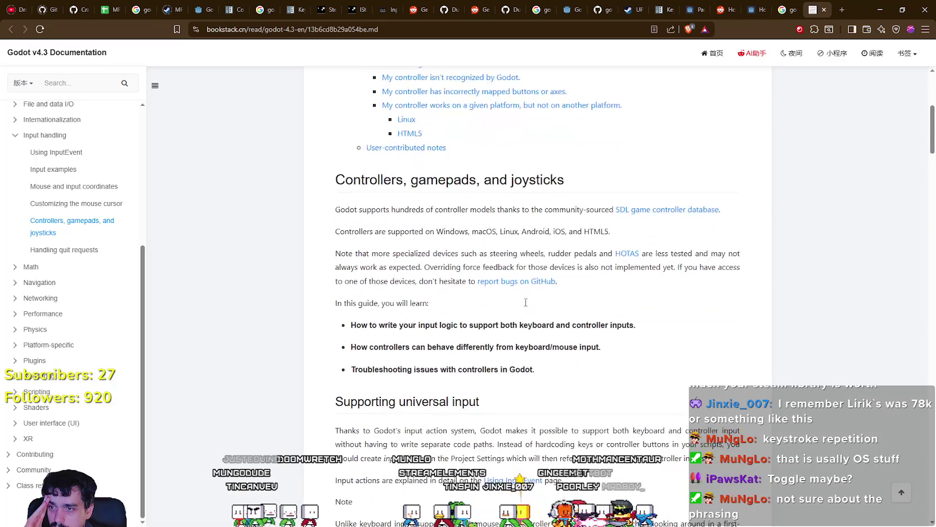
scroll(527, 304, "down", 3)
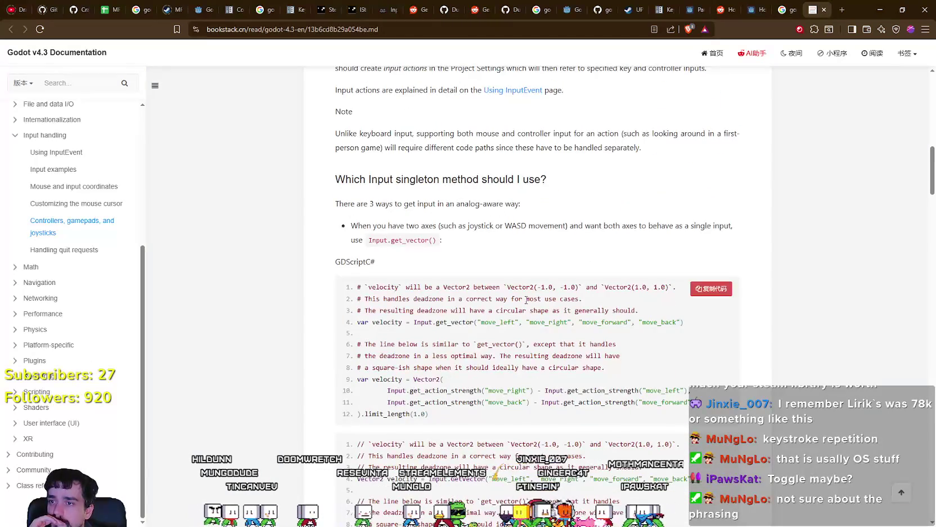
scroll(526, 300, "down", 7)
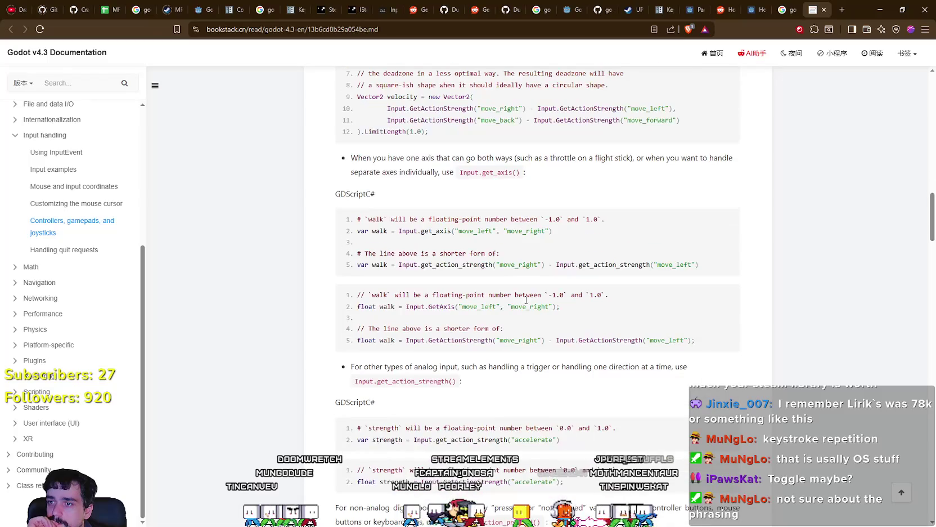
scroll(527, 302, "down", 6)
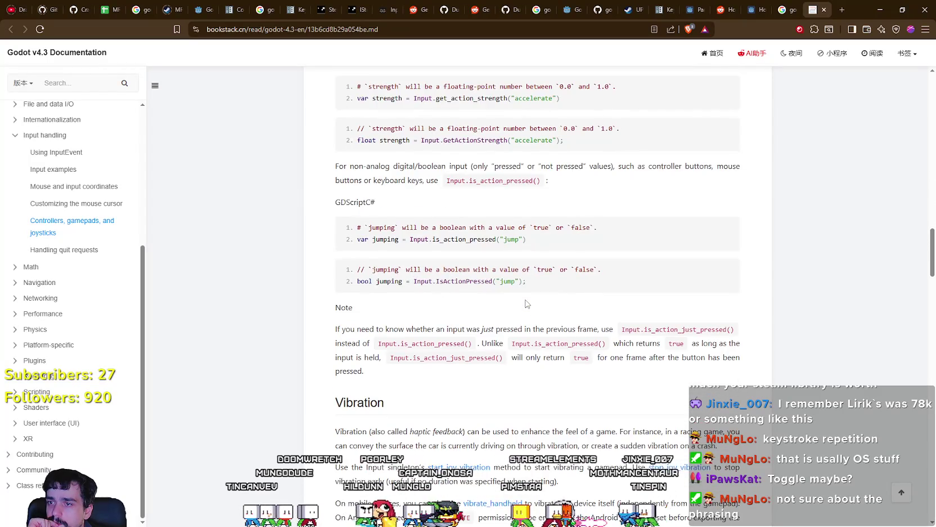
scroll(527, 304, "down", 7)
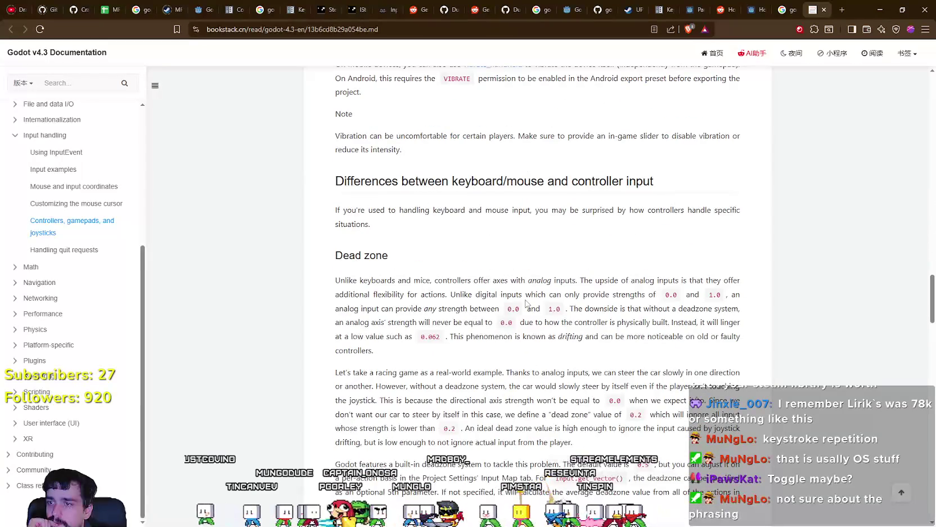
scroll(527, 302, "down", 5)
scroll(526, 303, "down", 3)
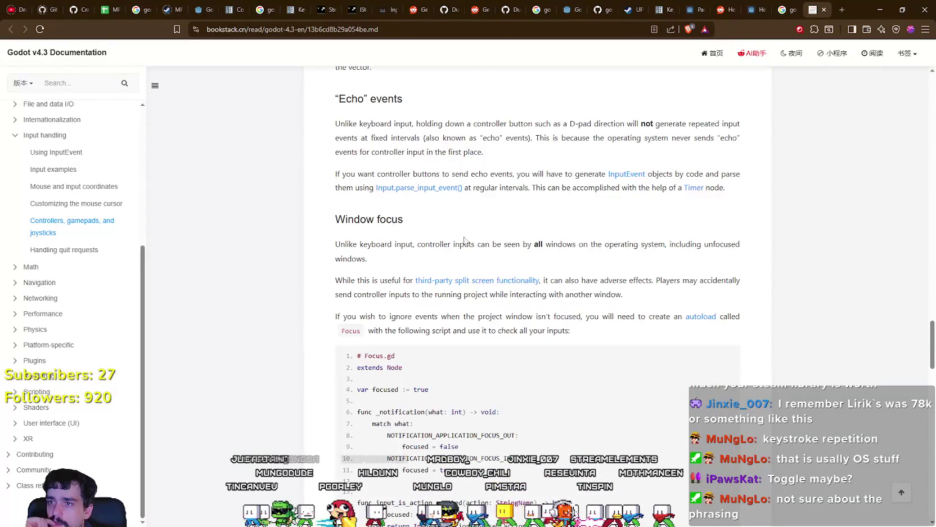
Step: Select the two Echo events paragraphs through the Window focus heading
left_click_drag(421, 123, 606, 121)
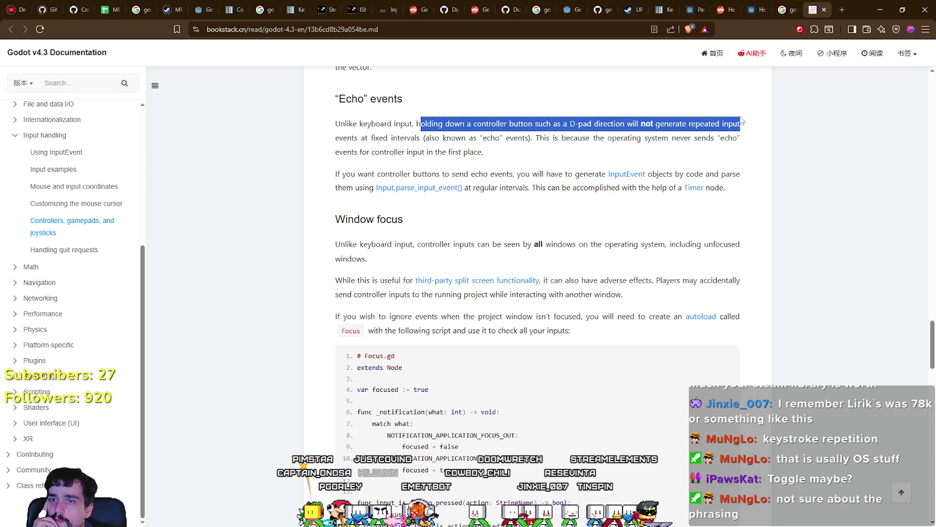
mouse_move(741, 126)
left_mouse_down()
mouse_move(739, 140)
mouse_move(370, 139)
mouse_move(486, 152)
mouse_move(547, 125)
mouse_move(560, 139)
mouse_move(737, 151)
mouse_move(749, 141)
left_mouse_up()
left_click_drag(343, 152, 503, 154)
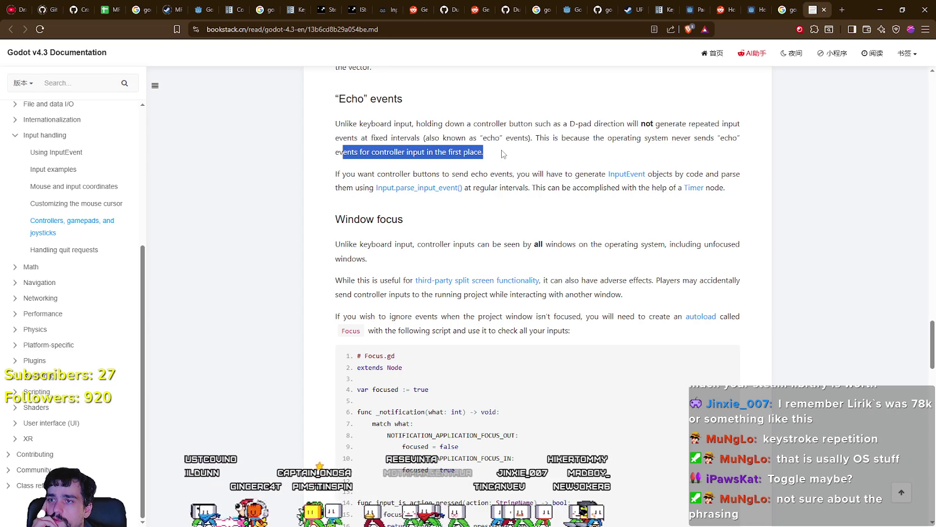
left_click_drag(344, 175, 449, 172)
left_click_drag(537, 170, 594, 167)
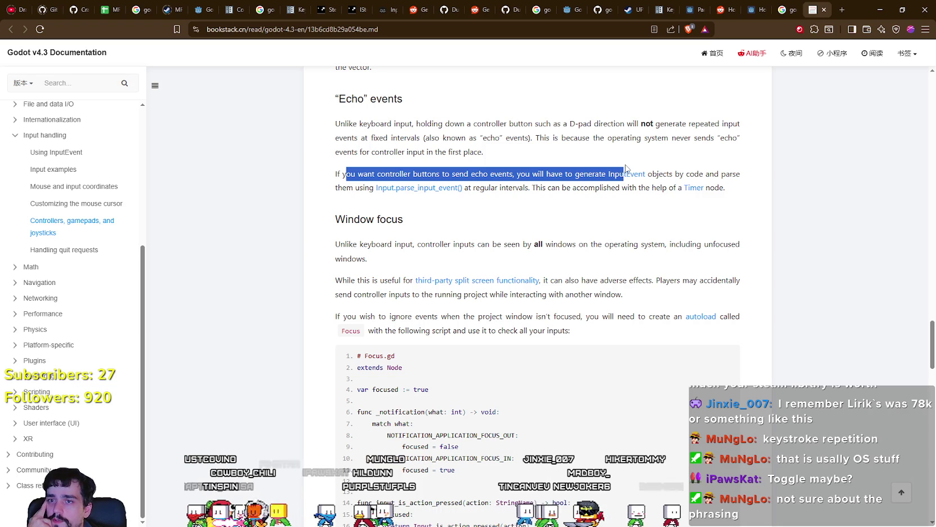
mouse_move(682, 163)
left_mouse_down()
mouse_move(673, 159)
mouse_move(725, 169)
mouse_move(376, 188)
mouse_move(370, 197)
left_mouse_up()
left_click(373, 195)
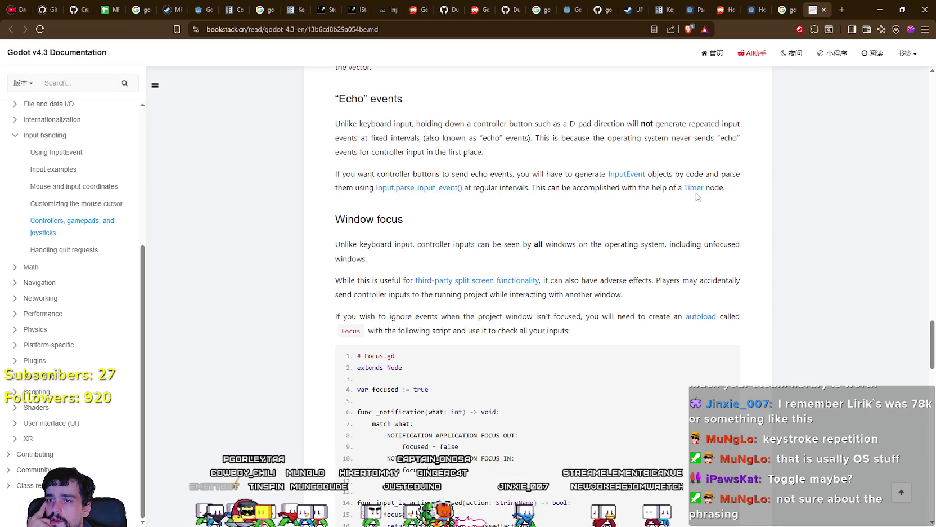
mouse_move(345, 124)
left_mouse_down()
mouse_move(775, 200)
mouse_move(731, 208)
mouse_move(266, 125)
mouse_move(269, 91)
left_mouse_up()
scroll(500, 349, "down", 2)
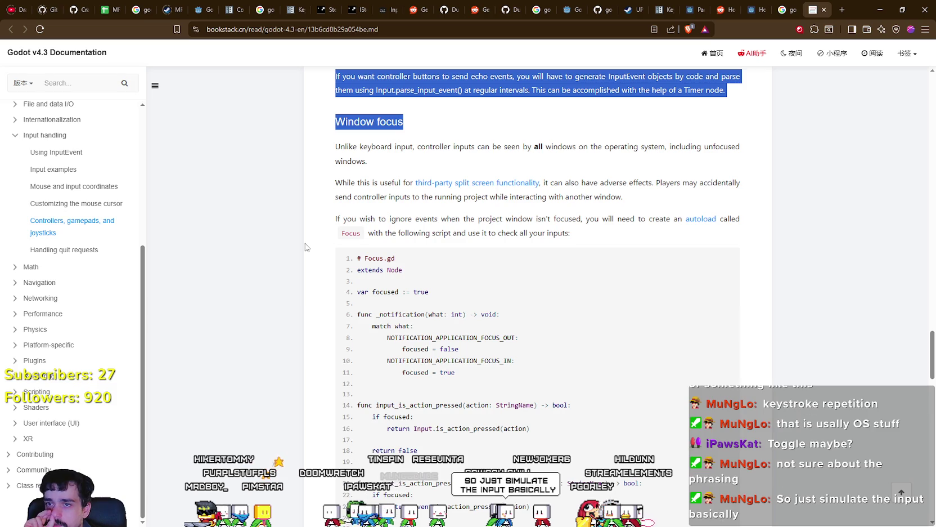
scroll(306, 246, "down", 2)
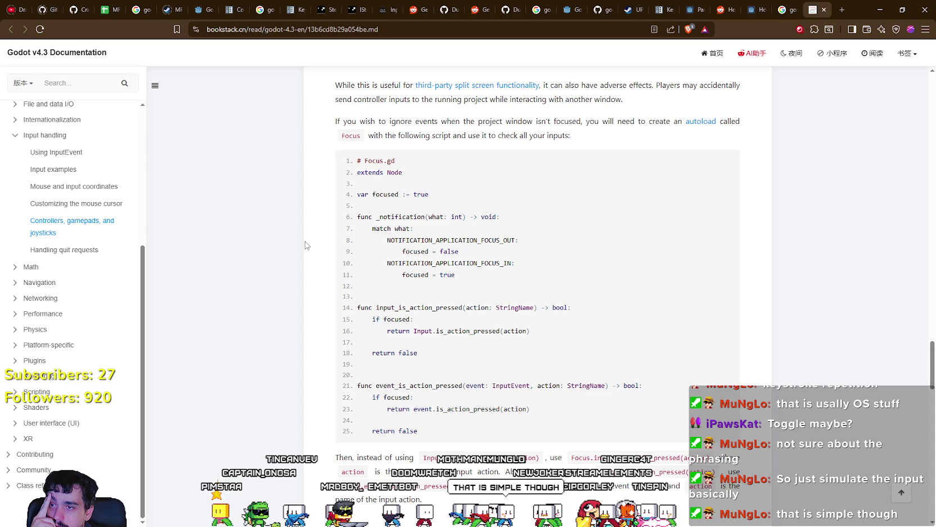
scroll(306, 245, "down", 7)
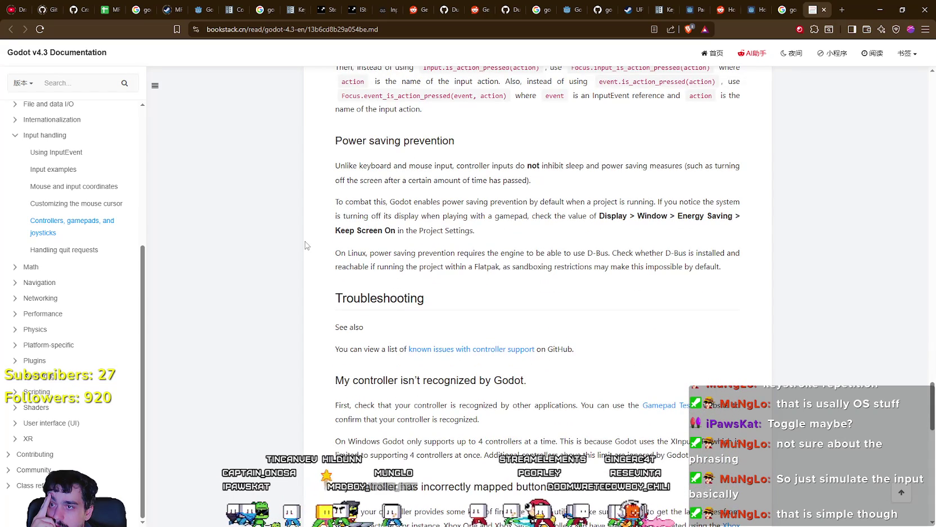
scroll(305, 246, "down", 3)
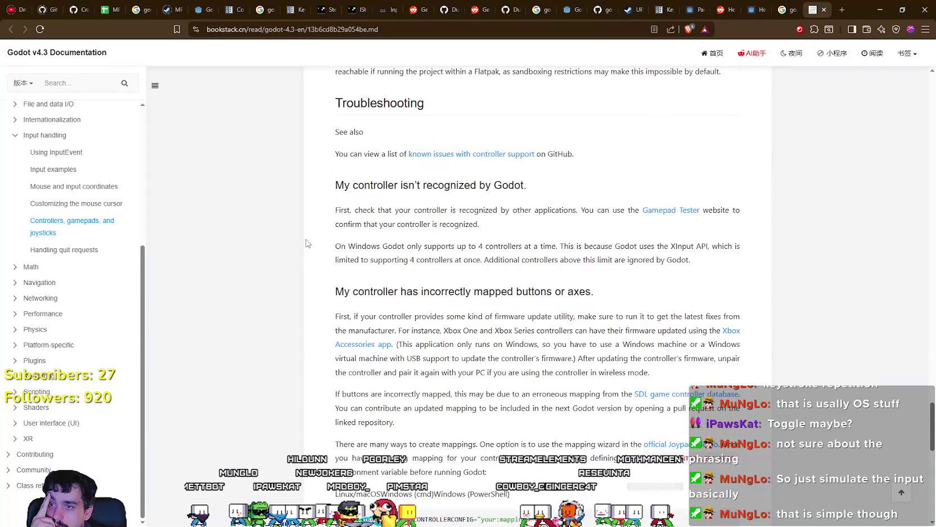
scroll(305, 243, "down", 1)
scroll(306, 244, "down", 2)
scroll(307, 243, "down", 6)
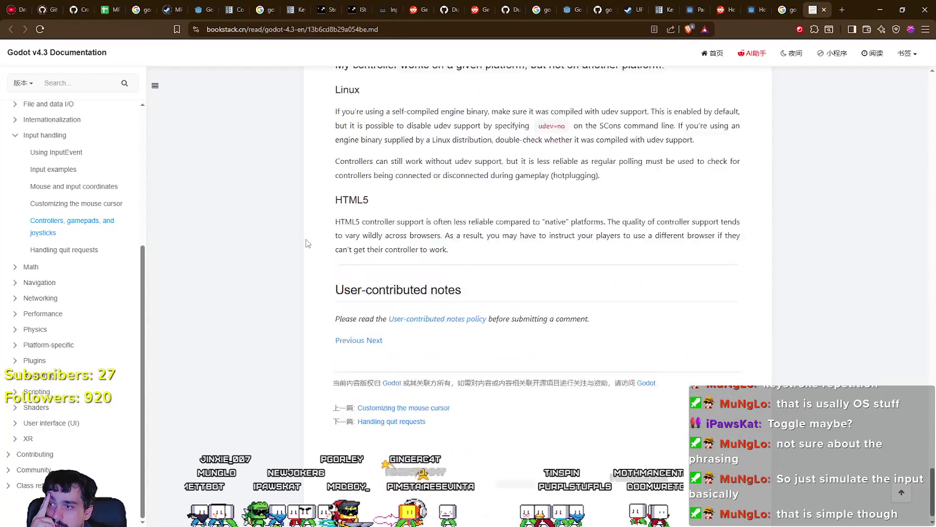
scroll(308, 244, "up", 10)
scroll(311, 247, "up", 6)
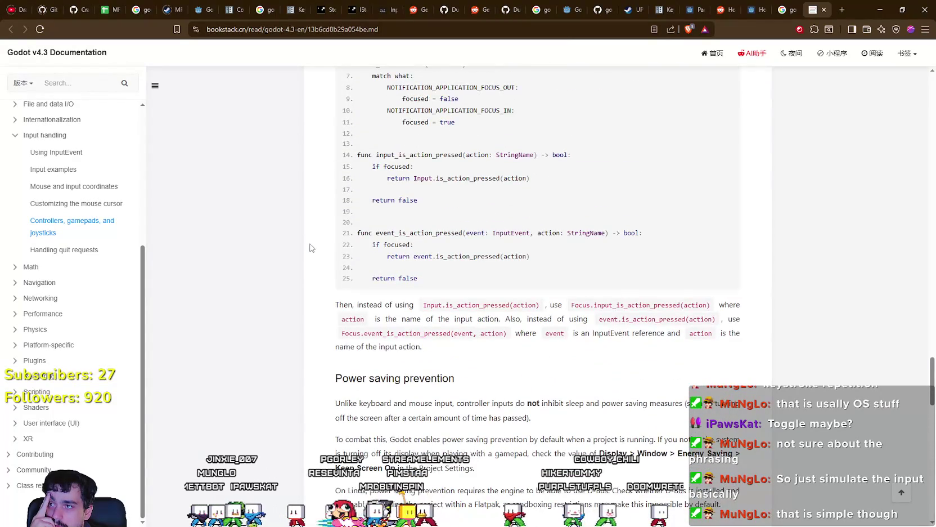
scroll(311, 247, "up", 2)
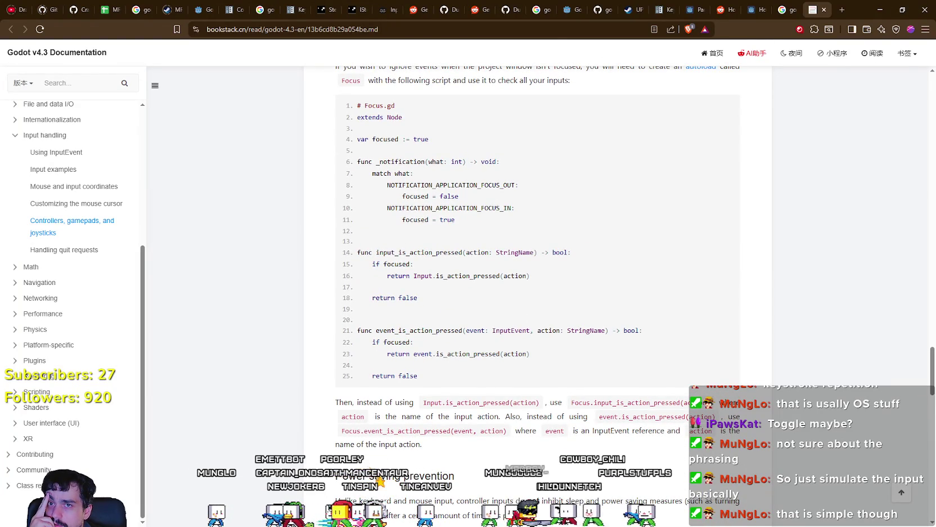
left_click(915, 59)
scroll(121, 281, "up", 4)
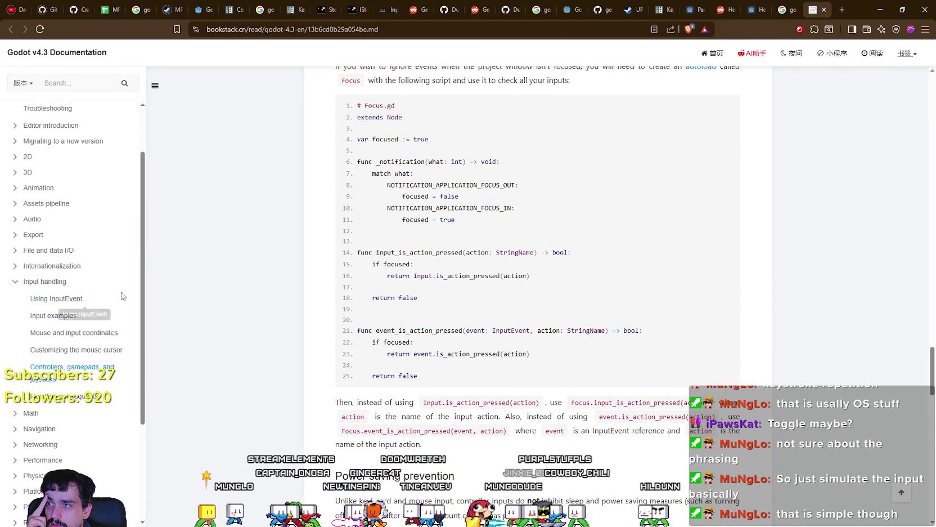
scroll(397, 323, "up", 5)
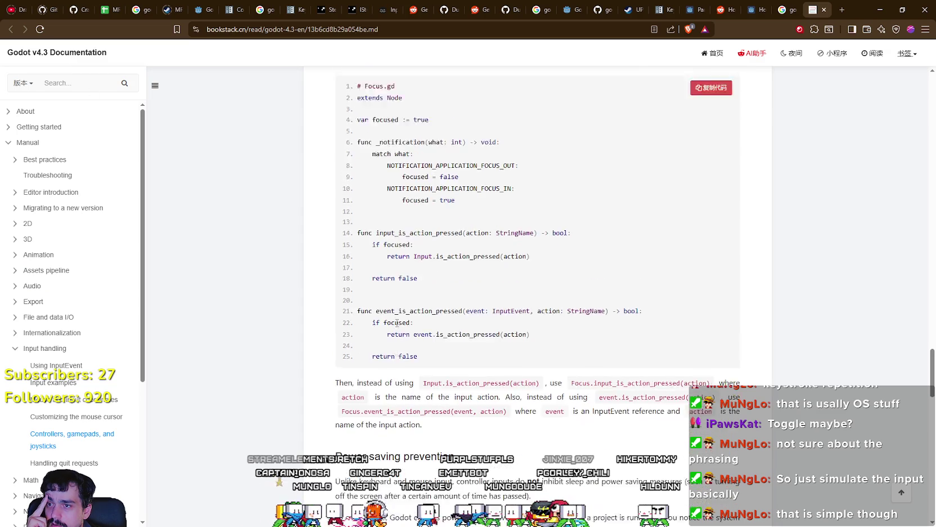
scroll(396, 323, "up", 2)
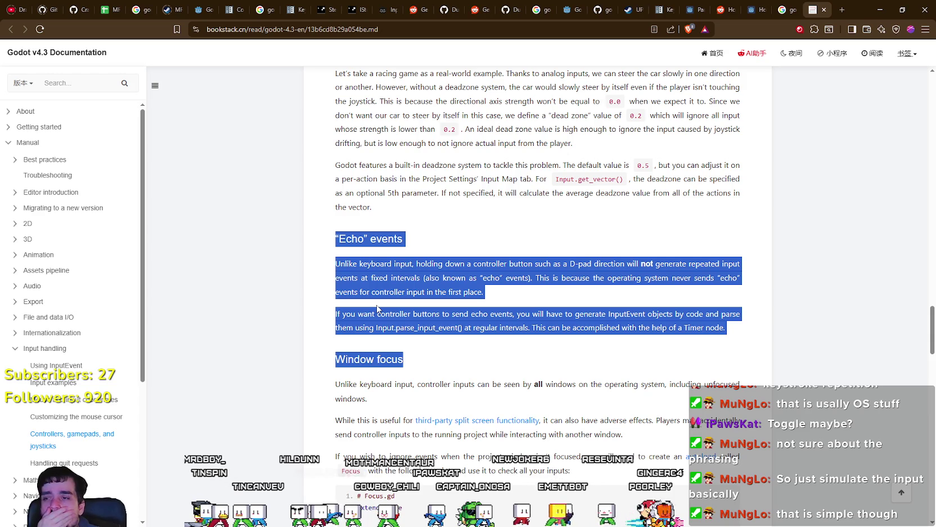
scroll(377, 307, "down", 1)
left_click(538, 279)
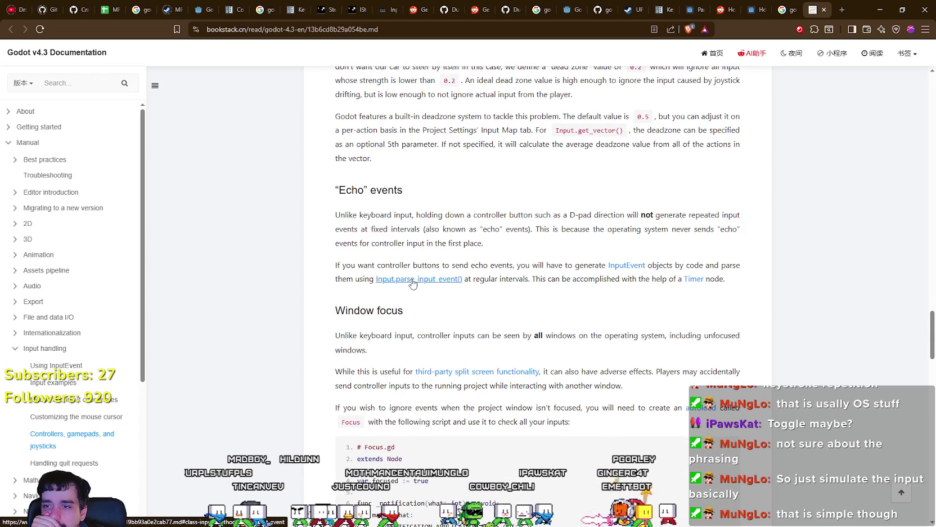
Step: Open the Input.parse_input_event() reference in a new tab and switch to it
right_click(413, 283)
left_click(459, 288)
left_click(811, 5)
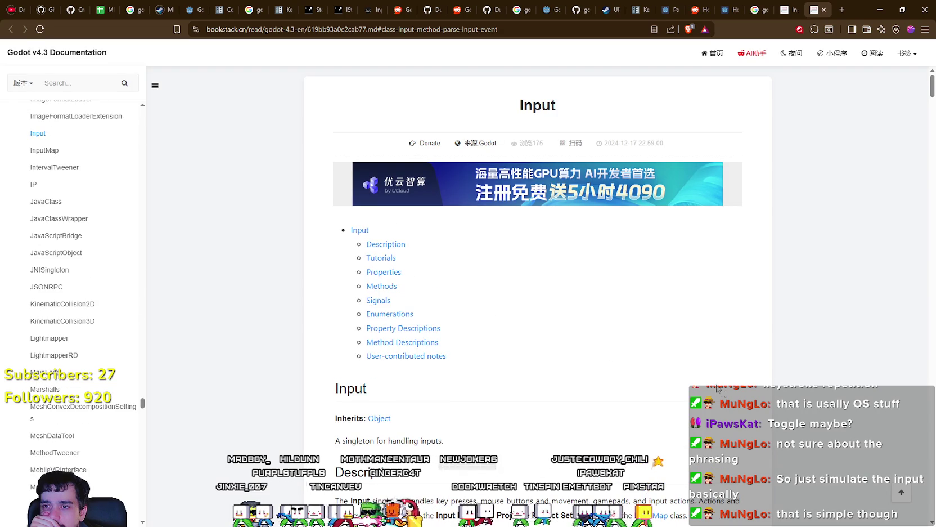
Step: Browse the Input class methods like get_axis and get_gravity, then go back to Echo events
scroll(712, 386, "down", 4)
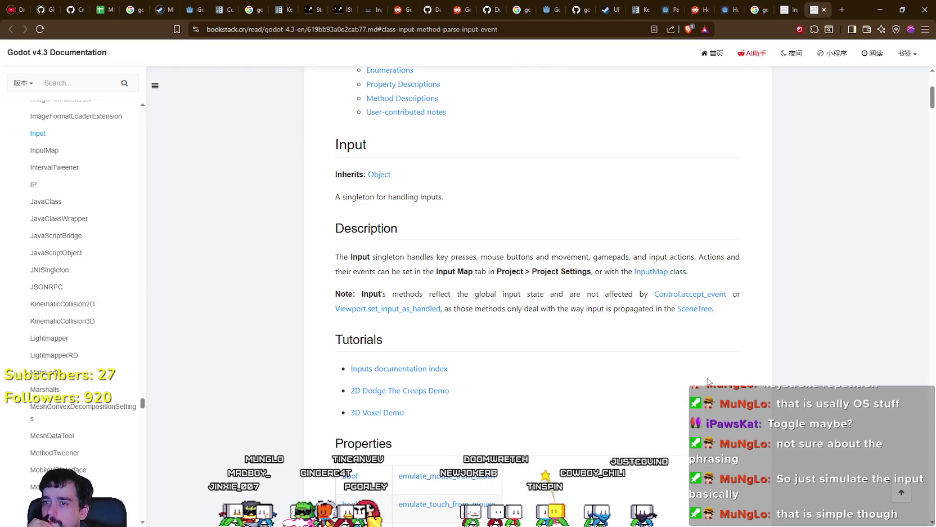
scroll(712, 387, "down", 2)
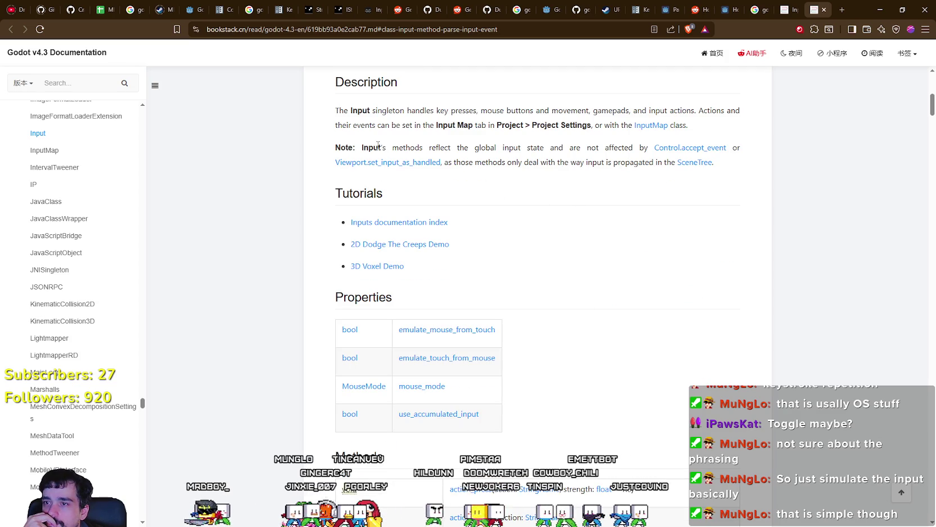
scroll(712, 381, "down", 9)
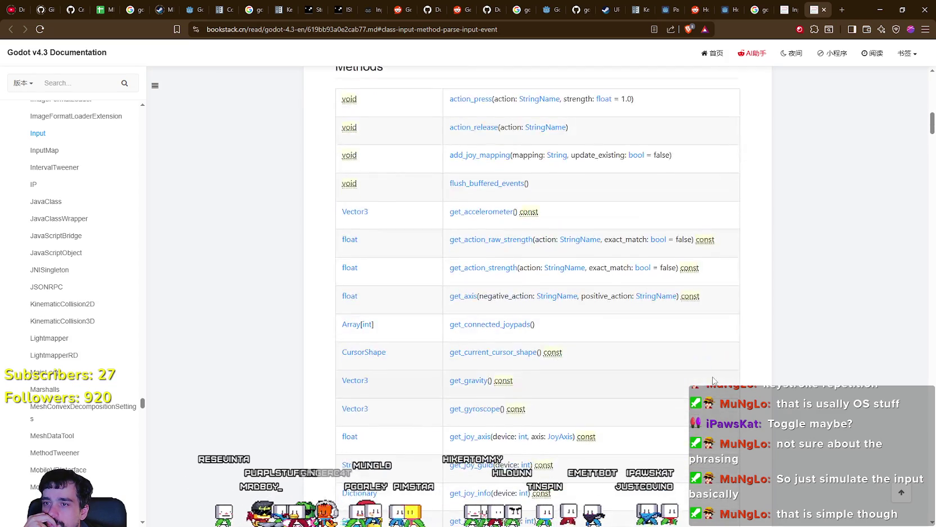
scroll(712, 381, "down", 10)
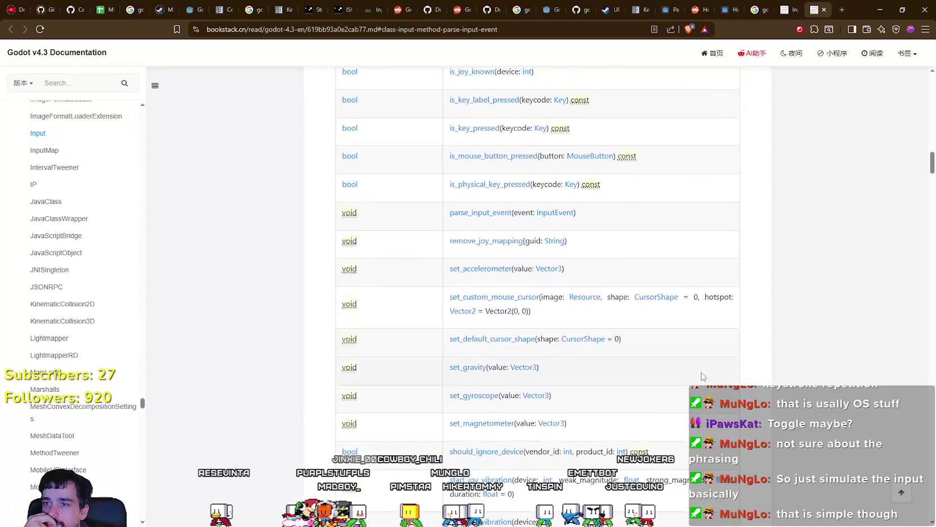
scroll(702, 376, "down", 4)
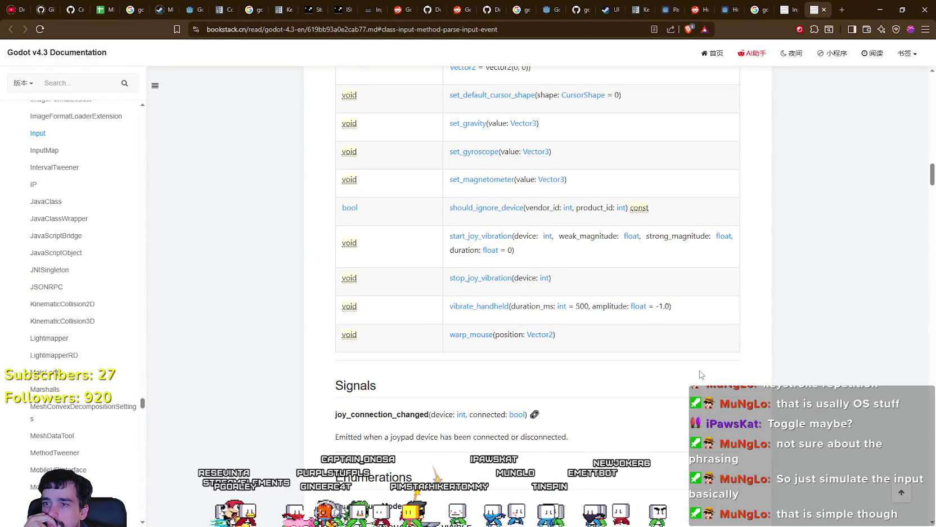
scroll(701, 373, "down", 7)
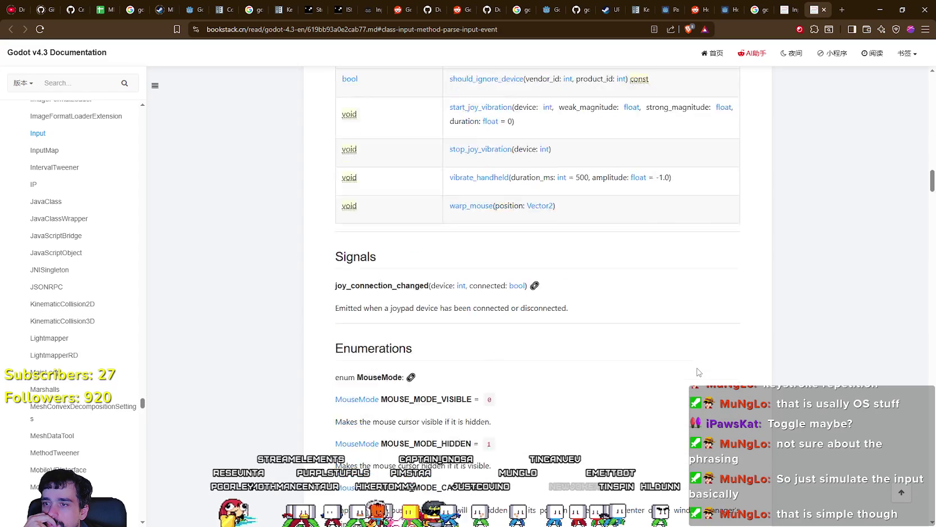
scroll(655, 346, "down", 14)
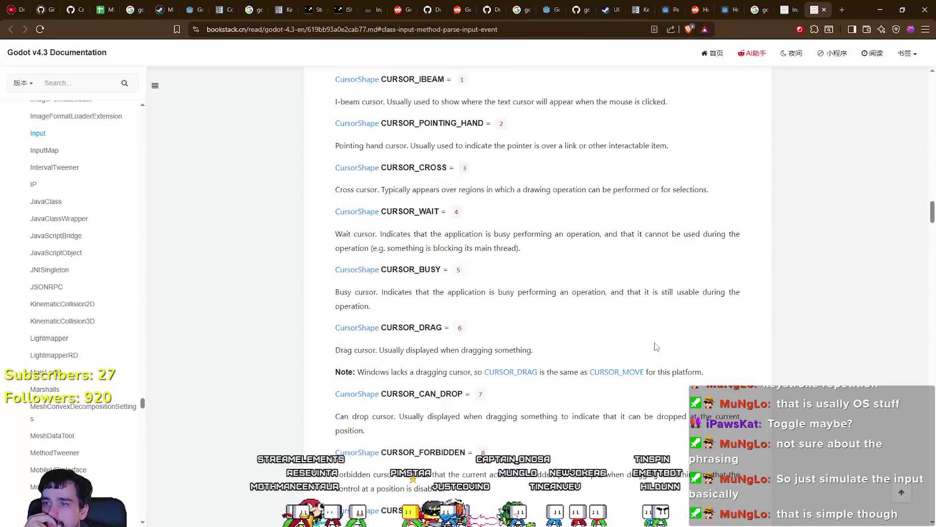
scroll(656, 347, "down", 18)
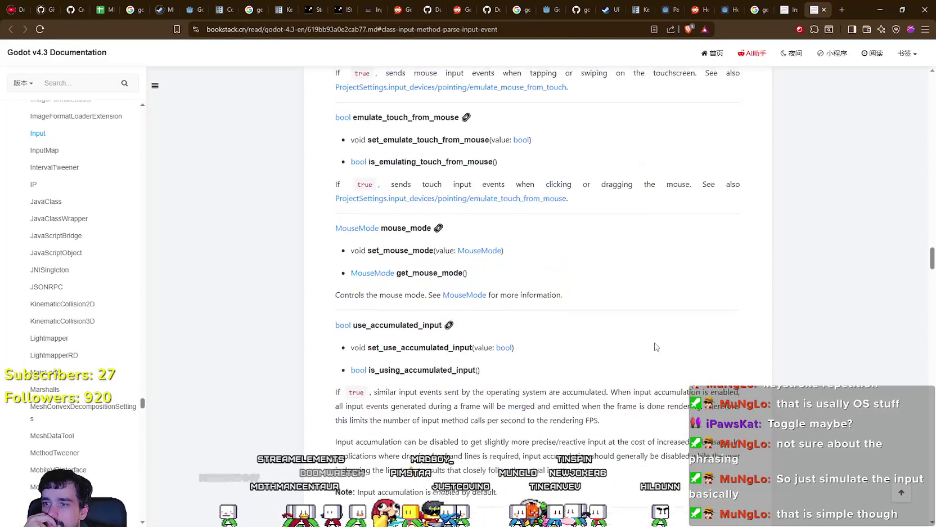
scroll(656, 347, "down", 10)
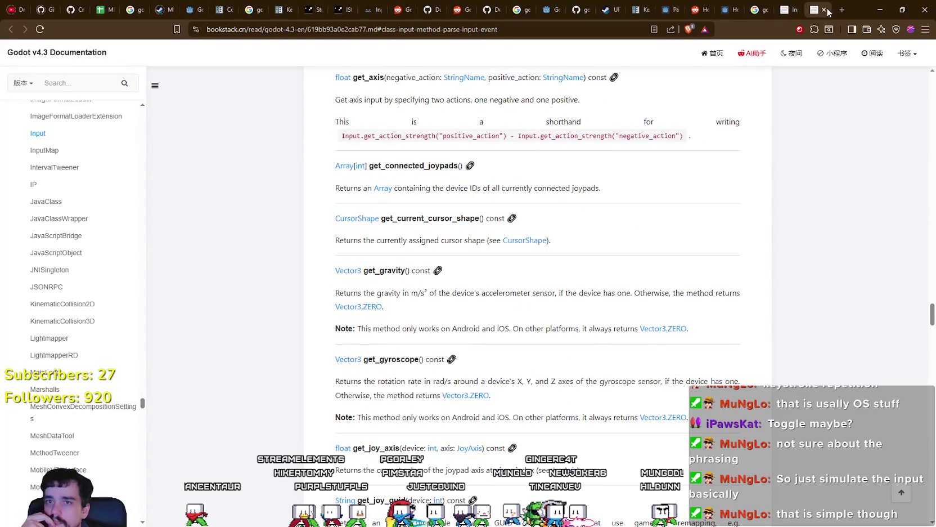
key("alt+Left")
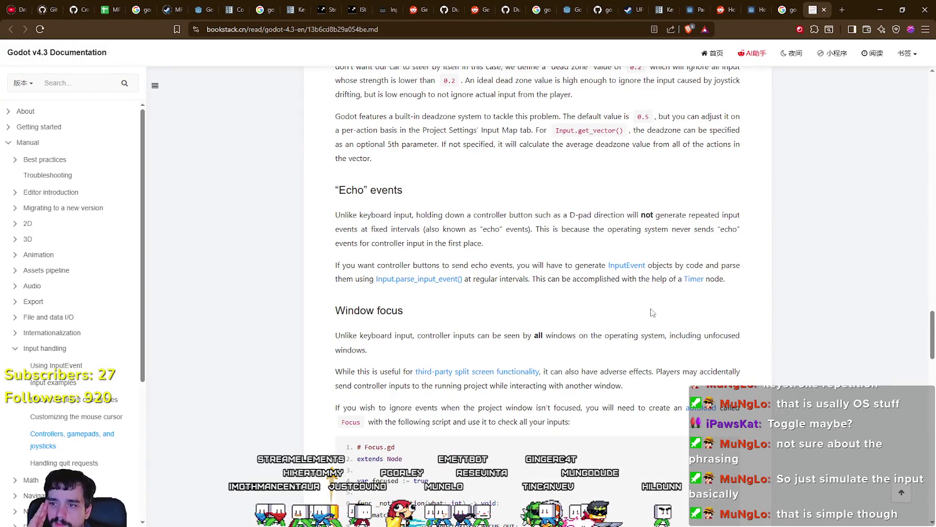
Step: Glance at the running game's Market panel, then return to the MerchantItemSlot script
key("alt+Tab")
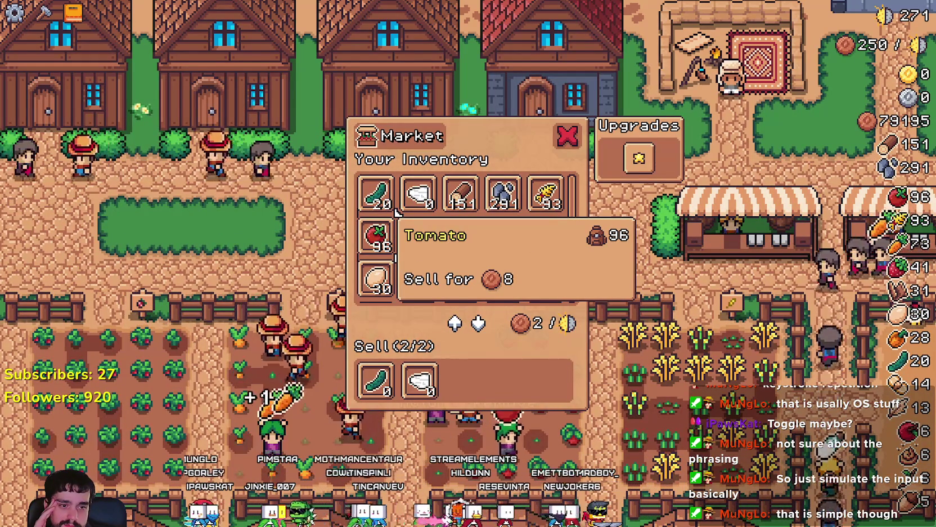
key("alt+Tab")
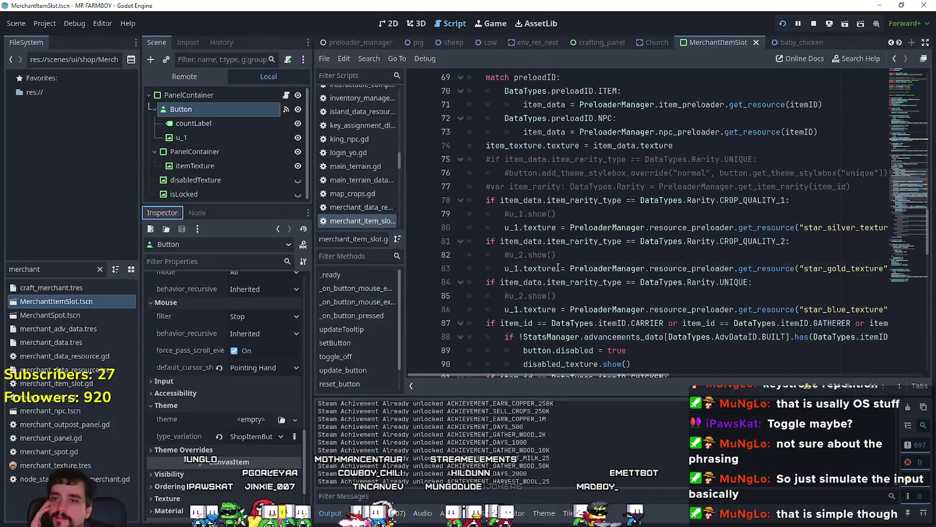
Step: Look over merchant_item_slot.gd and check the running game's market window
left_click(565, 254)
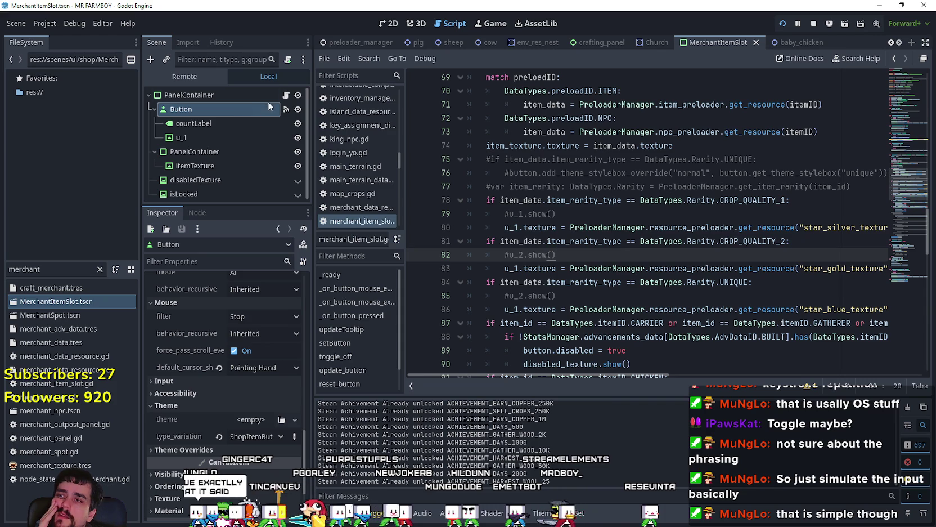
left_click(286, 96)
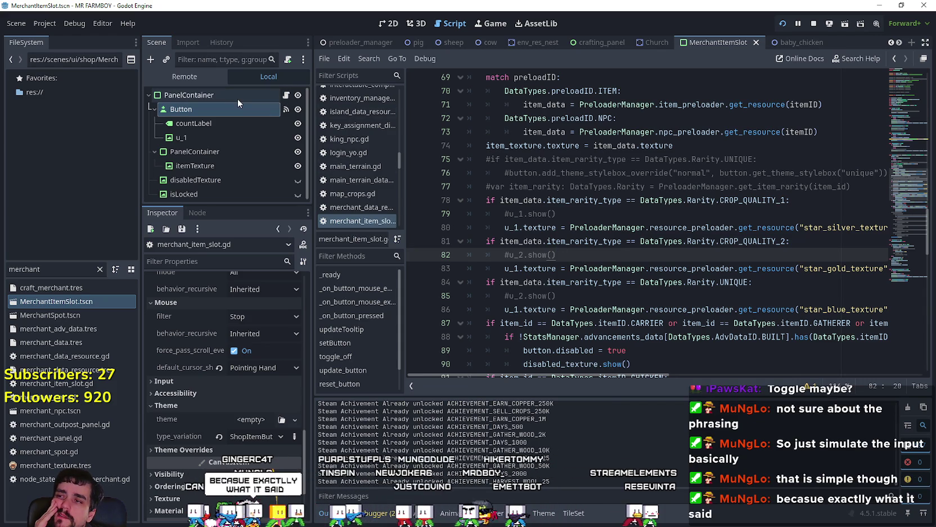
left_click(569, 212)
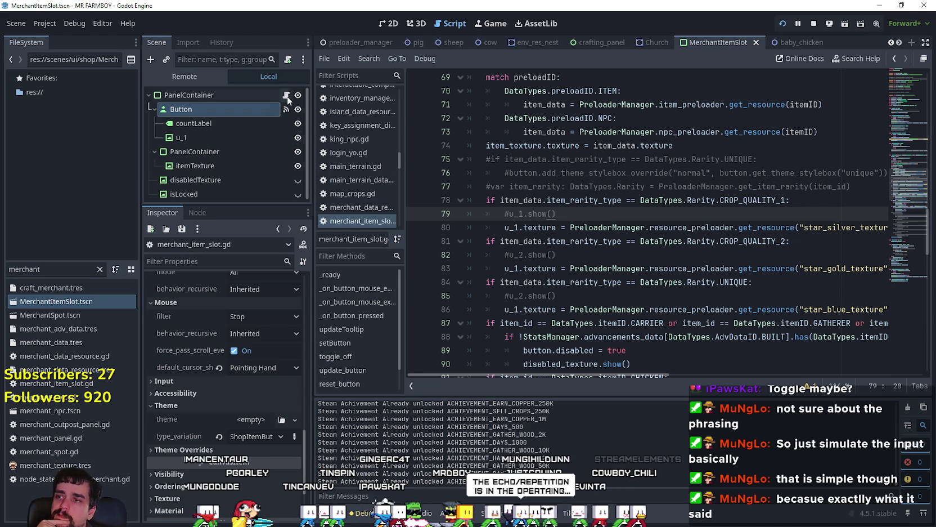
scroll(870, 247, "down", 7)
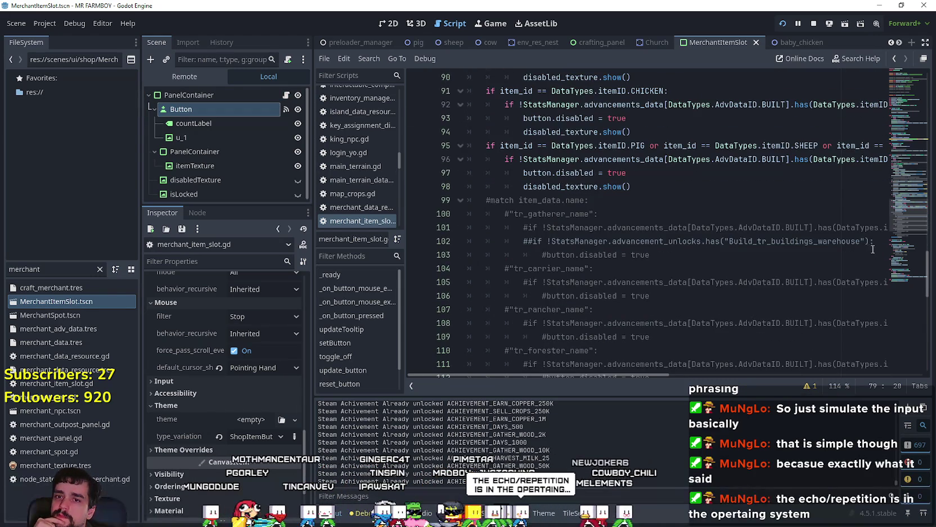
key("alt+Tab")
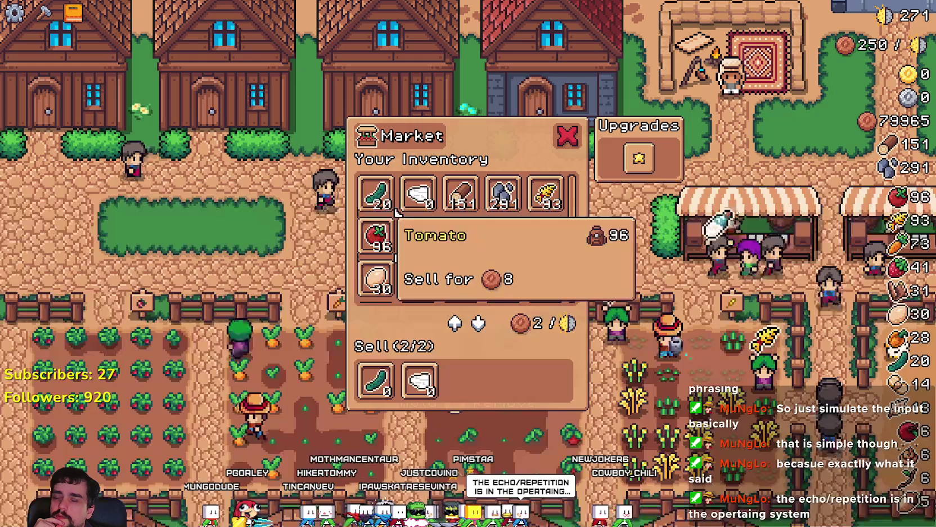
left_click(436, 251)
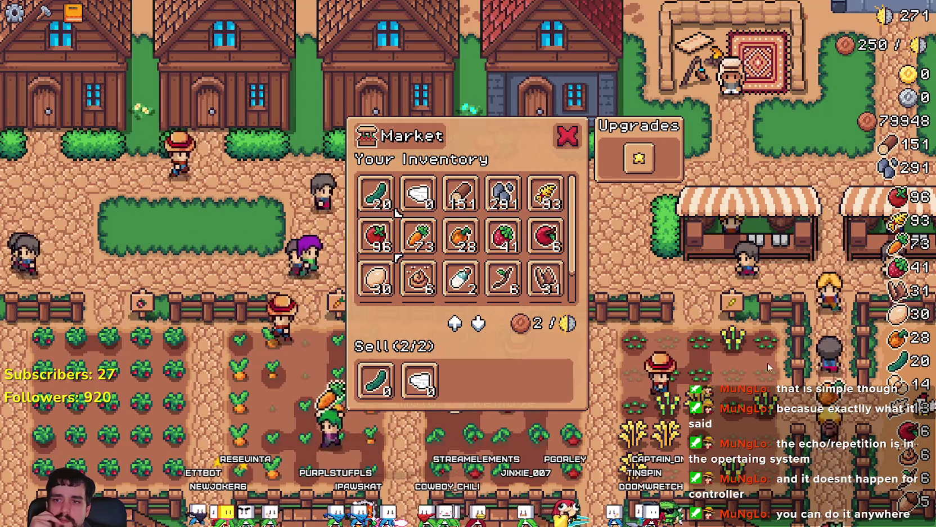
key("alt+Tab")
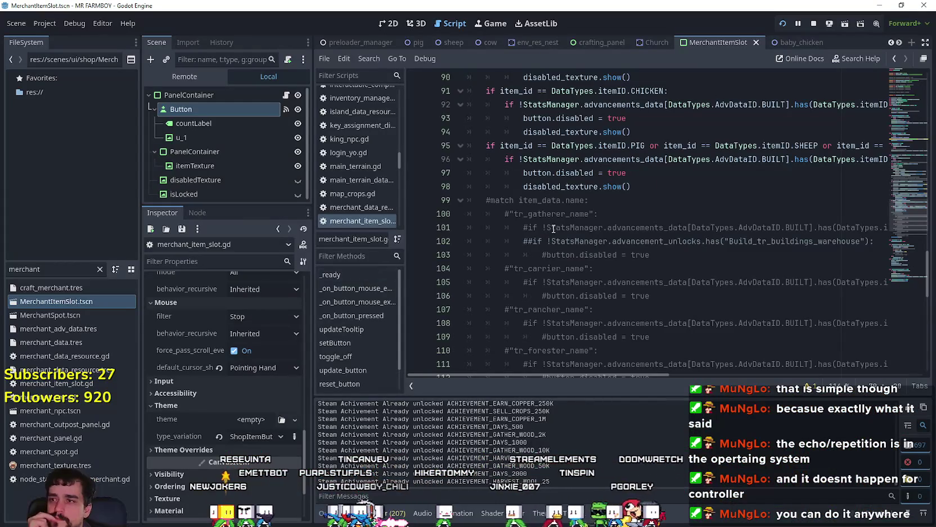
Step: Add blank lines at the end of the script after the _on_button_focus_exited handler
scroll(667, 302, "up", 1)
scroll(667, 303, "down", 10)
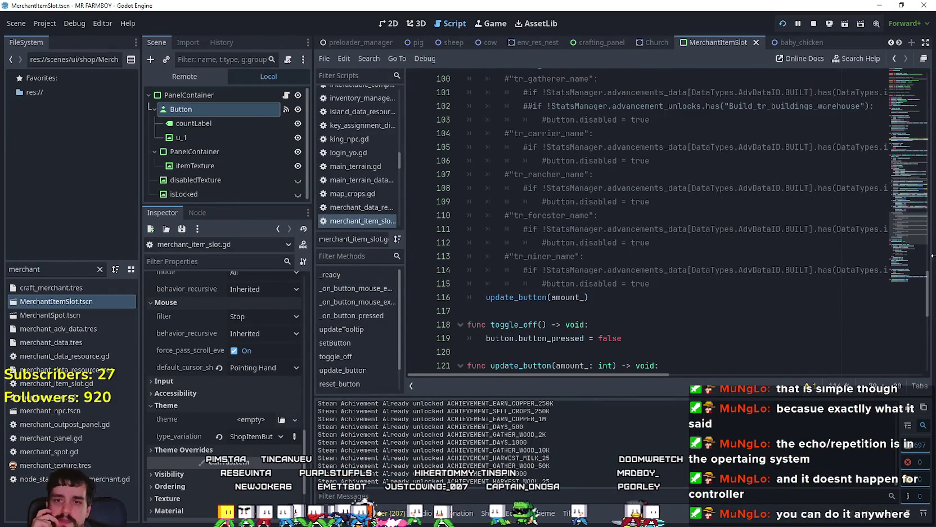
left_click(658, 350)
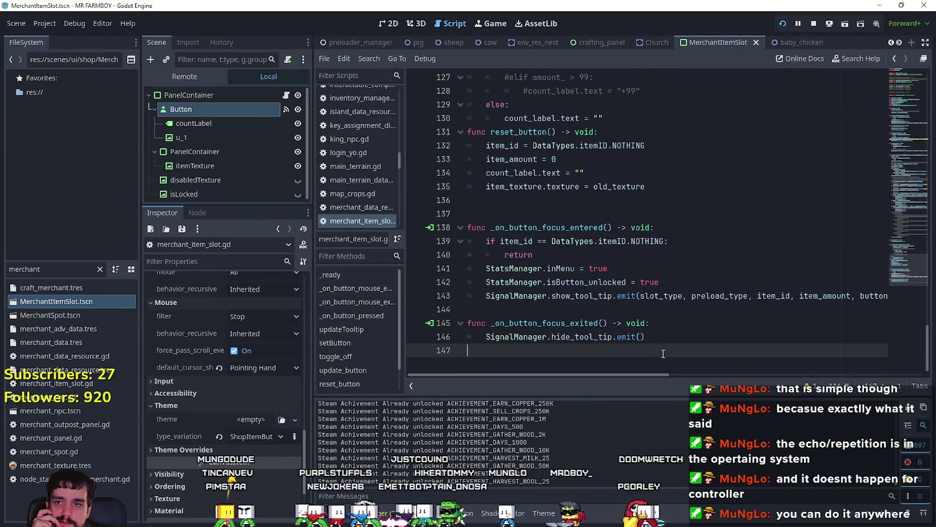
key("Return")
key("Return")
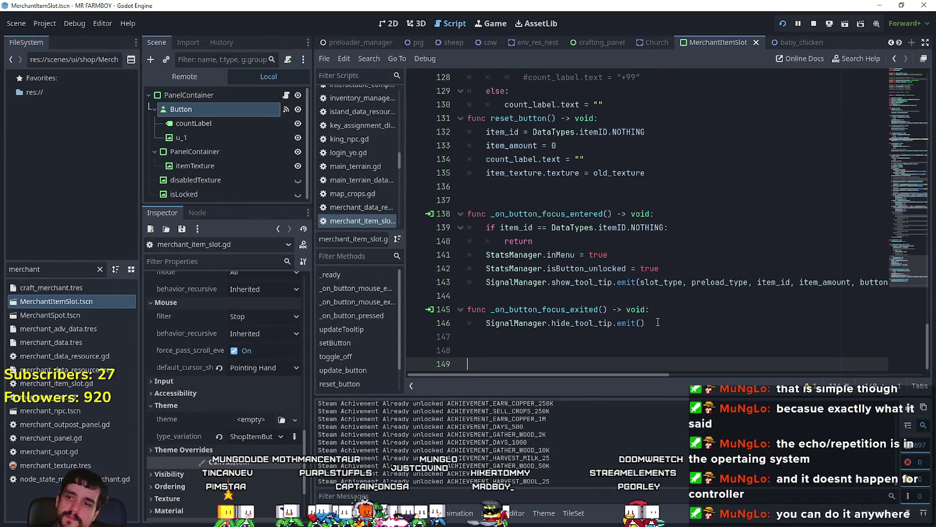
left_click(185, 109)
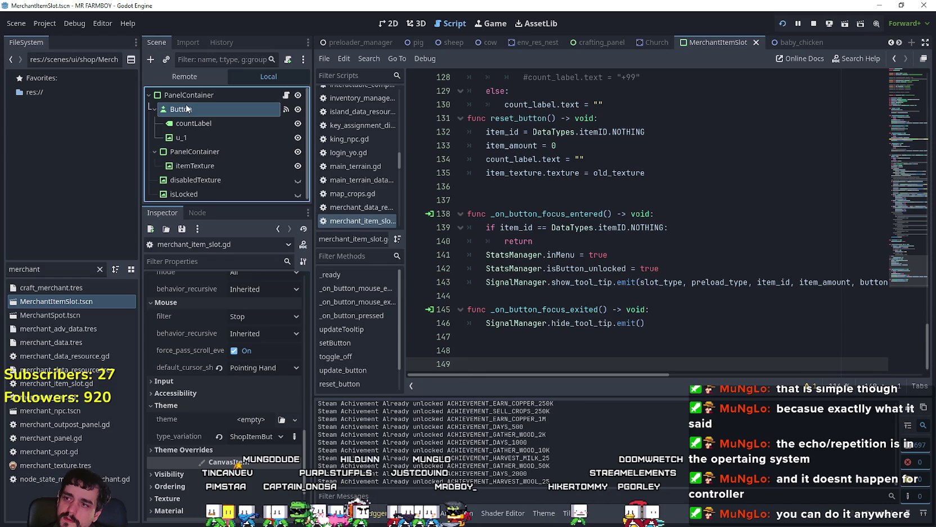
Step: Show the Button's Signals list in the Node tab and locate gui_input
scroll(230, 319, "up", 5)
left_click(198, 214)
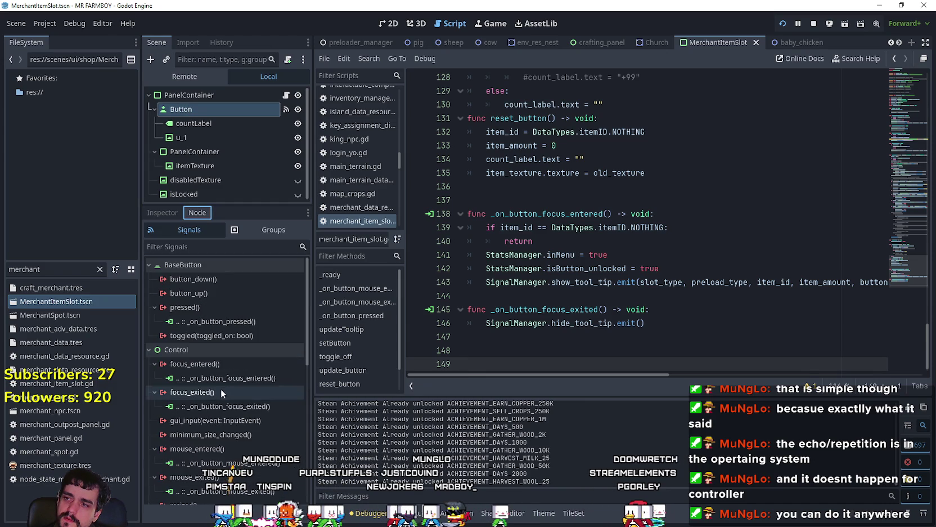
scroll(269, 420, "down", 5)
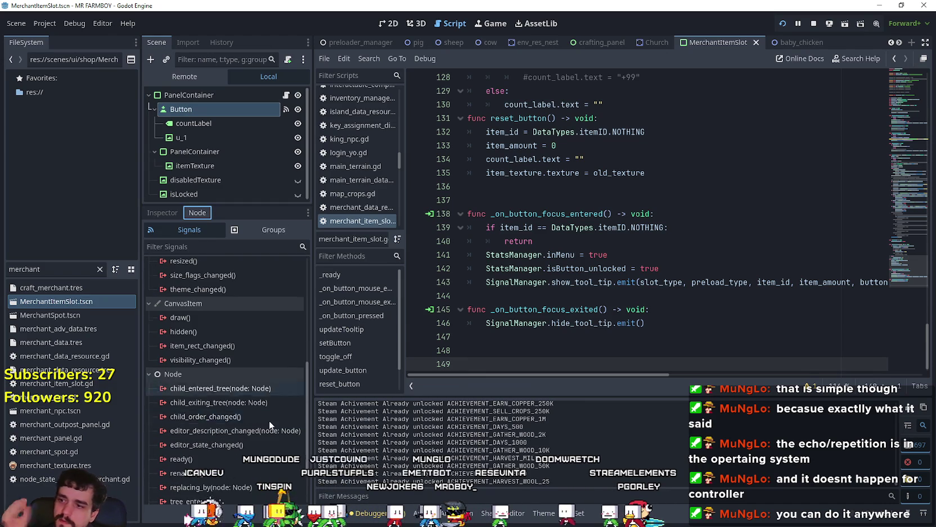
scroll(269, 420, "down", 3)
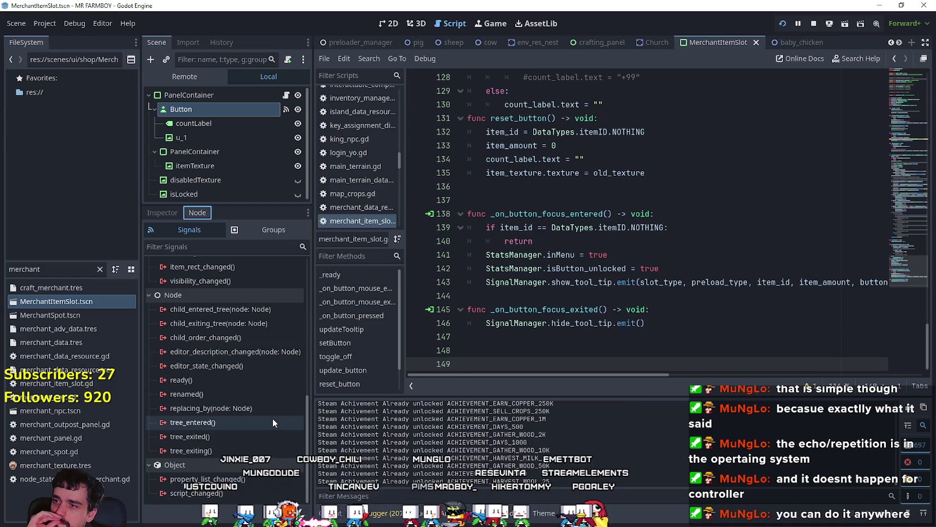
scroll(273, 417, "up", 7)
scroll(273, 418, "up", 2)
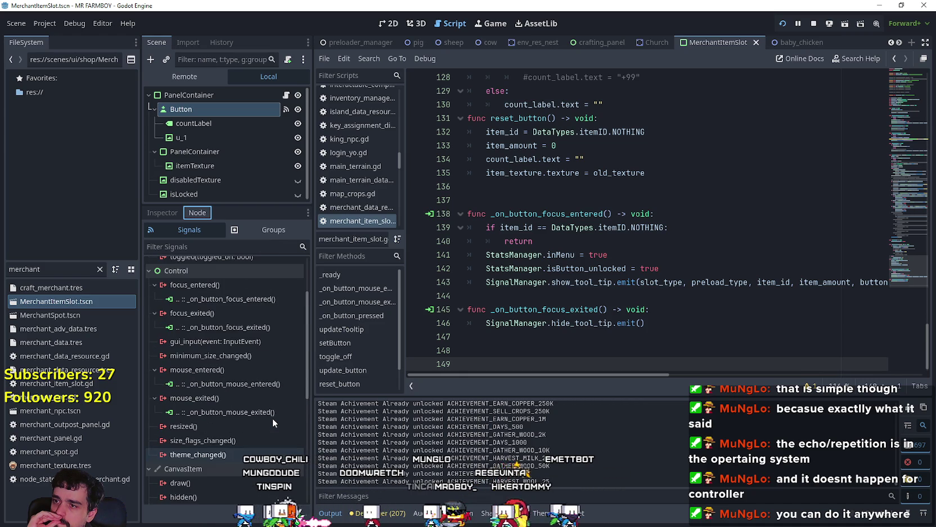
Step: Connect gui_input to a new _on_button_gui_input stub, then type 'func input' on line 149
mouse_move(253, 341)
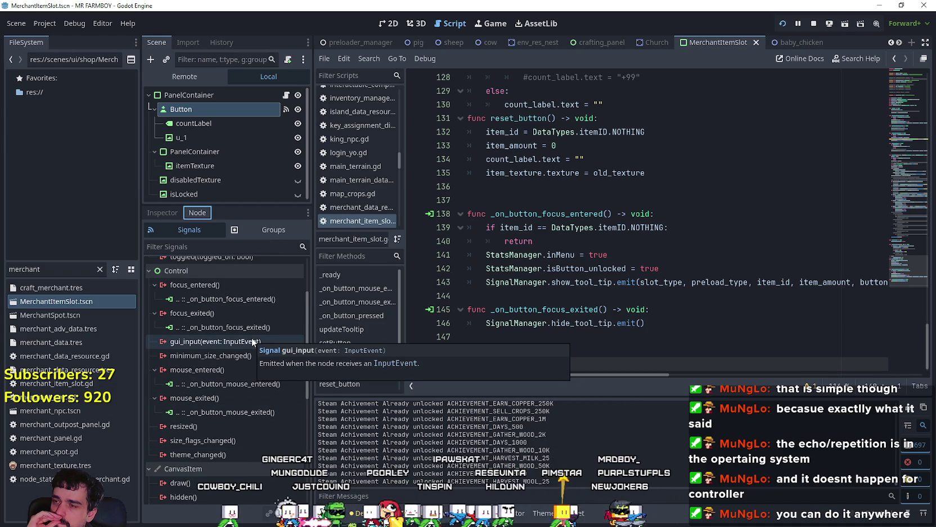
left_click(242, 341)
mouse_move(218, 344)
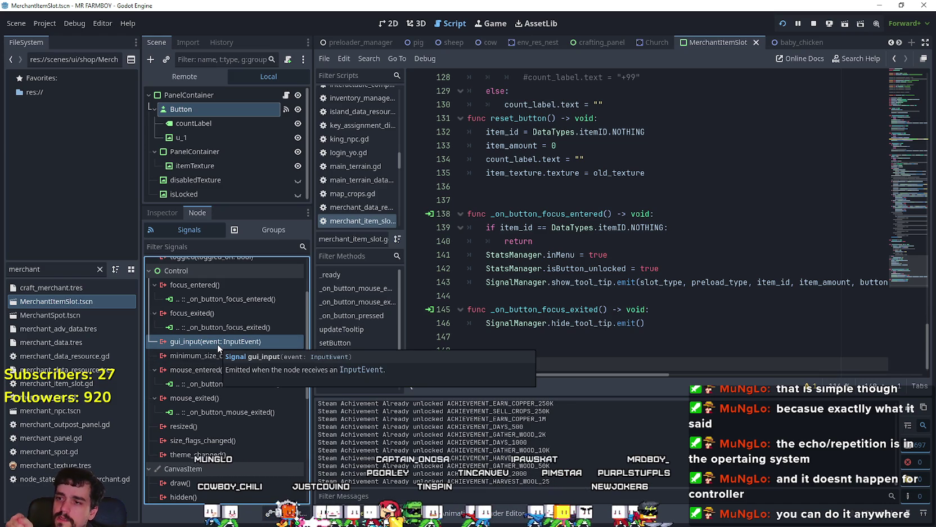
double_click(217, 344)
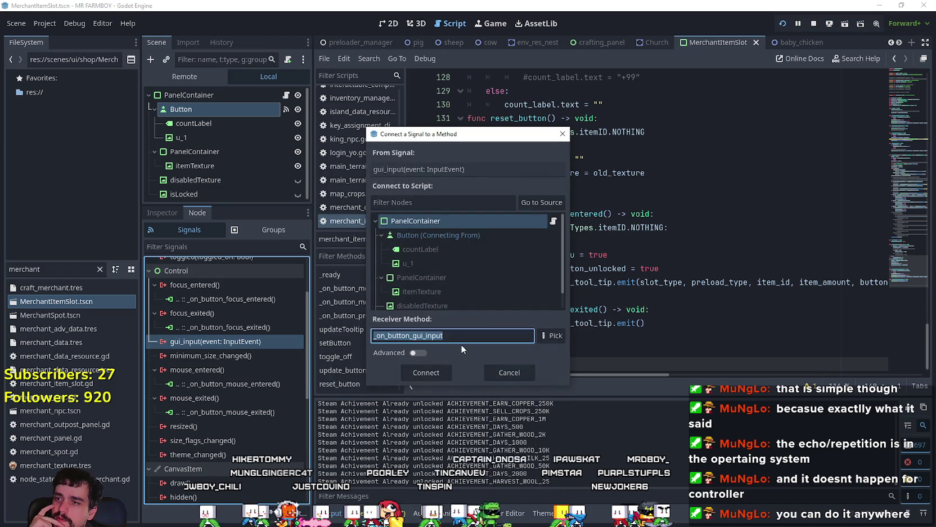
key("Return")
left_click(512, 296)
type("func ")
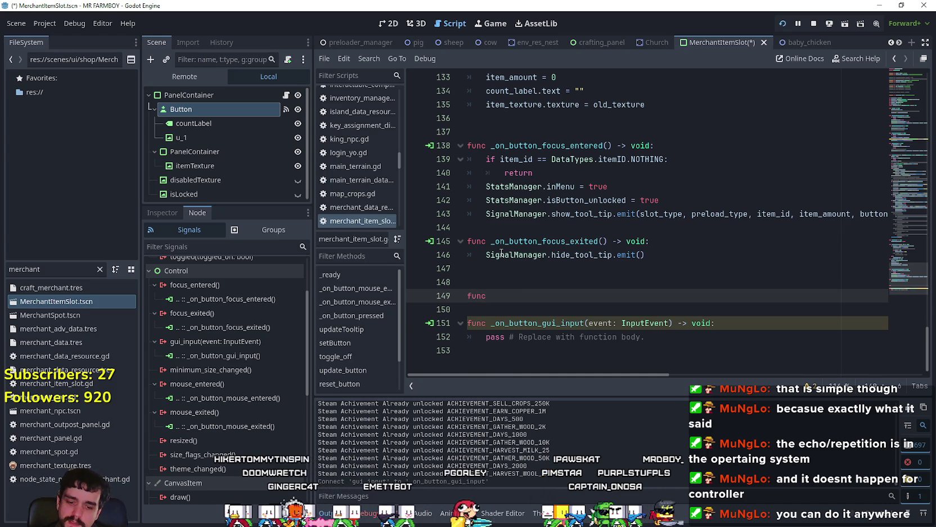
type("input")
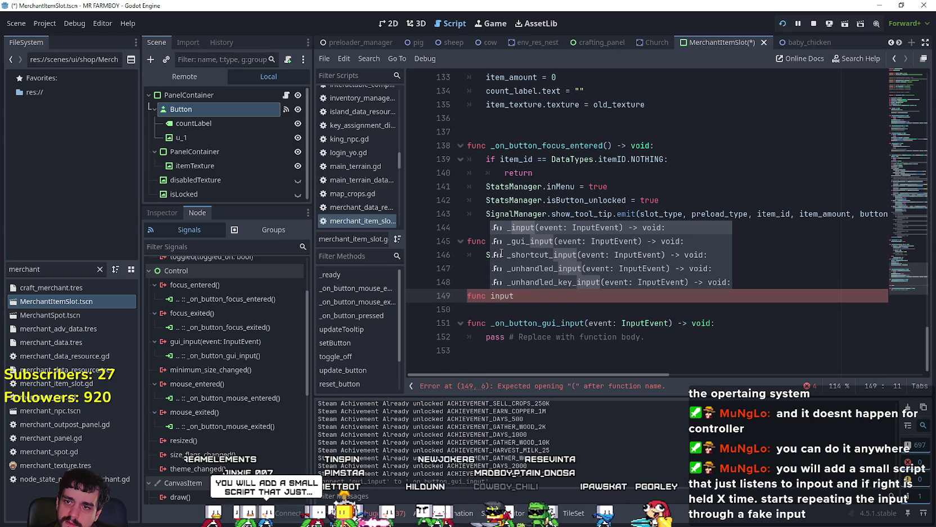
Step: Complete the _unhandled_key_input function from autocomplete and start its body line
key("Down")
key("Down")
key("Down")
key("Down")
key("Up")
key("Down")
key("Return")
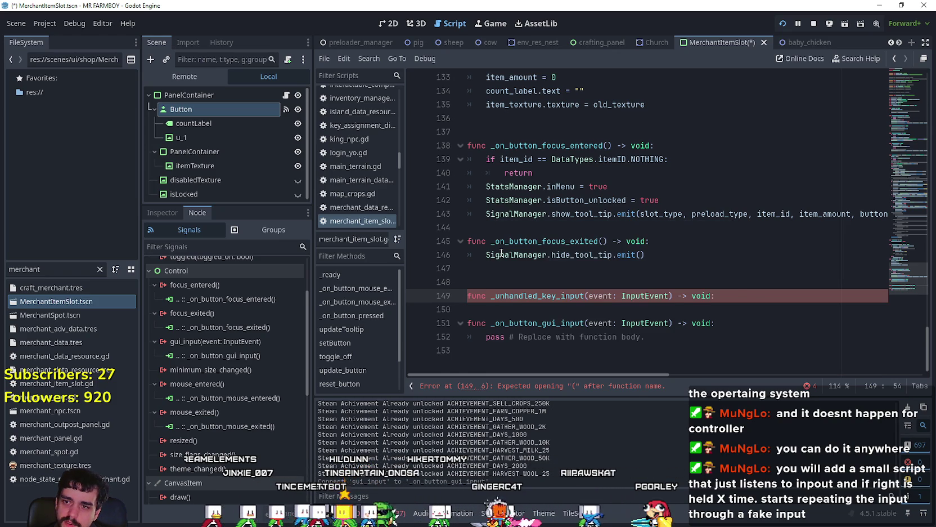
key("Return")
Step: Run the game with F5 and check the docs and game before returning to the script
key("F5")
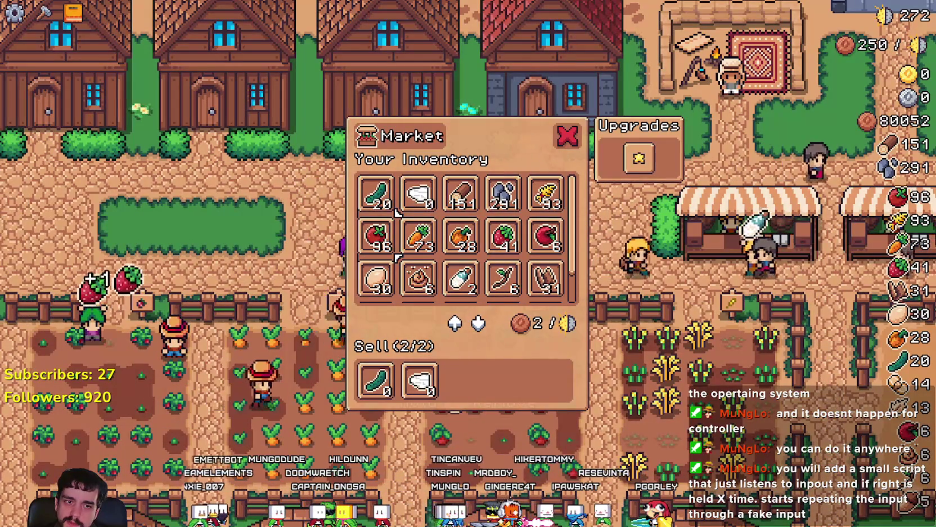
key("alt+Tab")
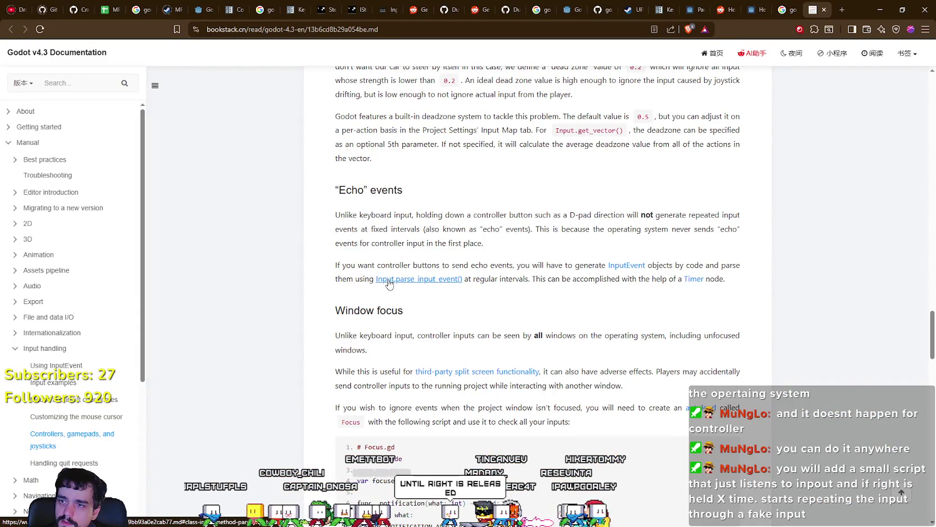
key("alt+Tab")
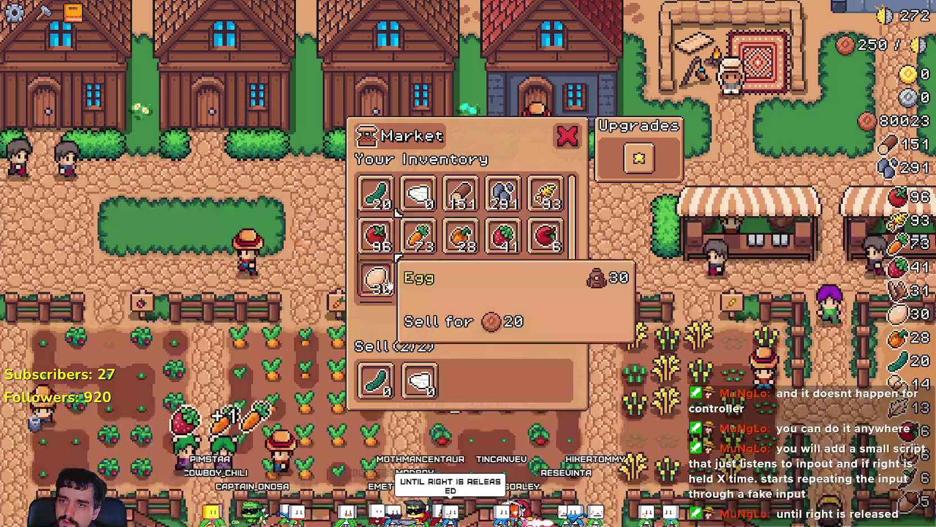
key("alt+Tab")
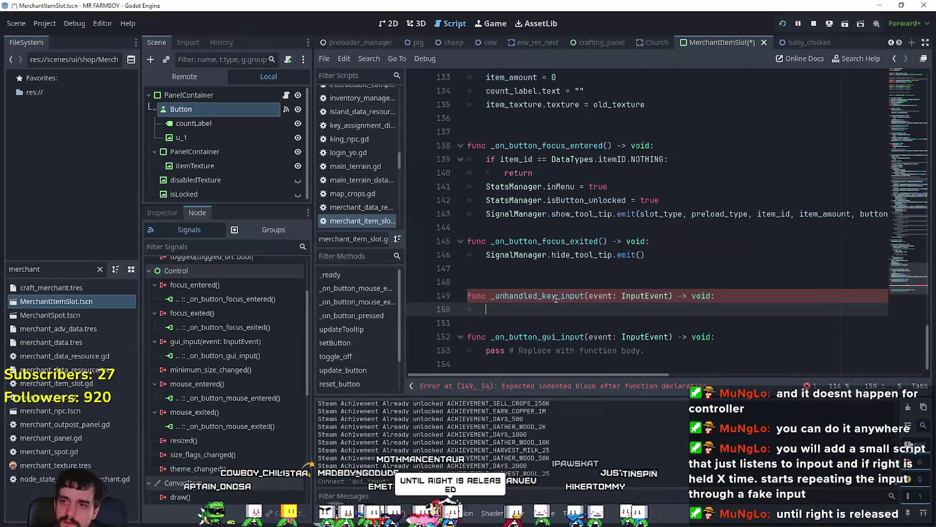
Step: Add an _unhandled_input(event: InputEvent) -> void declaration and give _unhandled_key_input a pass body
key("BackSpace")
key("Return")
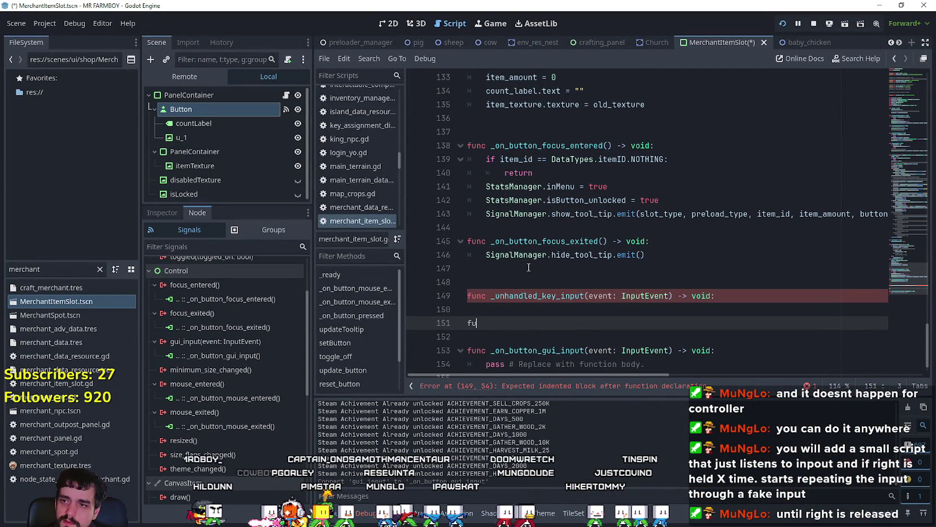
type("nc unha")
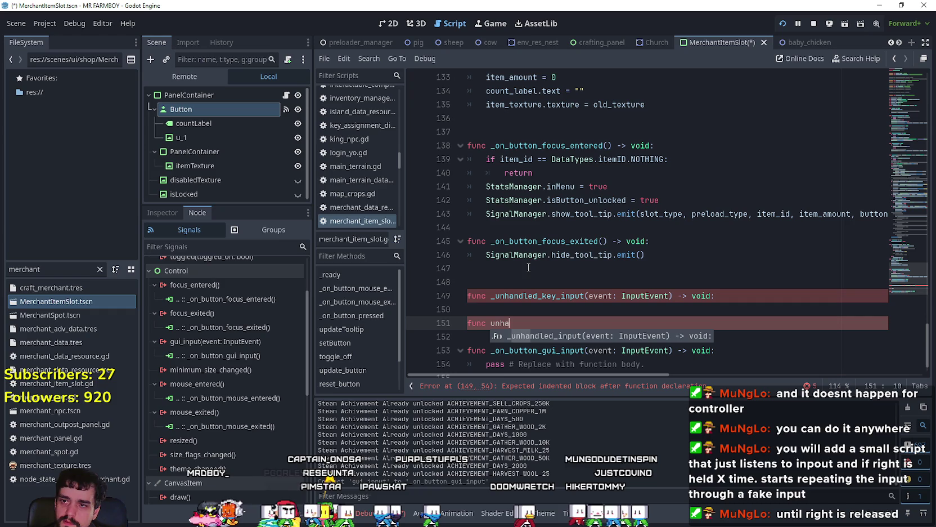
key("Return")
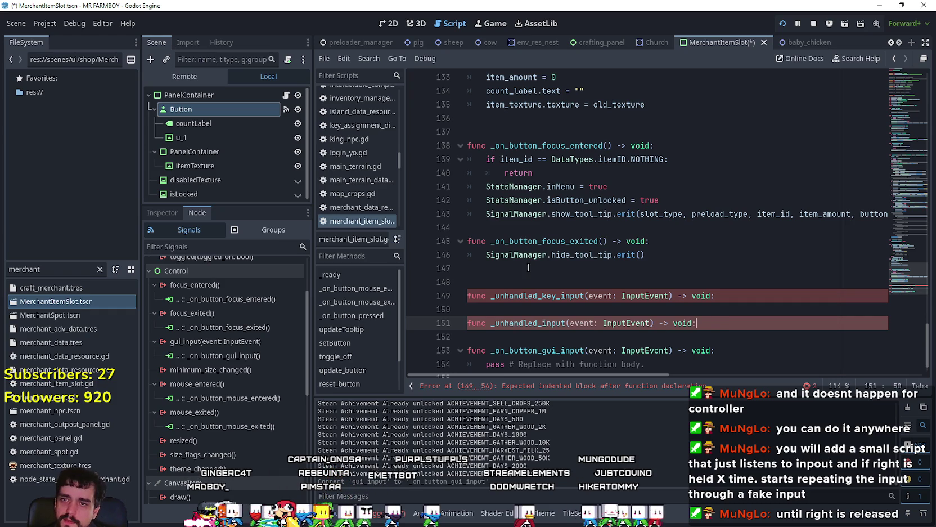
left_click(793, 300)
key("Return")
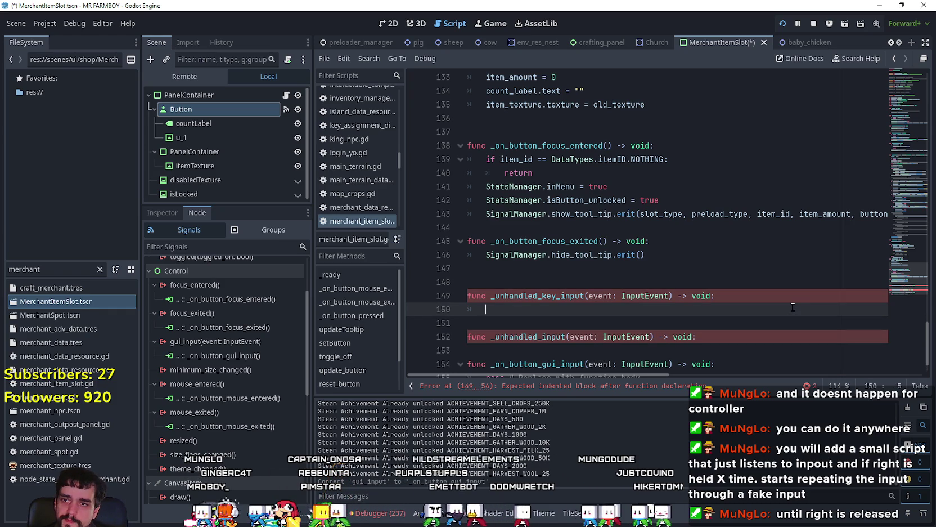
type("pass")
left_click(701, 337)
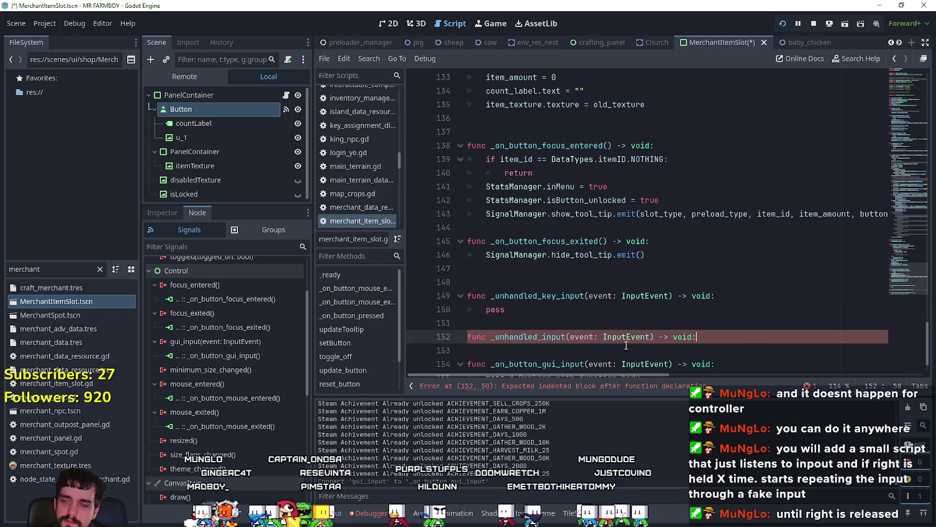
mouse_move(560, 336)
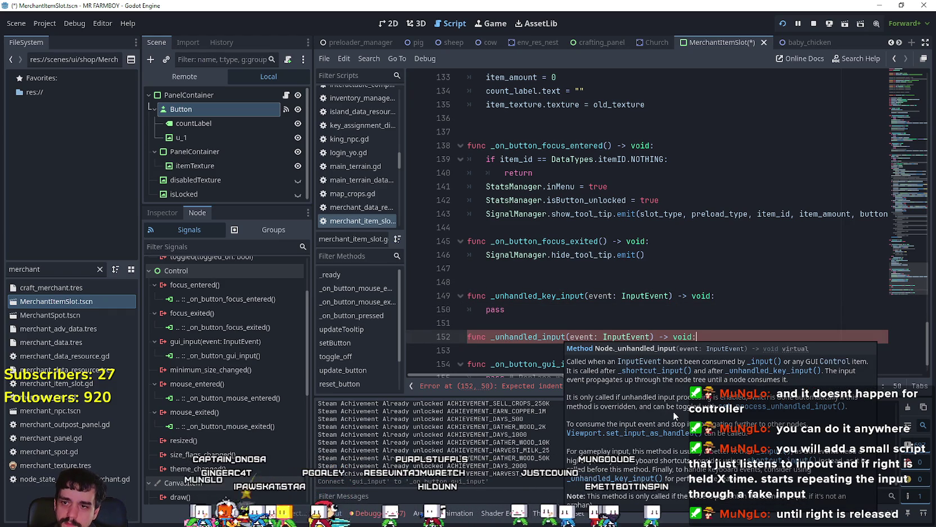
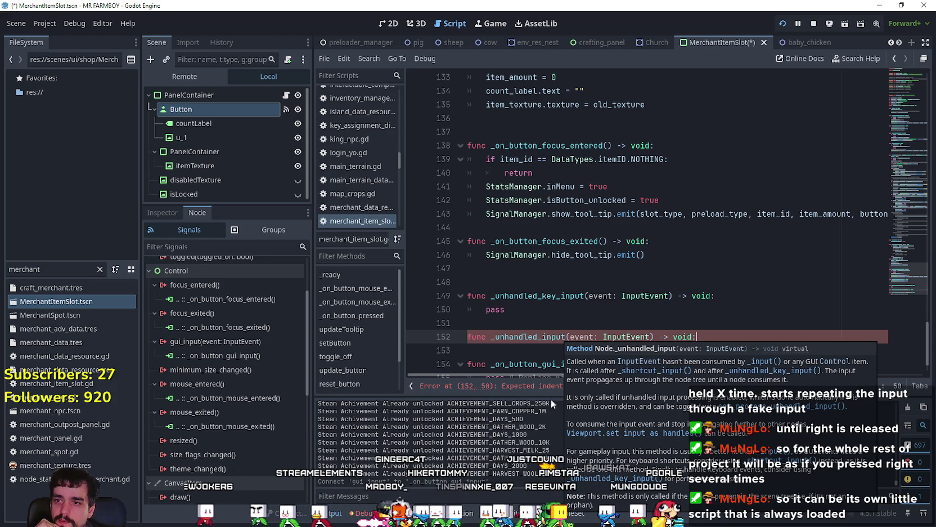
Step: Delete both unhandled input handlers on lines 148–152 of merchant_item_slot.gd
left_click(538, 309)
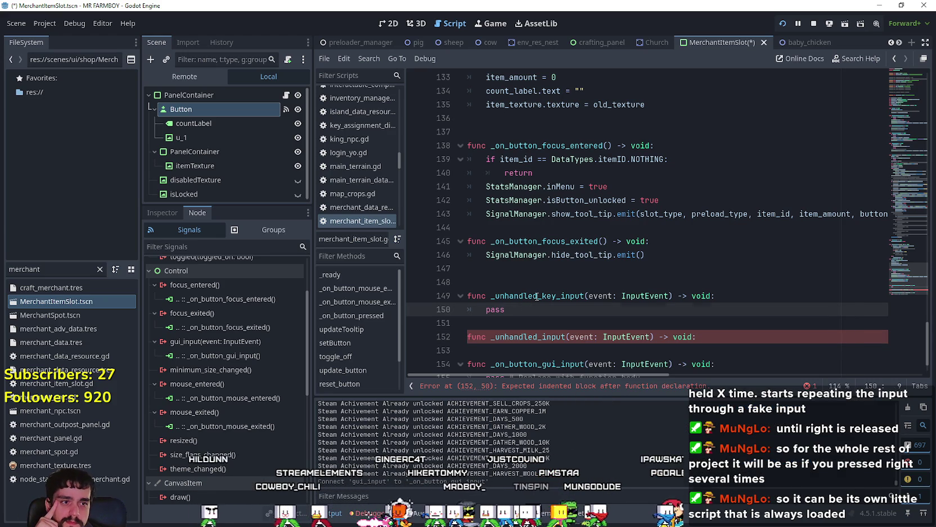
mouse_move(537, 297)
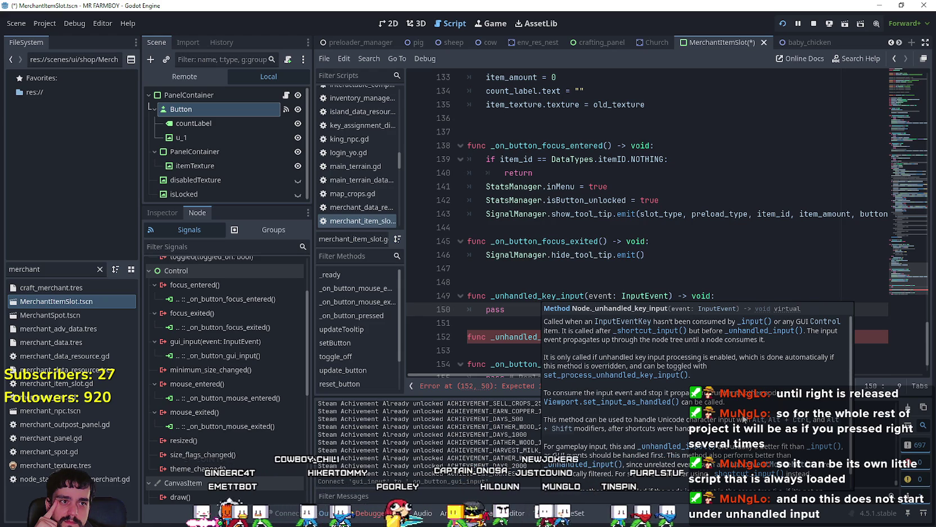
scroll(743, 419, "down", 1)
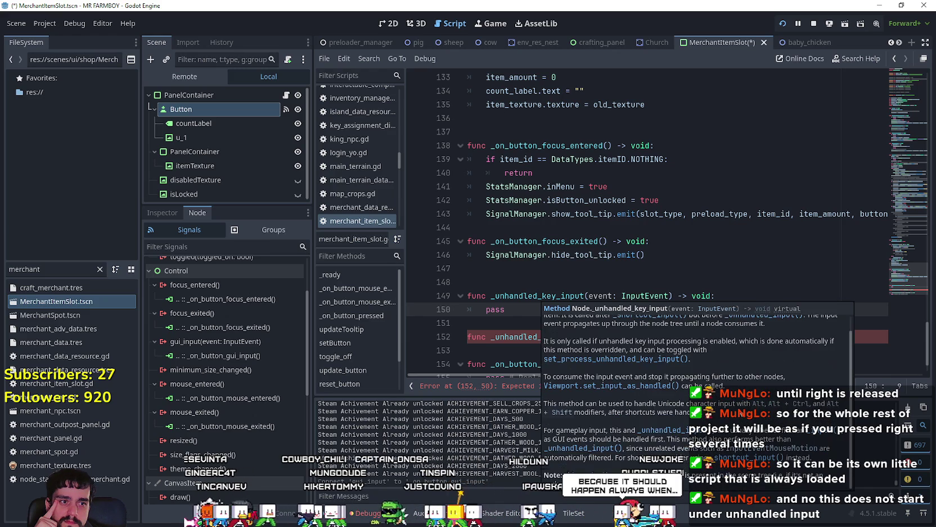
scroll(724, 411, "up", 1)
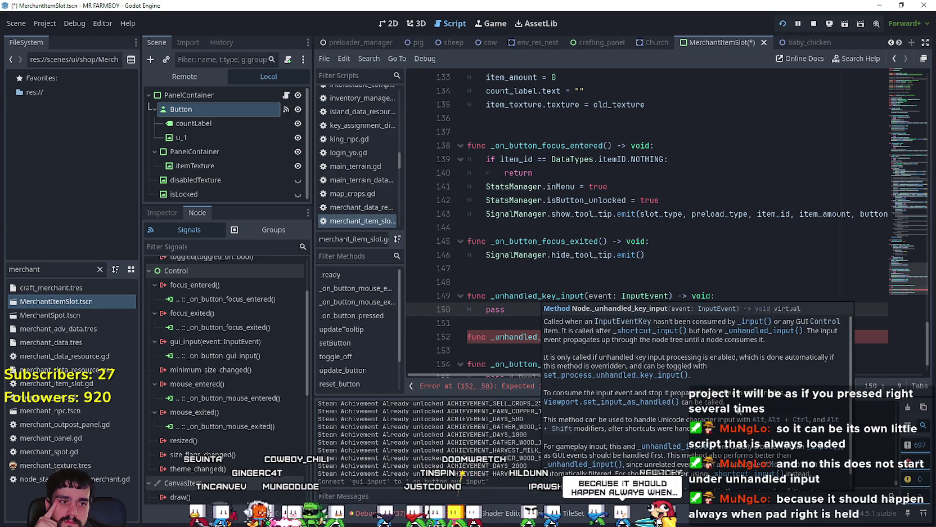
scroll(738, 410, "down", 1)
scroll(731, 411, "up", 1)
scroll(732, 411, "down", 1)
scroll(731, 411, "up", 1)
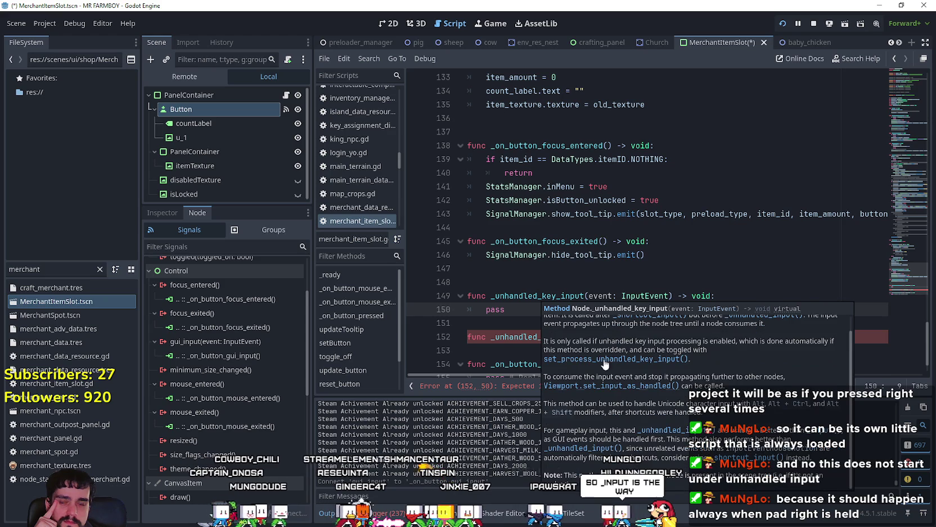
left_click_drag(521, 309, 482, 296)
left_click_drag(701, 337, 555, 273)
key("BackSpace")
Step: Insert a func _input(event: InputEvent) -> void: header via autocomplete, undoing the _init suggestion
type("func _in")
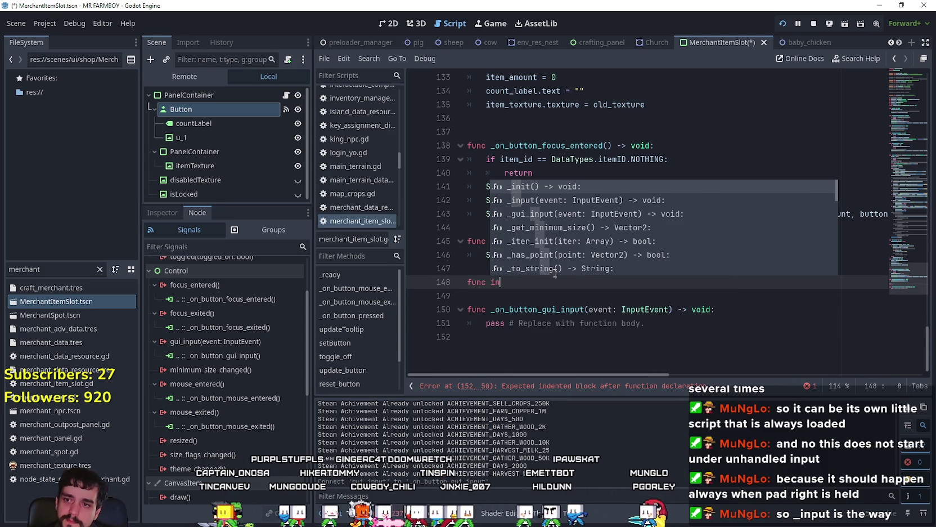
key("Return")
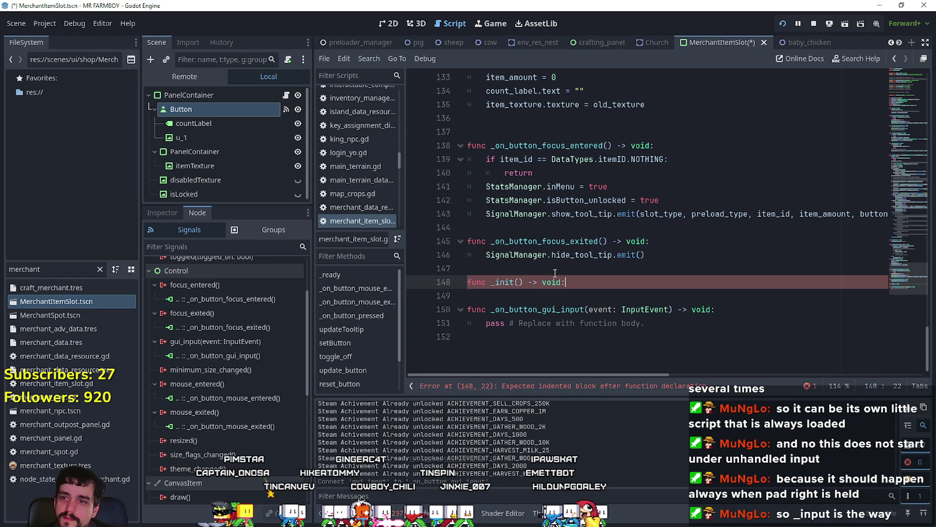
key("ctrl+z")
type("nput")
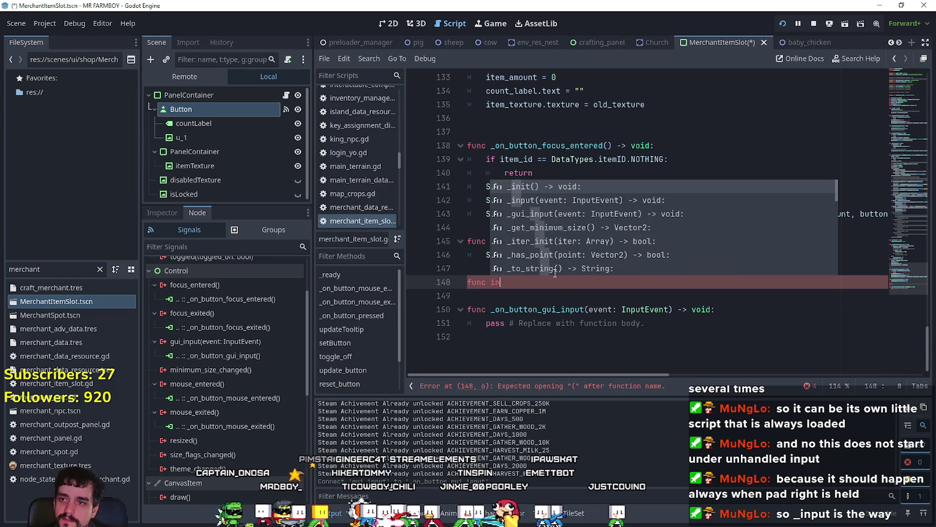
key("Return")
key("Return")
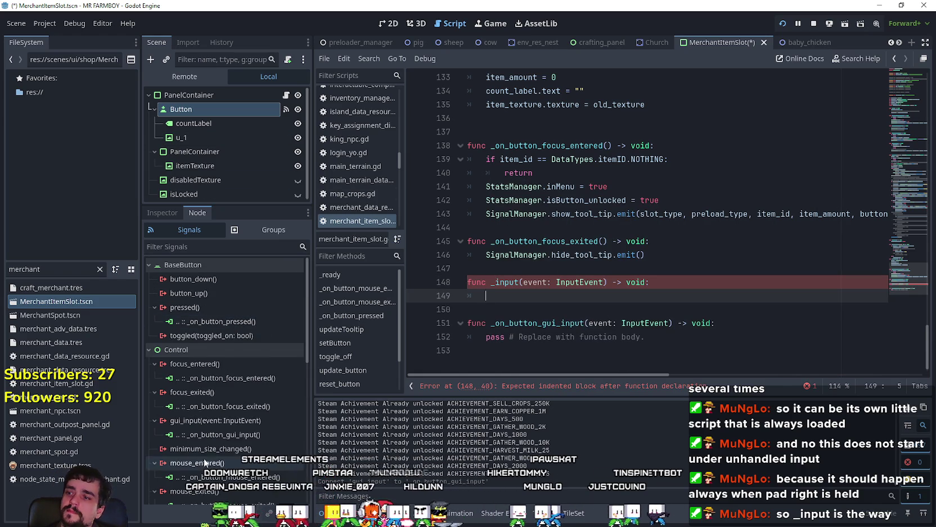
Step: Disconnect _on_button_gui_input from the gui_input signal in the Signals dock
scroll(234, 296, "up", 2)
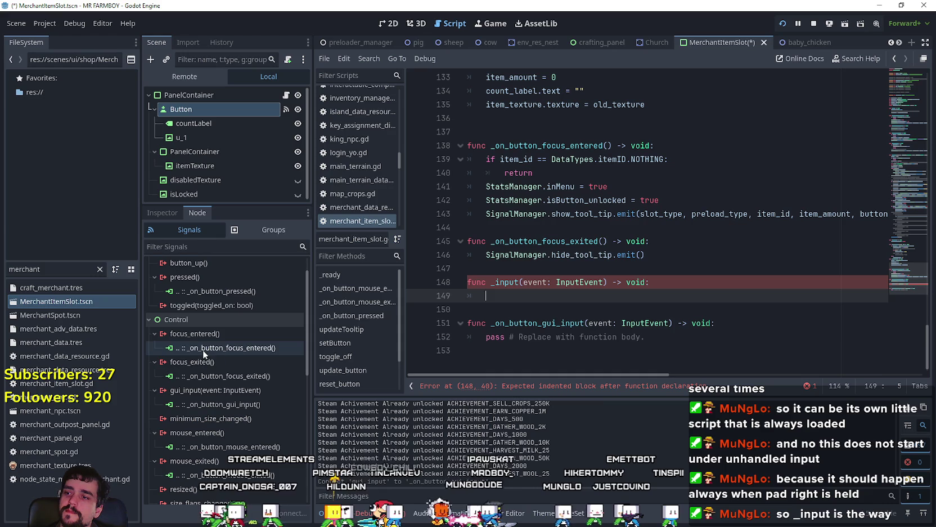
right_click(229, 405)
left_click(248, 436)
Step: Start line 149's check with the event parameter name copied from the function header
left_click(637, 309)
left_click(605, 294)
type("event")
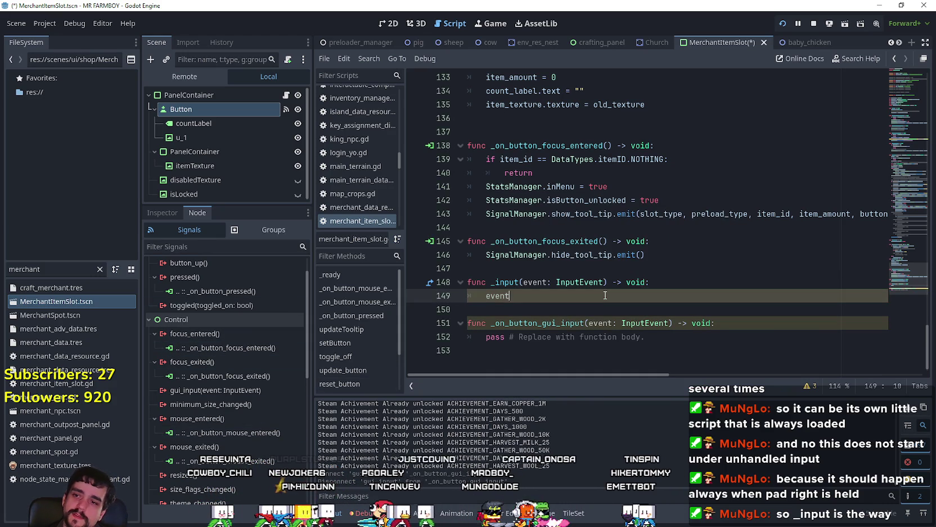
key("BackSpace")
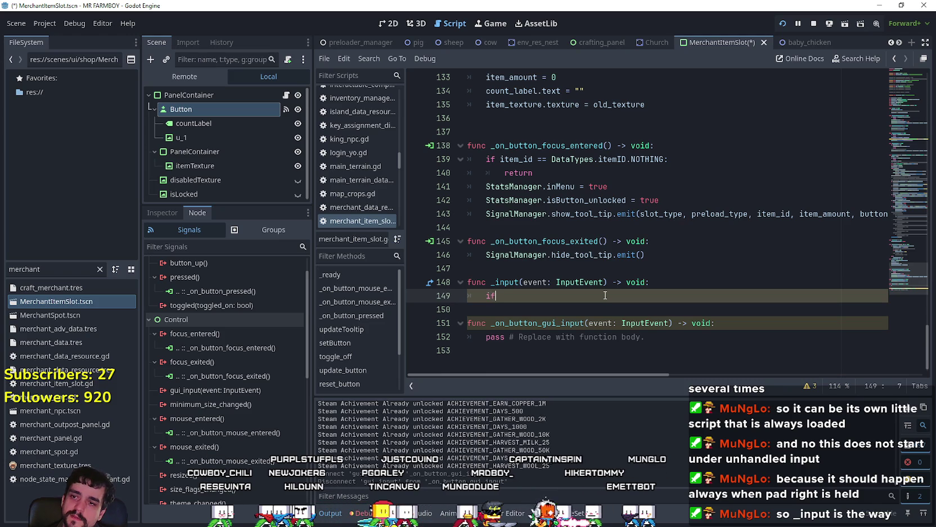
type(" input")
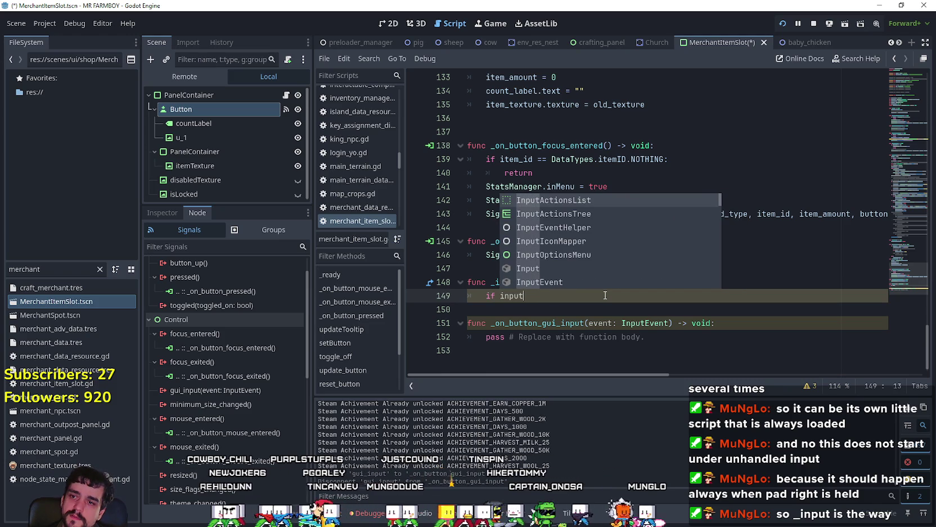
key("BackSpace")
key("Escape")
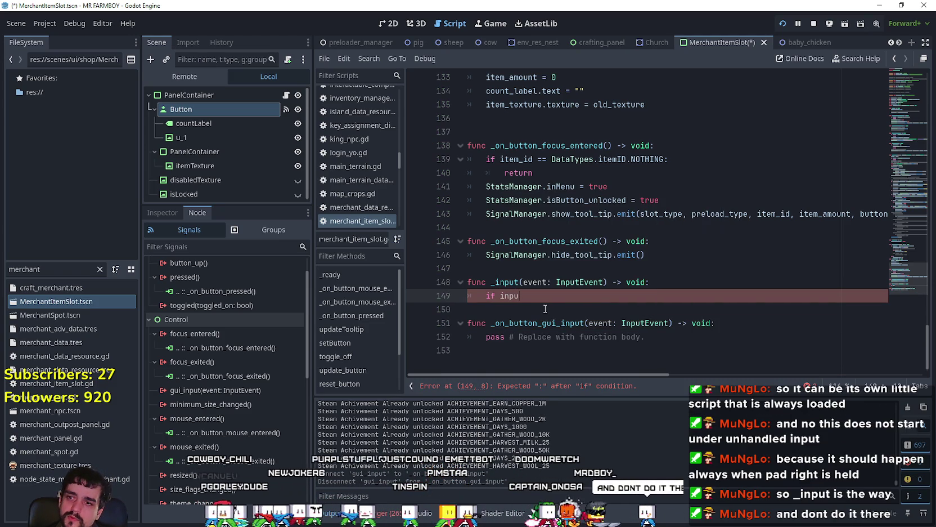
double_click(533, 282)
key("ctrl+c")
double_click(510, 296)
key("ctrl+v")
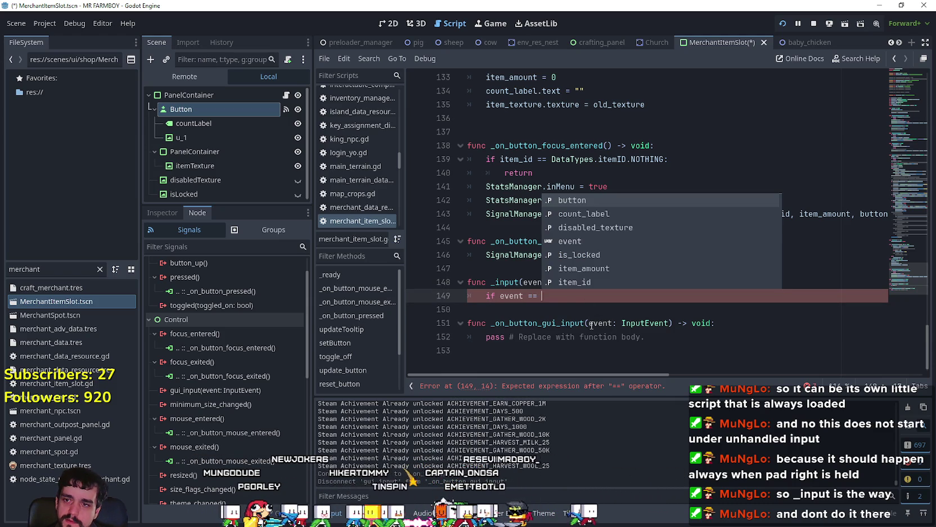
Step: Type event.i and highlight is_action_pressed in the suggestion list
type("event.")
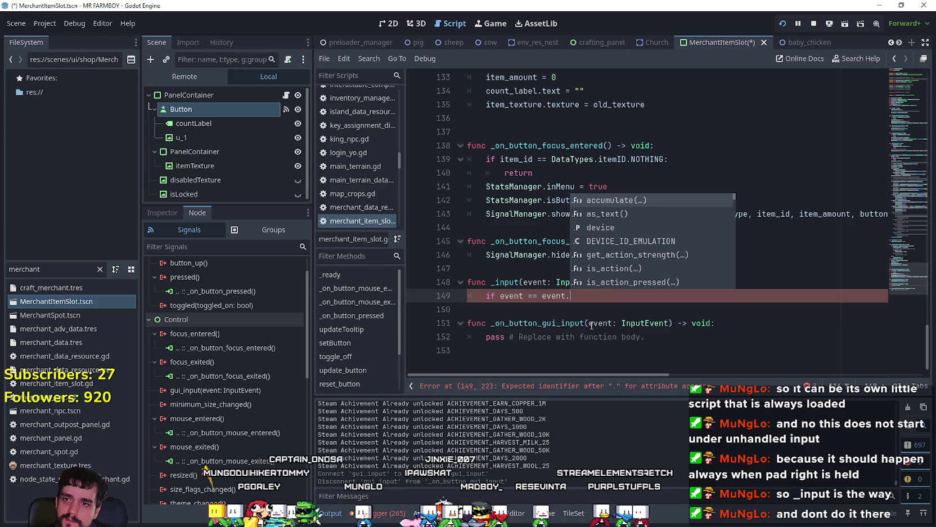
type("i")
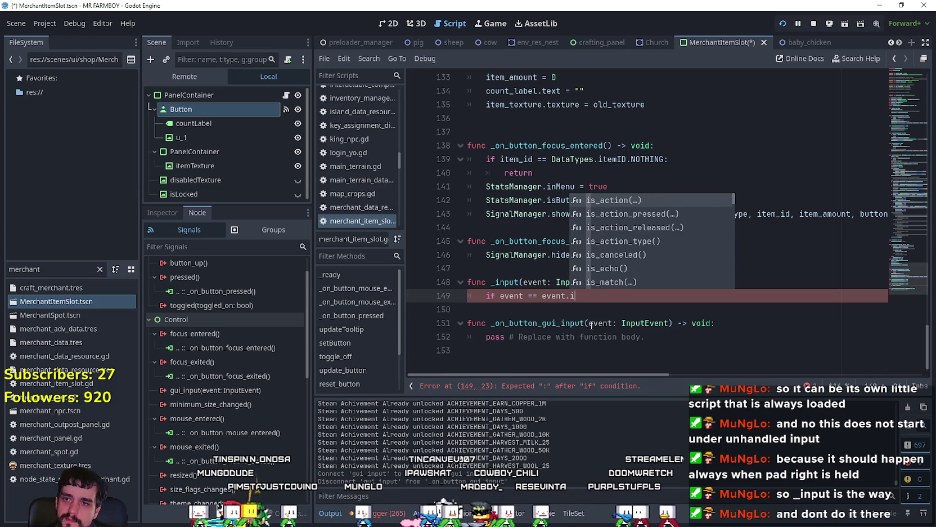
key("Down")
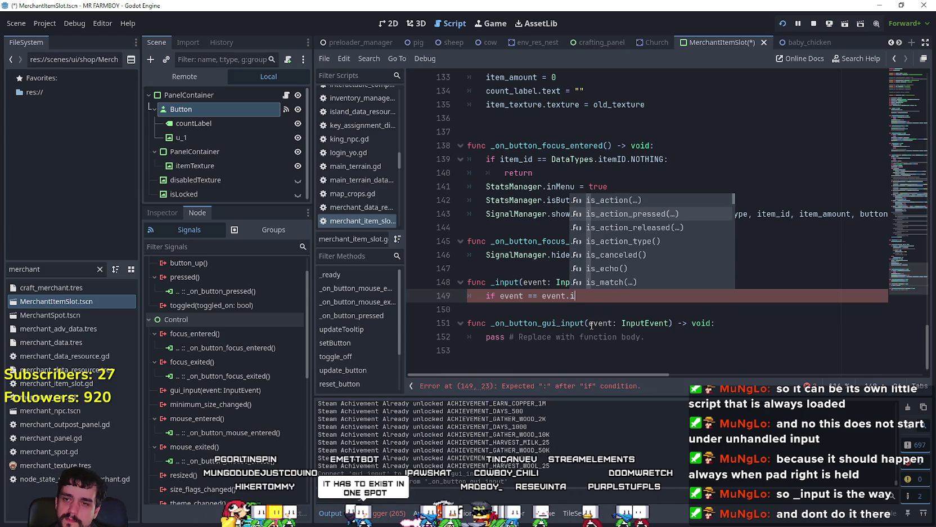
key("Up")
key("Down")
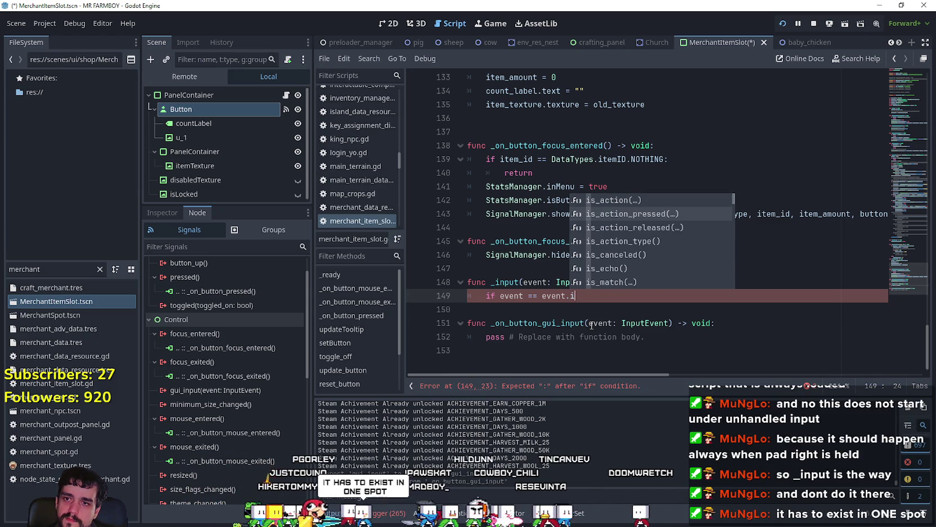
Step: Accept is_action_pressed and insert the ui_redo action name from the action list
key("Return")
key("Down")
key("Down")
key("Down")
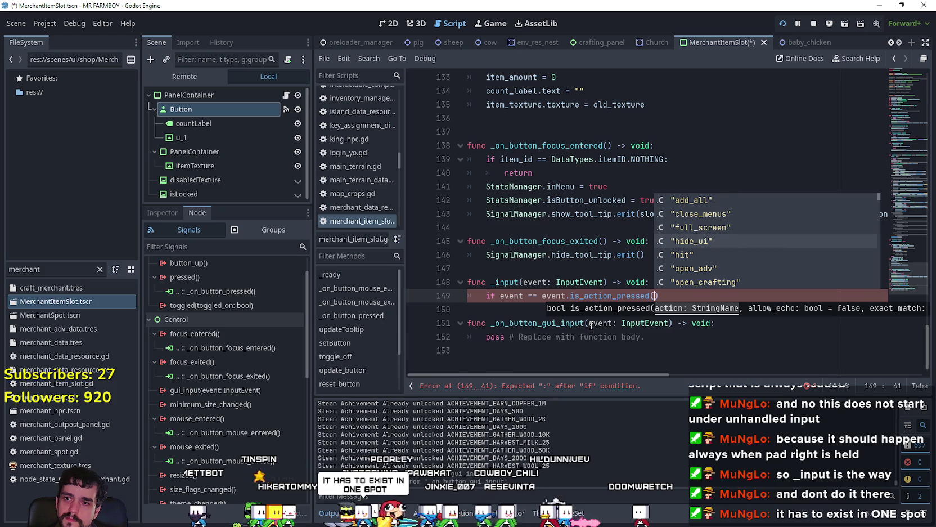
key("Down")
key("Down")
key("Down")
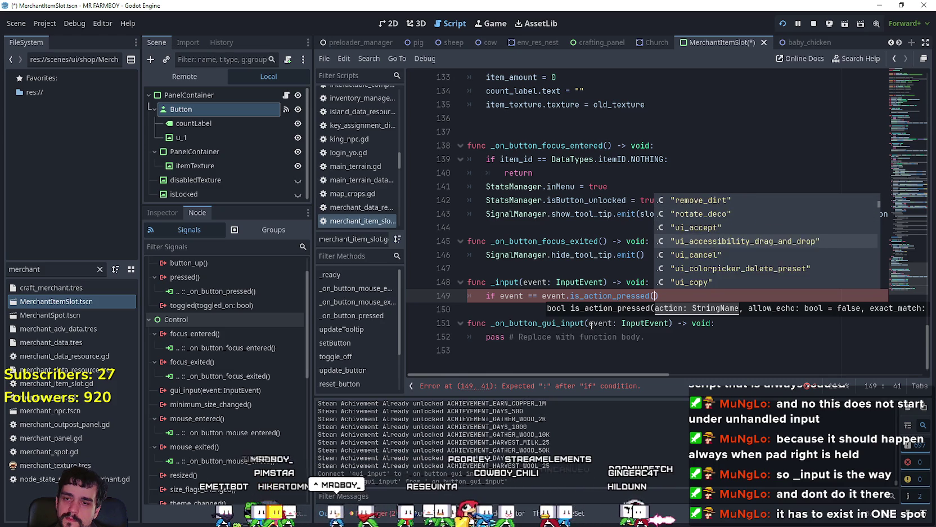
key("Down")
key("Down")
key("Down")
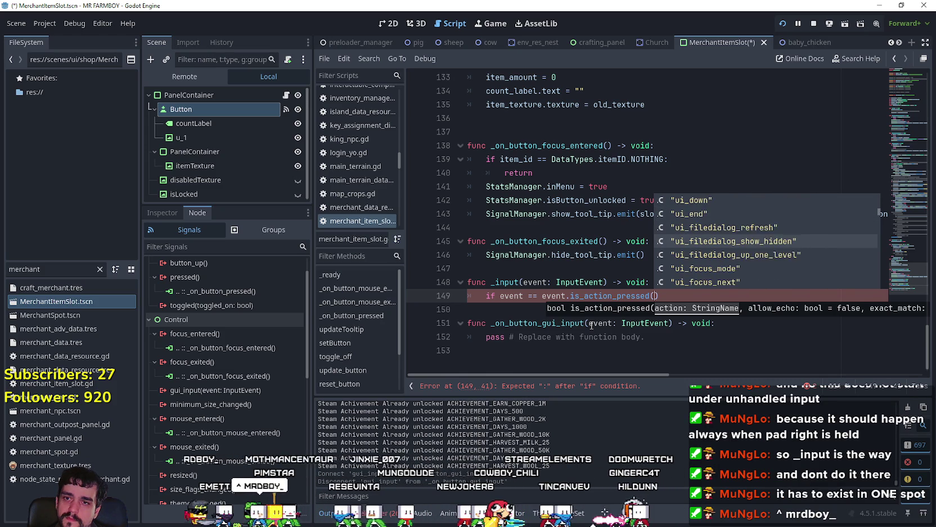
key("Down")
key("Down")
key("Down")
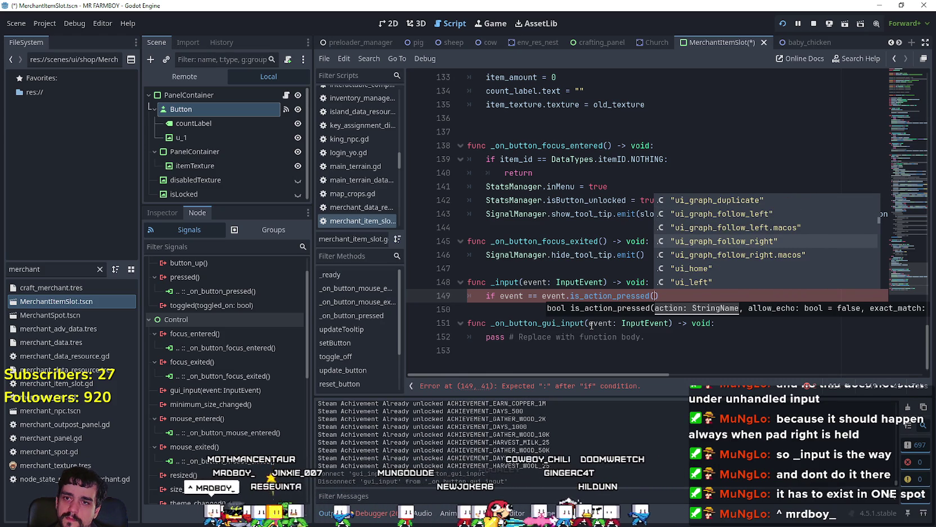
key("Down")
key("Down")
key("Down")
key("Down")
key("Down")
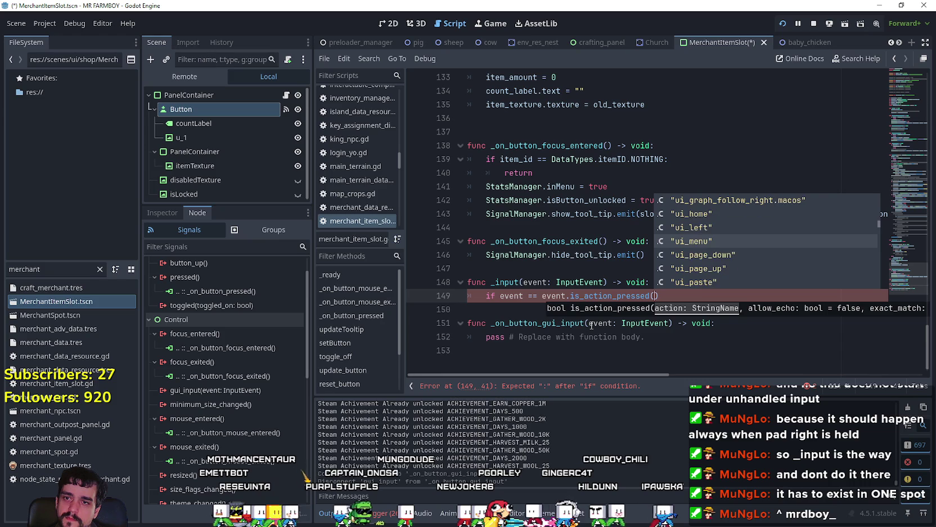
key("Return")
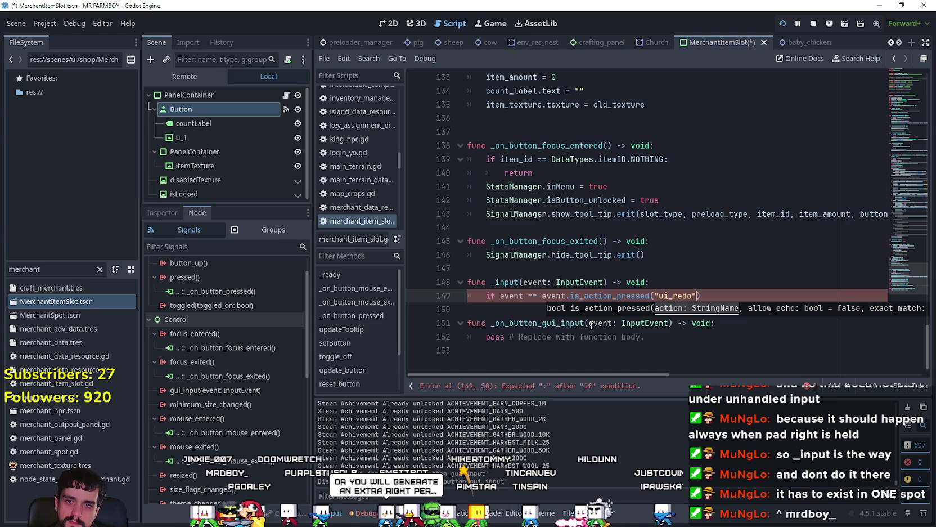
Step: Add ', true', change ui_redo to ui_right, and select lines 148–149
type(", true")
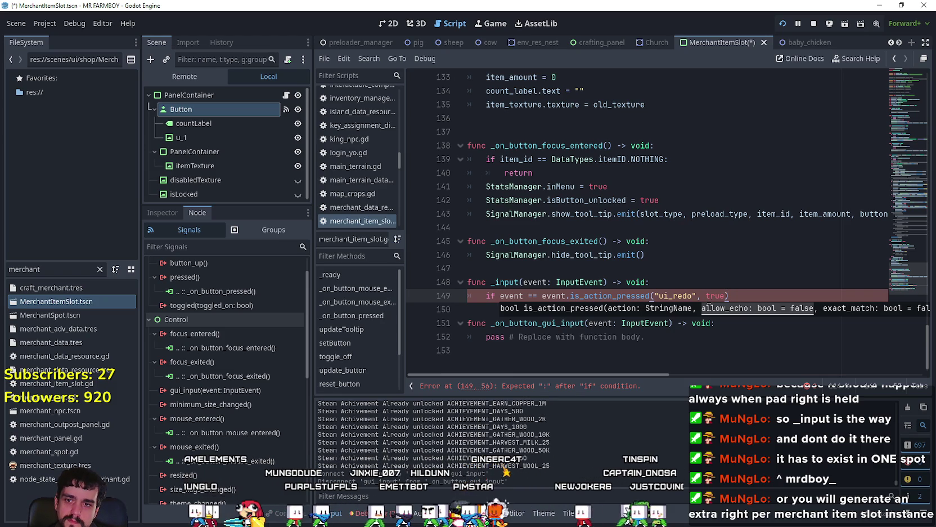
left_click(690, 296)
type("right")
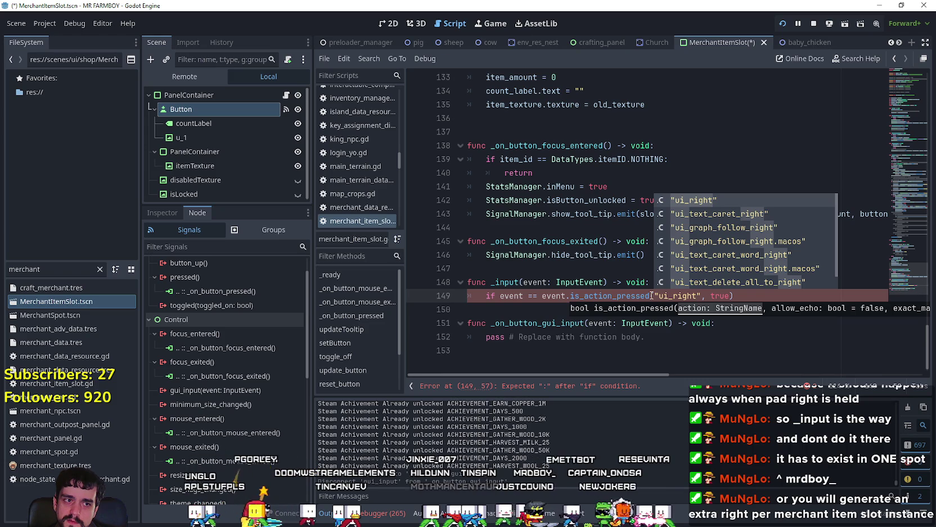
mouse_move(651, 296)
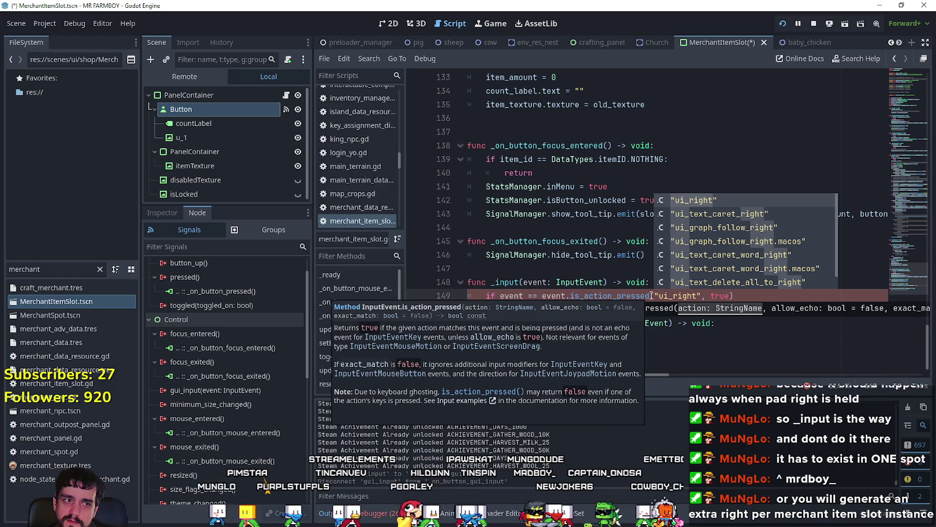
key("Escape")
left_click_drag(522, 306, 437, 289)
key("ctrl+c")
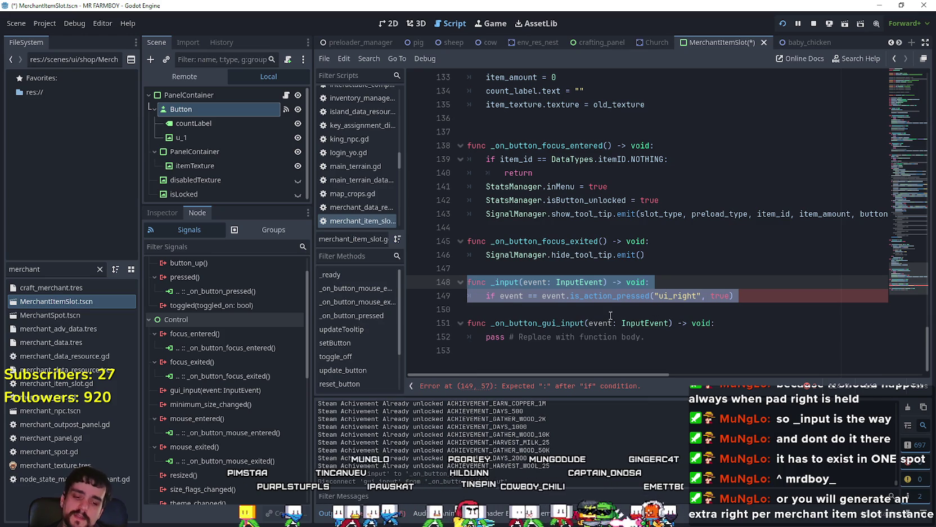
Step: Delete the _input function from merchant_item_slot.gd
scroll(611, 306, "up", 5)
scroll(608, 305, "up", 1)
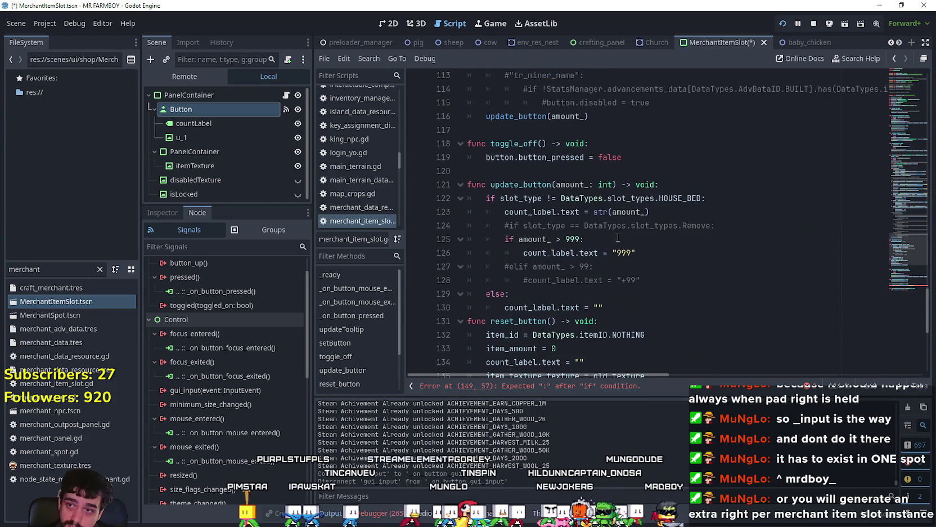
scroll(540, 242, "up", 5)
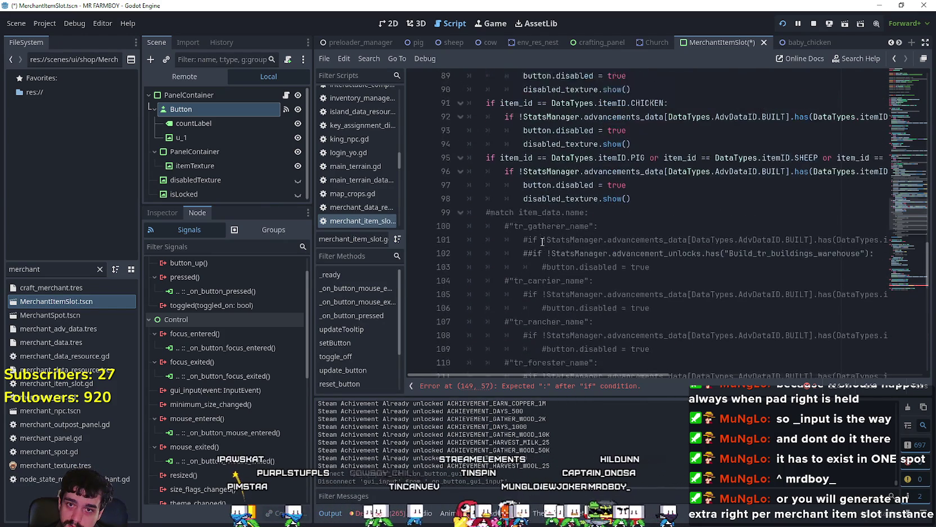
mouse_move(911, 213)
left_mouse_down()
mouse_move(903, 107)
mouse_move(913, 289)
left_mouse_up()
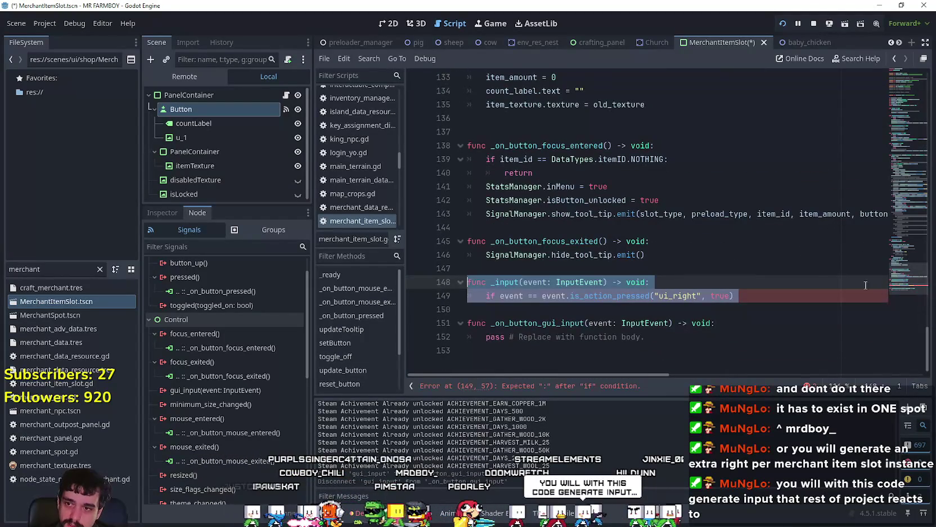
key("BackSpace")
key("BackSpace")
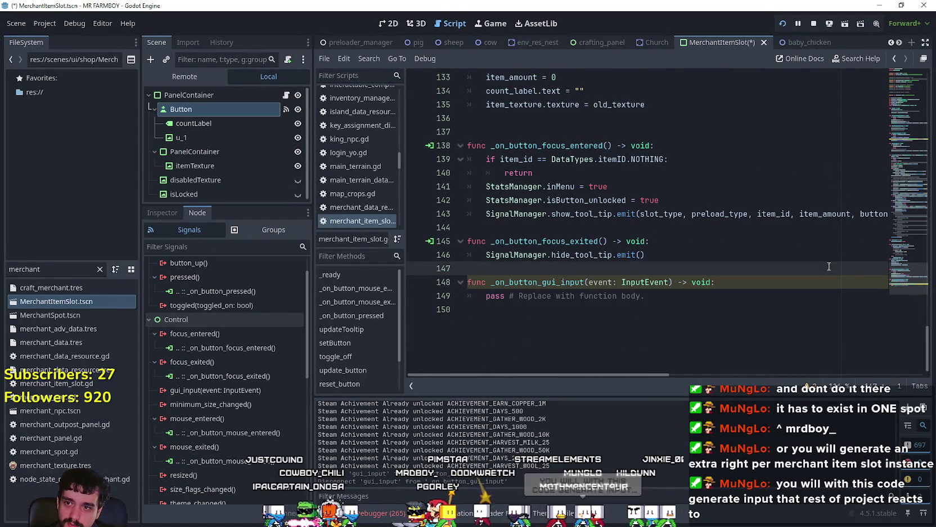
key("Return")
Step: Remove the unused _on_button_gui_input function and save the script
key("ctrl+shift+End")
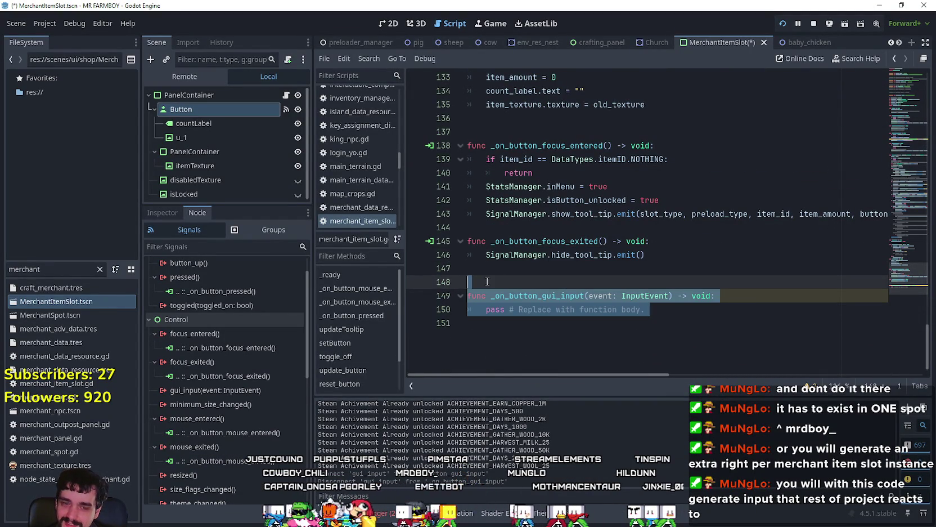
key("BackSpace")
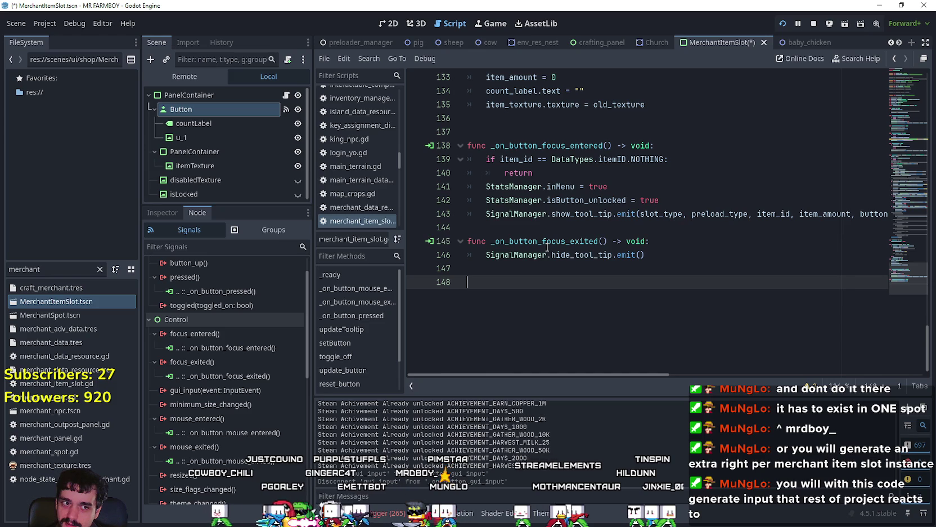
key("ctrl+s")
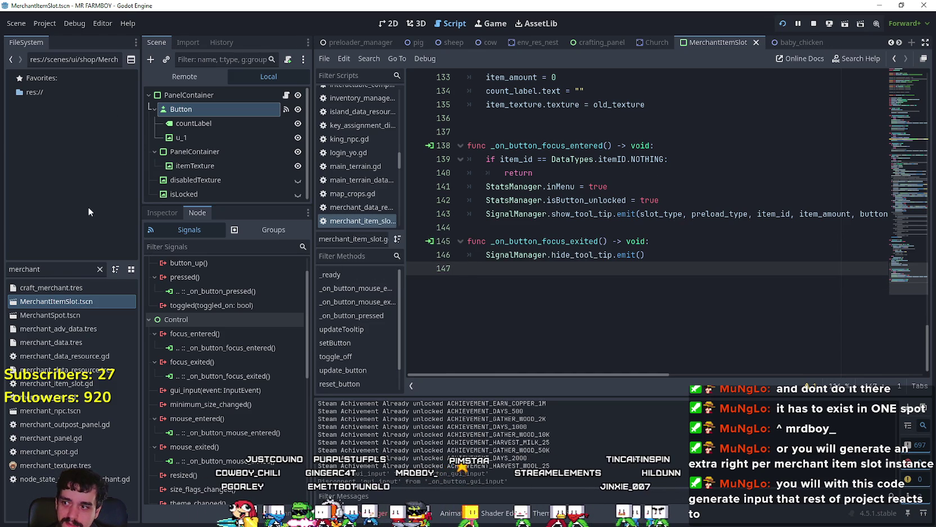
double_click(74, 270)
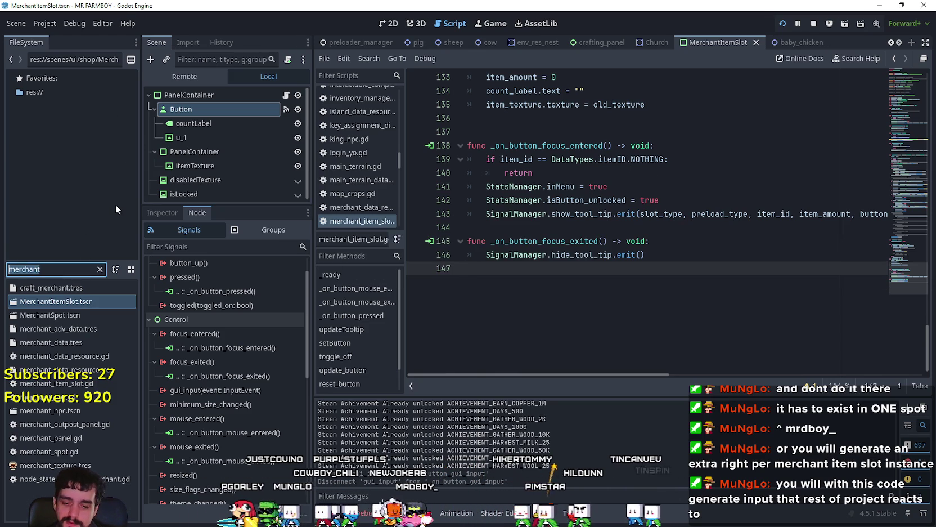
Step: Filter the FileSystem for 'game' and open game_input_events.gd
type("g")
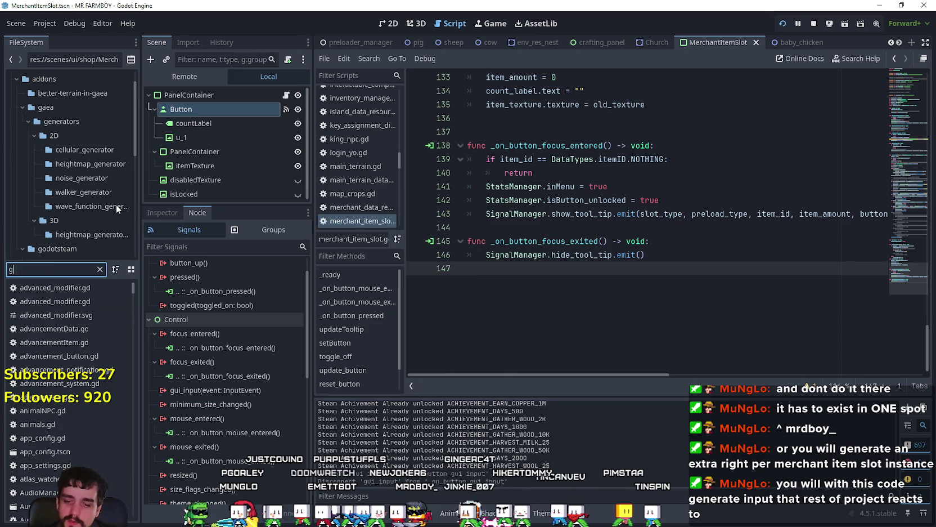
type("ame")
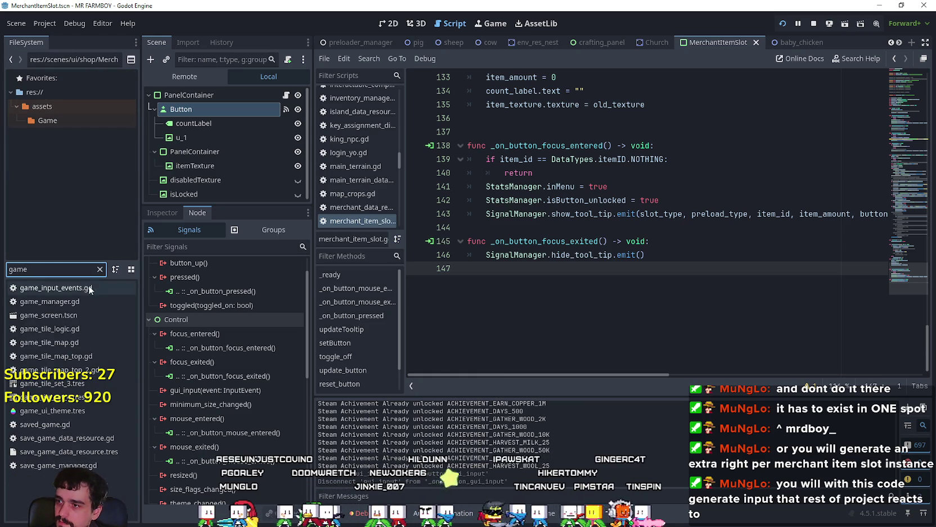
left_click(89, 288)
double_click(71, 287)
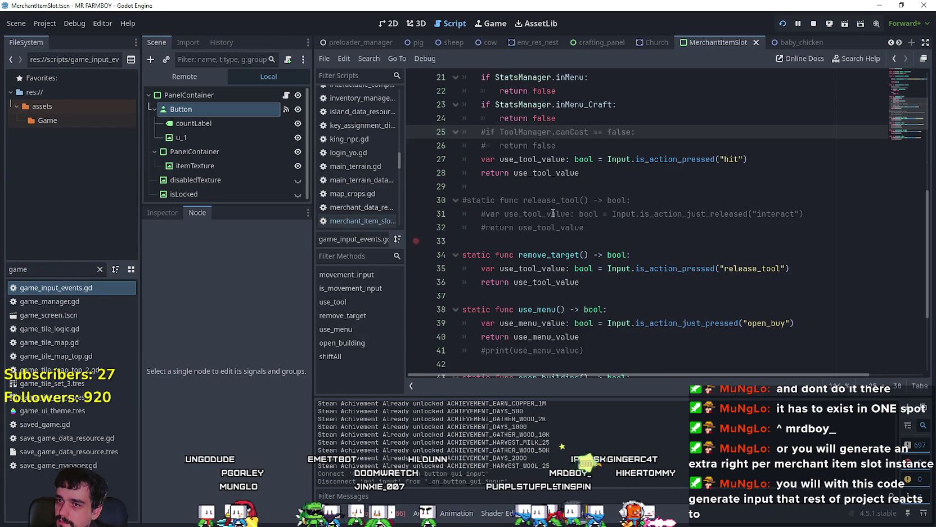
Step: Paste the _input function with the ui_right check after shiftAll at the script's end
scroll(631, 211, "down", 1)
scroll(563, 169, "up", 1)
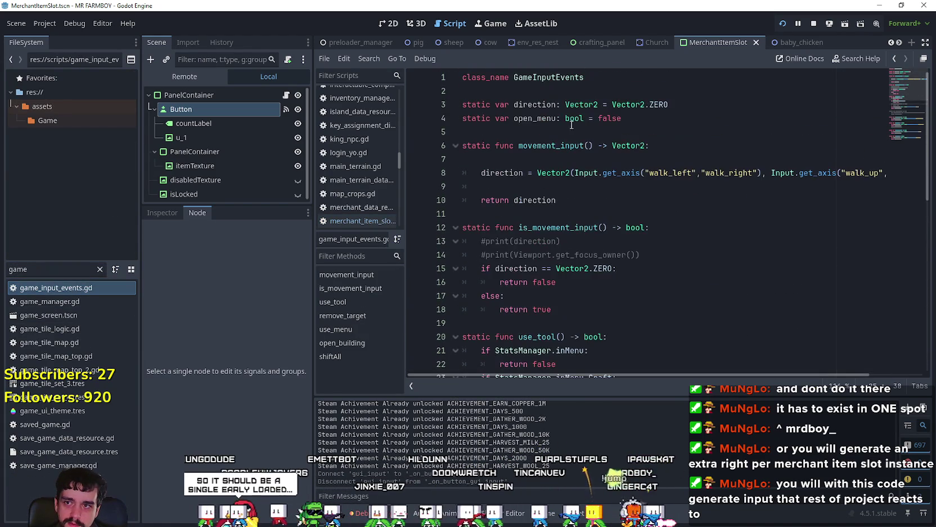
scroll(573, 105, "down", 7)
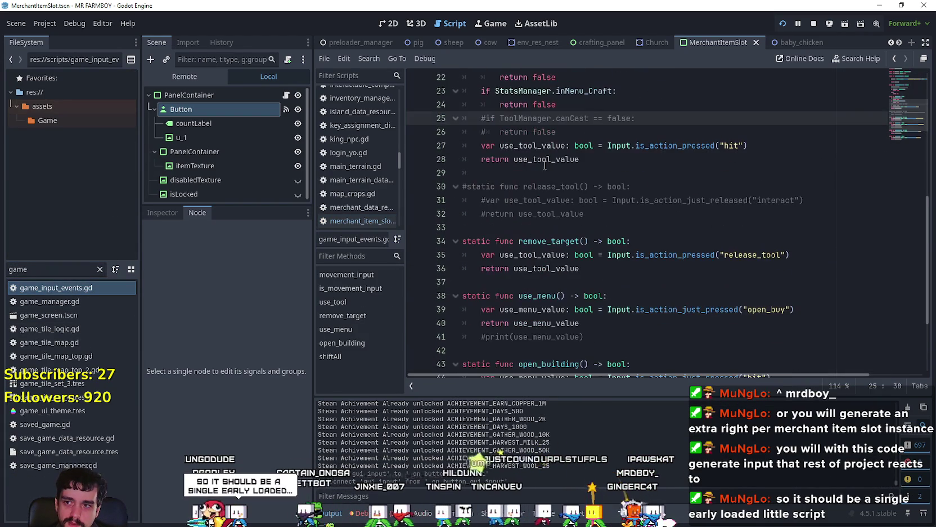
scroll(573, 272, "down", 4)
left_click(619, 355)
scroll(531, 264, "up", 7)
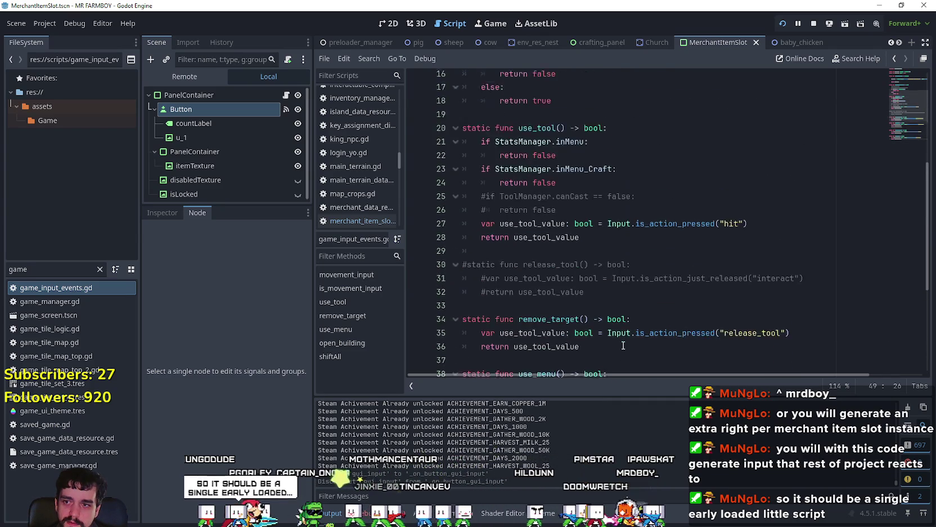
scroll(532, 264, "up", 4)
left_click(531, 264)
scroll(532, 259, "down", 10)
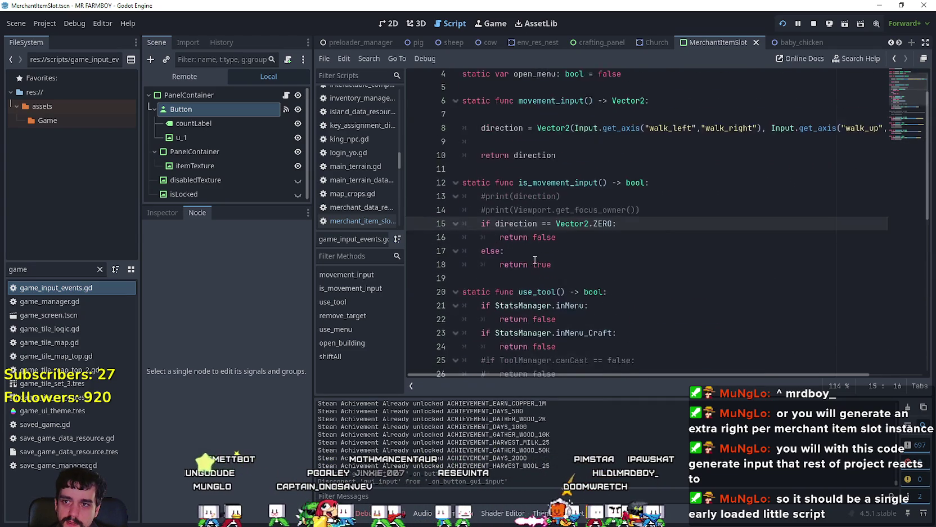
left_click(596, 363)
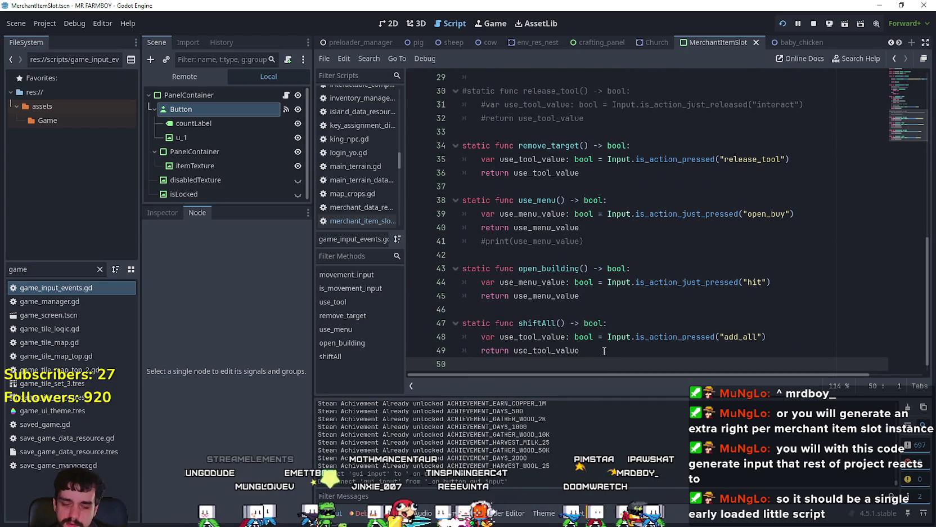
key("Return")
key("Return")
key("ctrl+v")
Step: Add the missing colon and a print line for HELLO RIGHT under the if
left_click(538, 327)
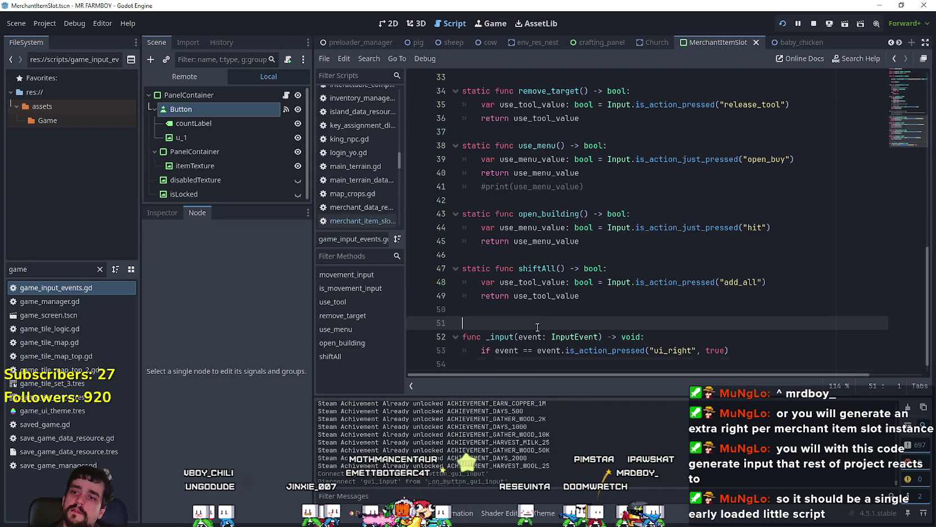
left_click(772, 354)
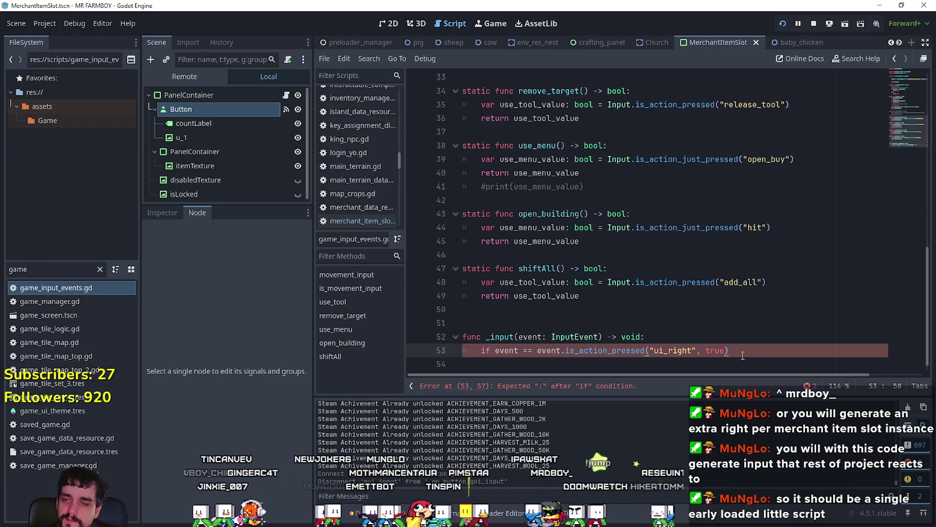
scroll(681, 353, "down", 1)
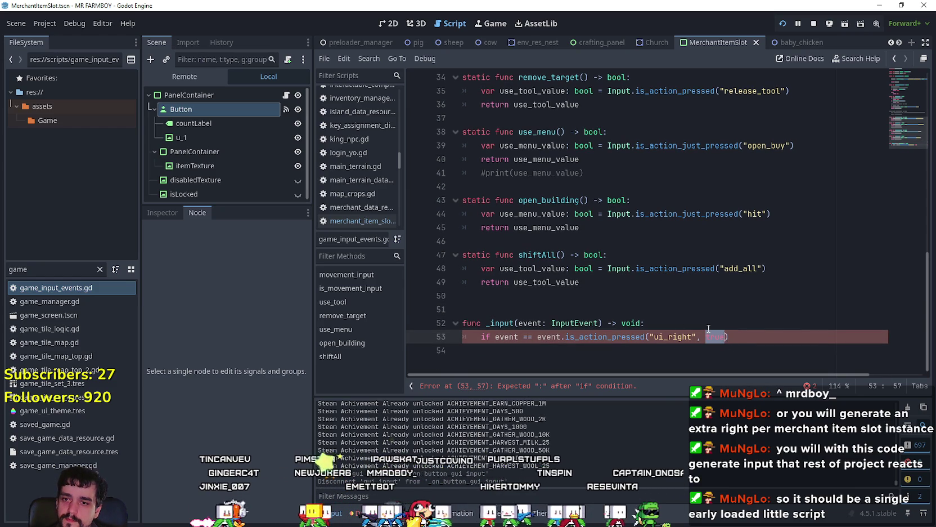
type(":")
key("Return")
type("print(\"")
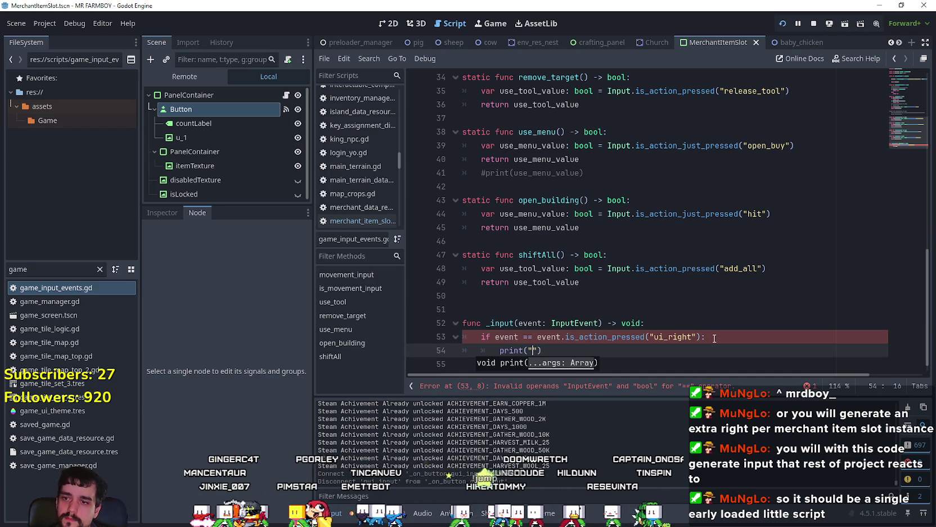
type("HELLO RIGHT")
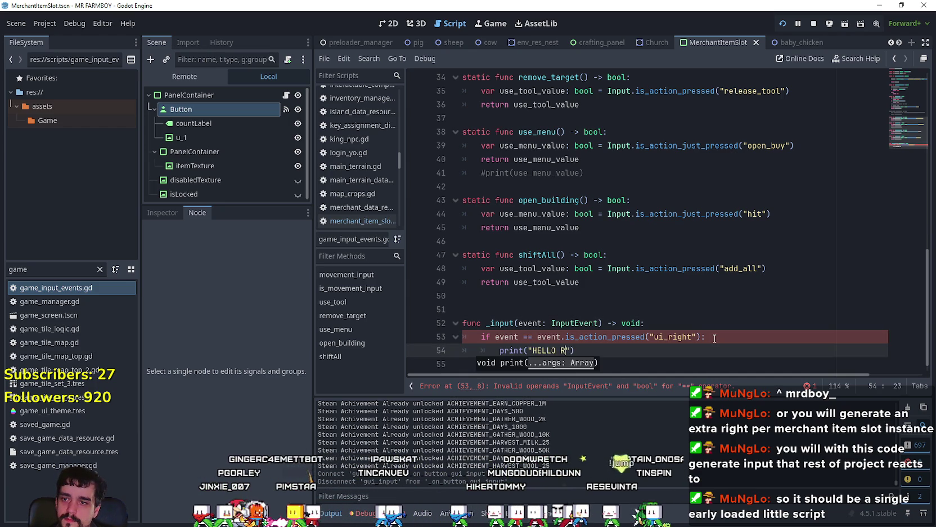
left_click(675, 359)
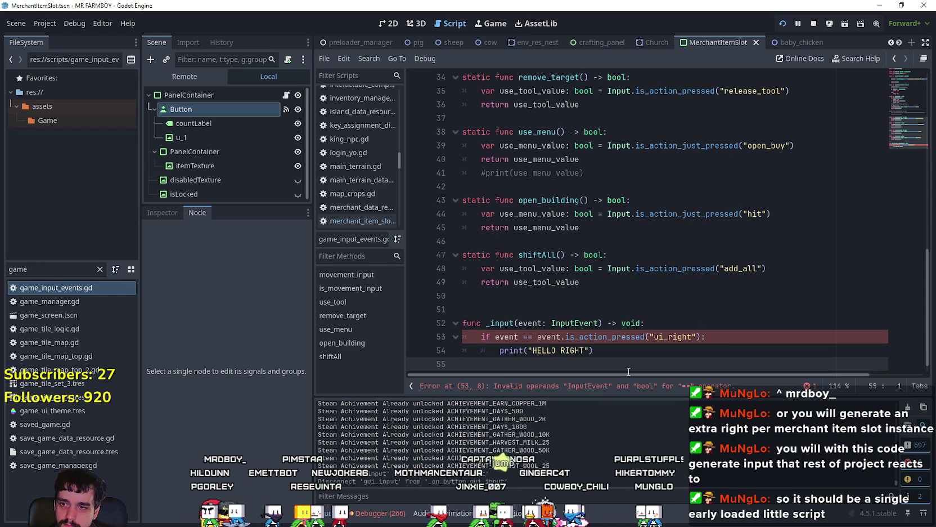
Step: Remove the invalid 'event ==' comparison from line 53 and save the script
left_click(508, 337)
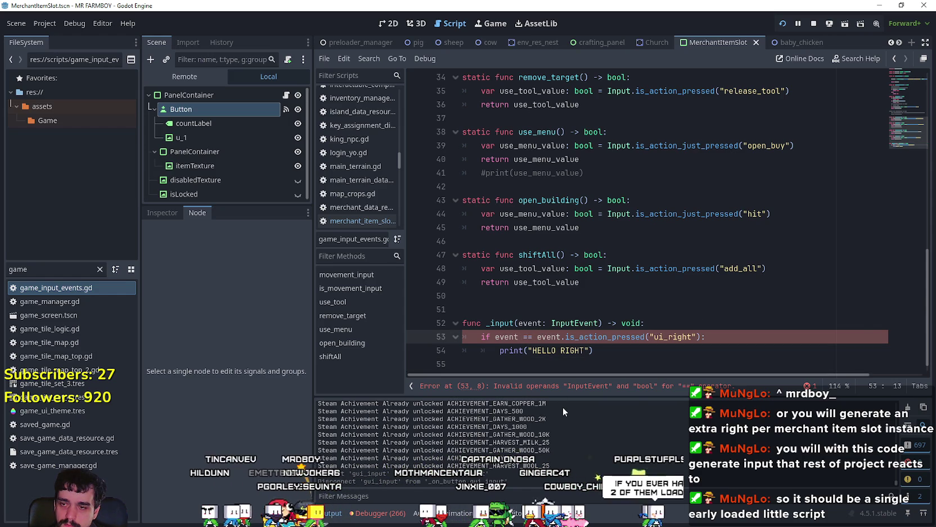
left_click_drag(539, 338, 495, 338)
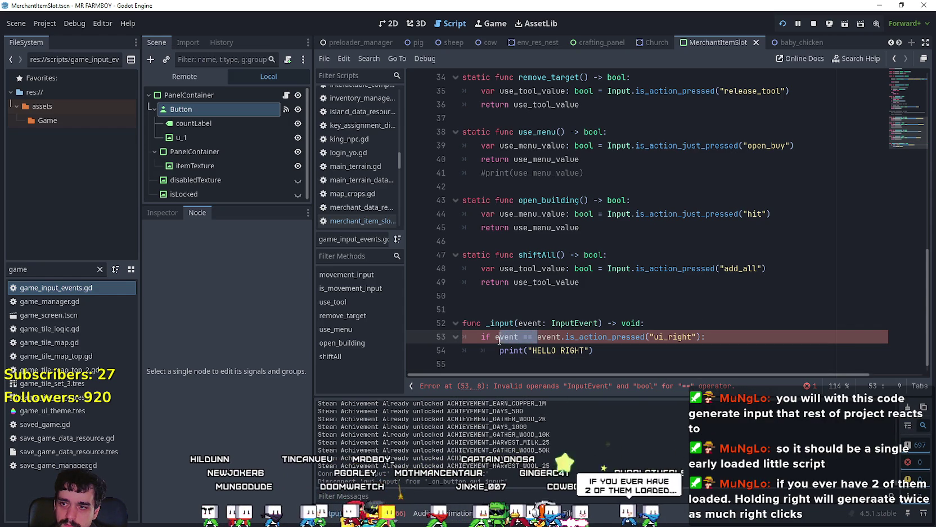
key("BackSpace")
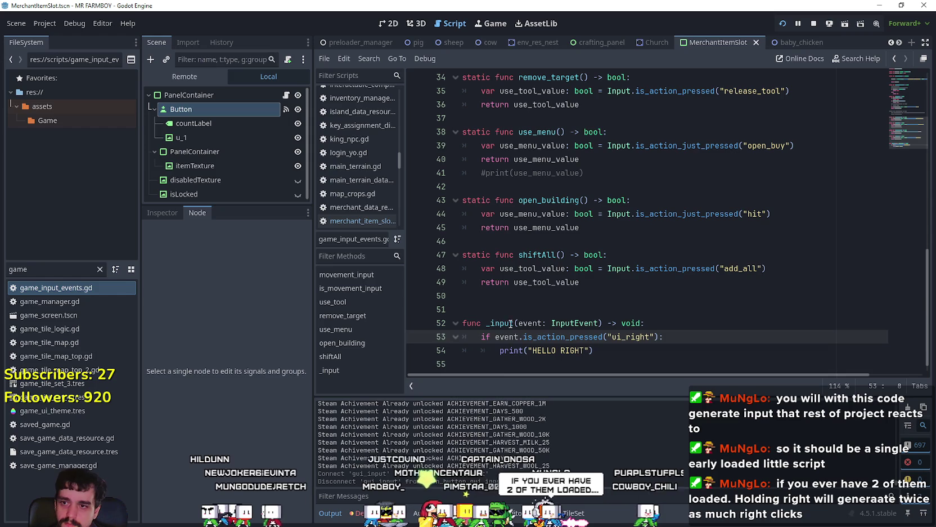
left_click(616, 363)
key("ctrl+s")
Step: Relaunch the game to test the ui_right handler
scroll(616, 349, "down", 1)
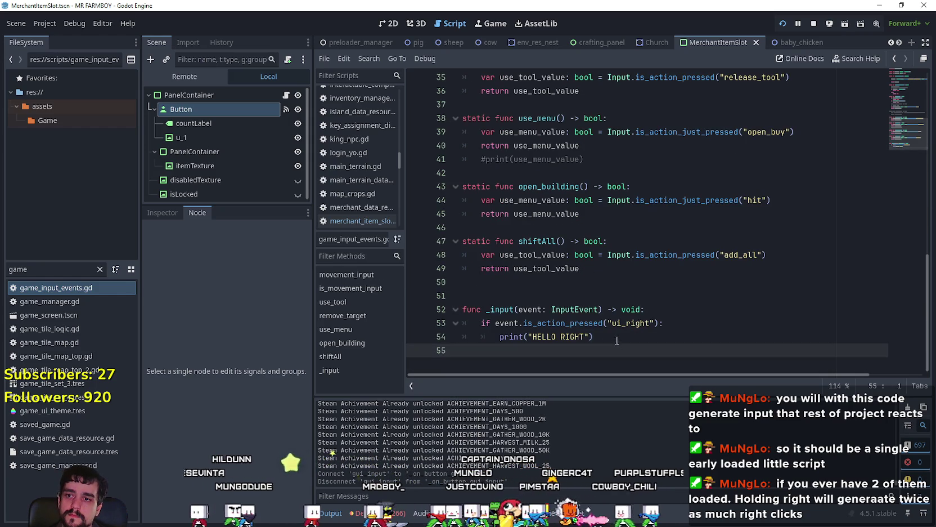
left_click(532, 301)
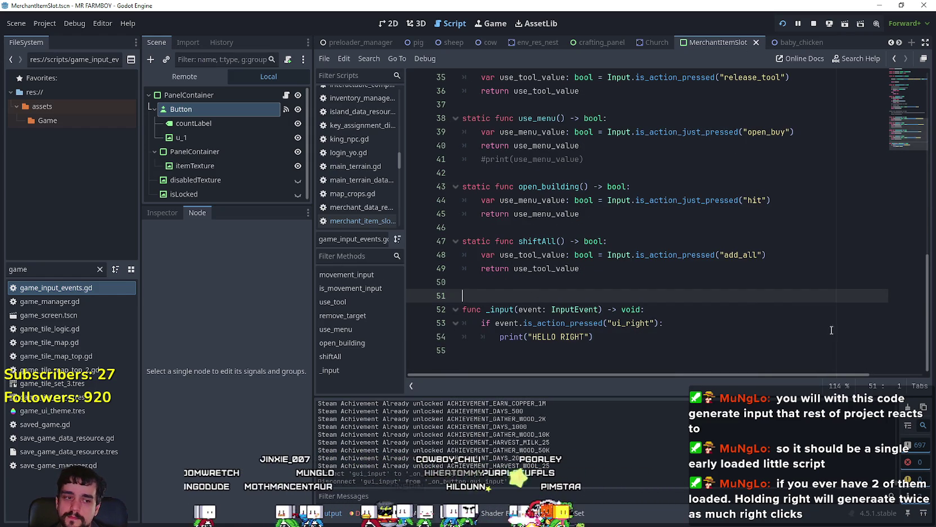
left_click(782, 24)
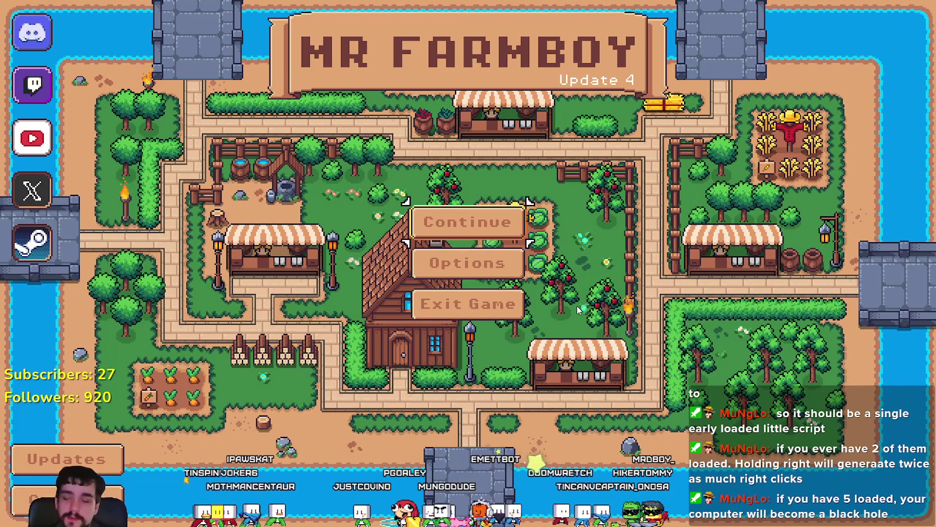
Step: Load Save 5 from the save game selection
left_click(491, 225)
scroll(600, 303, "down", 4)
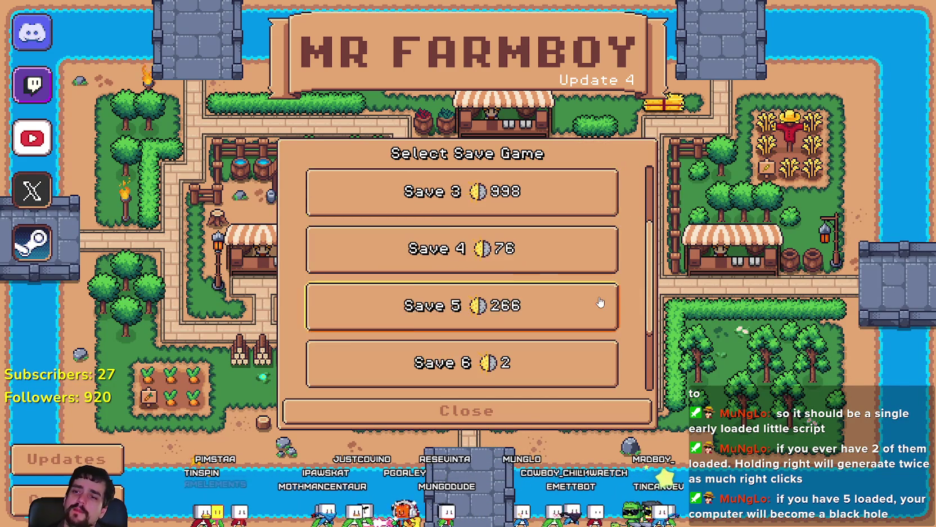
scroll(471, 225, "up", 1)
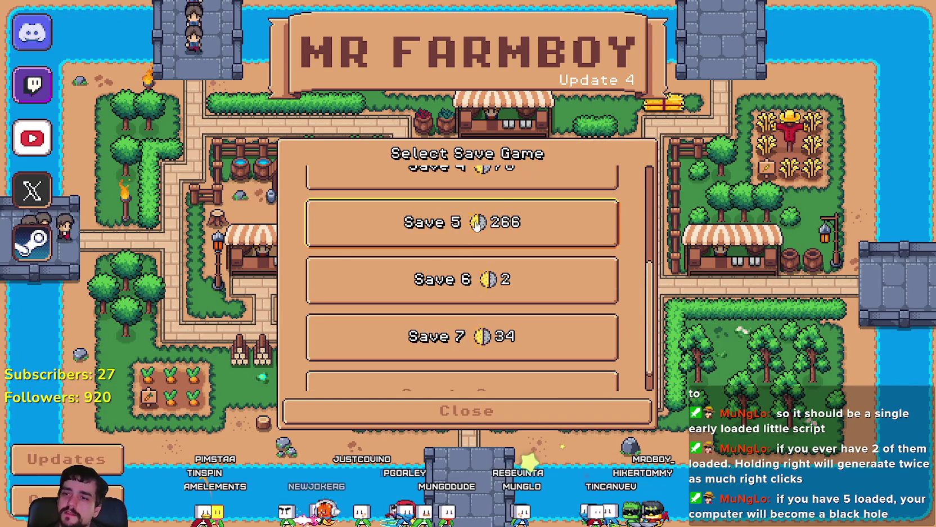
left_click(471, 217)
left_click(403, 235)
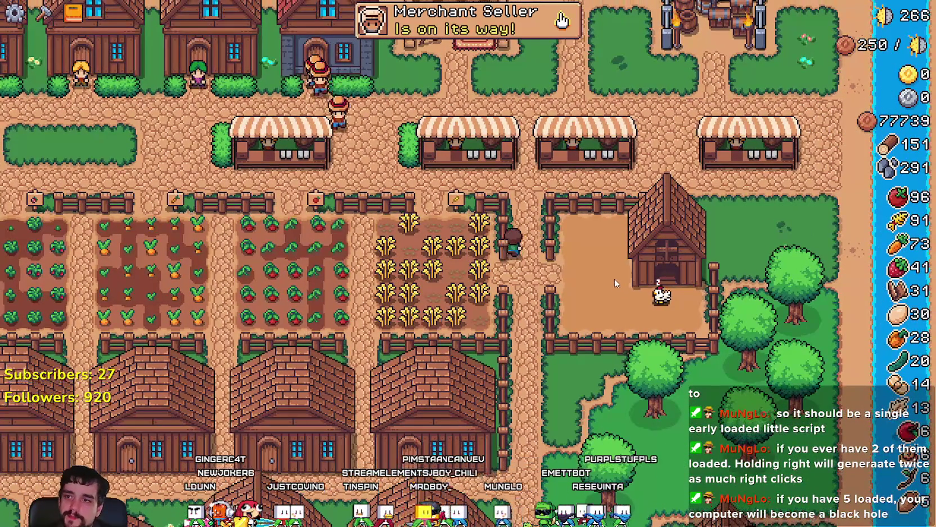
Step: Open the Market, switch Video graphics mode to Window in Options, apply, and resume
key("e")
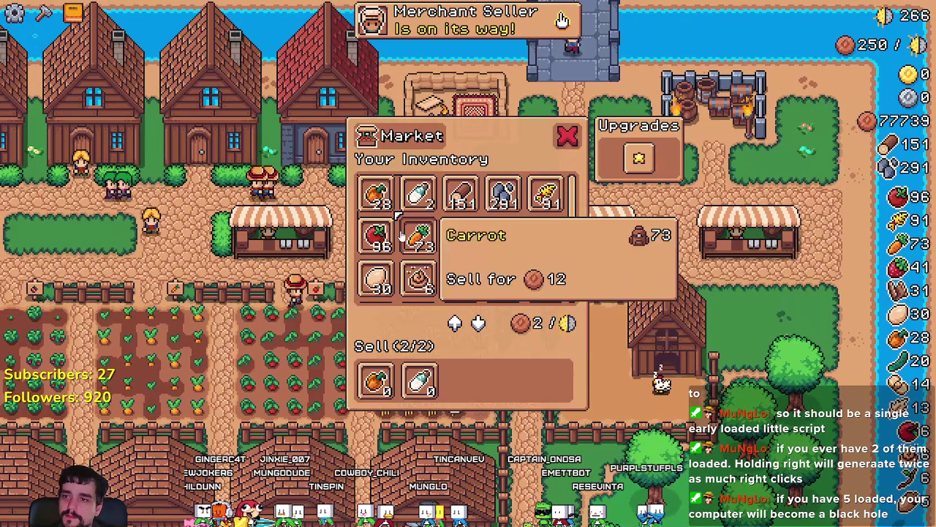
key("Escape")
left_click(500, 231)
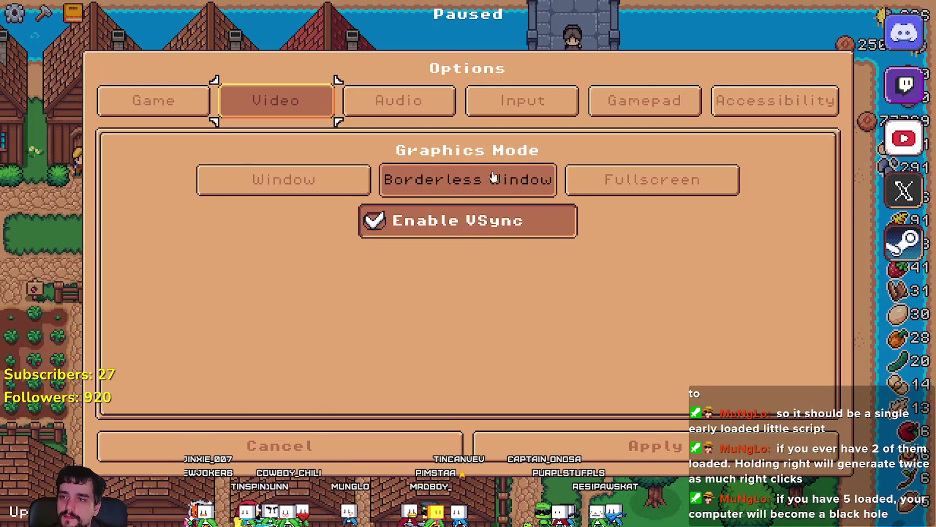
left_click(339, 184)
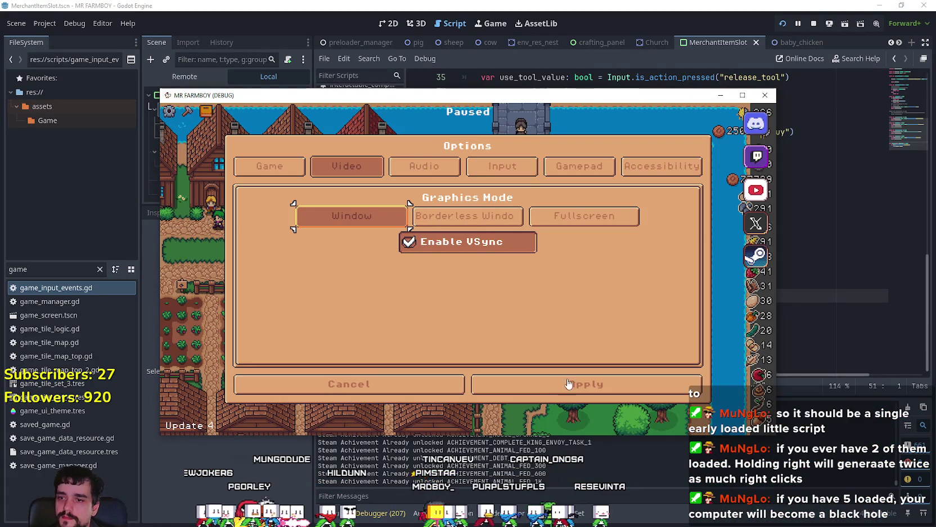
left_click(565, 376)
left_click(472, 216)
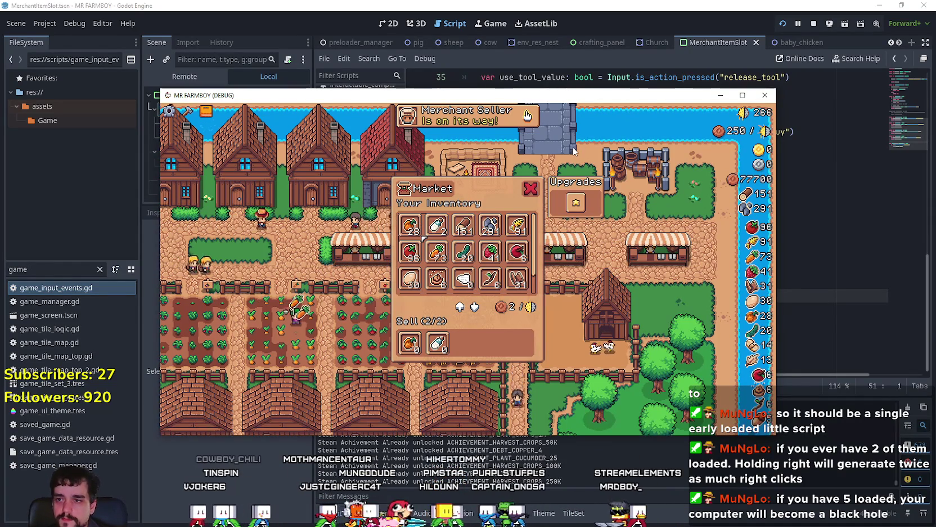
Step: Move inventory focus with arrow keys across Wheat, Apple, Milk and Pinecone slots, then return to the editor
key("Right")
key("Right")
key("Right")
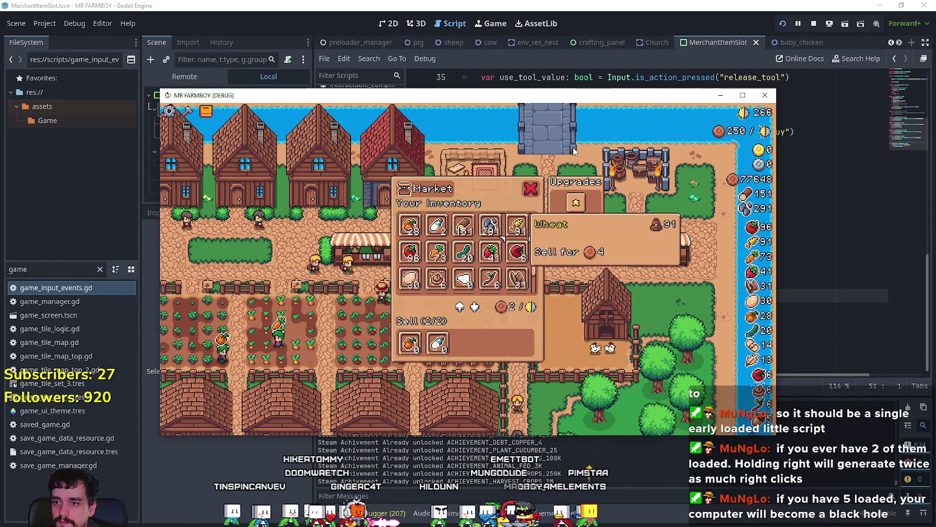
key("Left")
key("Left")
key("Down")
key("Right")
key("Right")
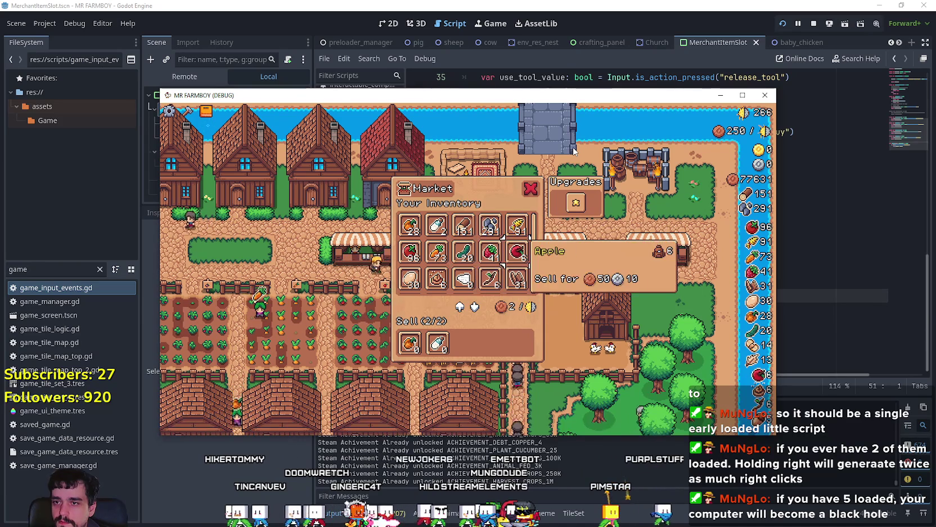
key("Up")
key("Left")
key("Left")
key("Left")
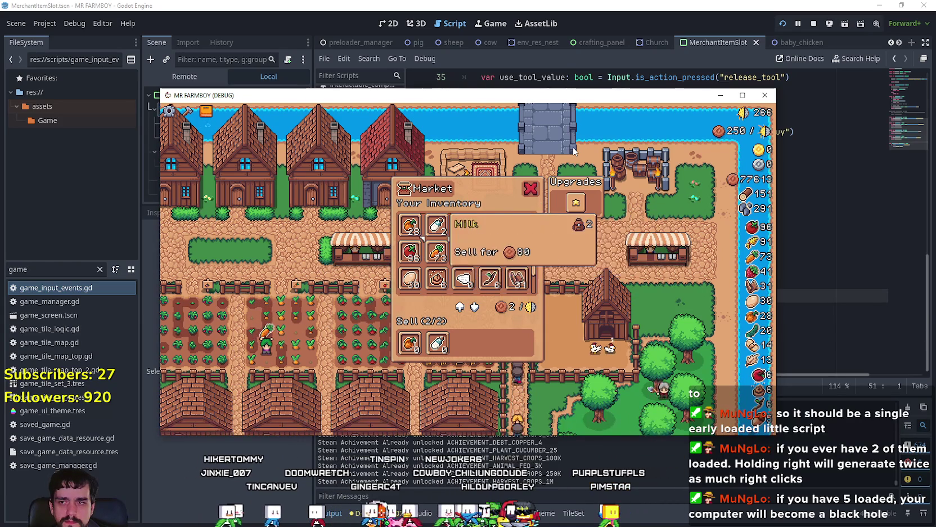
key("Down")
key("Down")
key("Down")
key("Right")
key("Right")
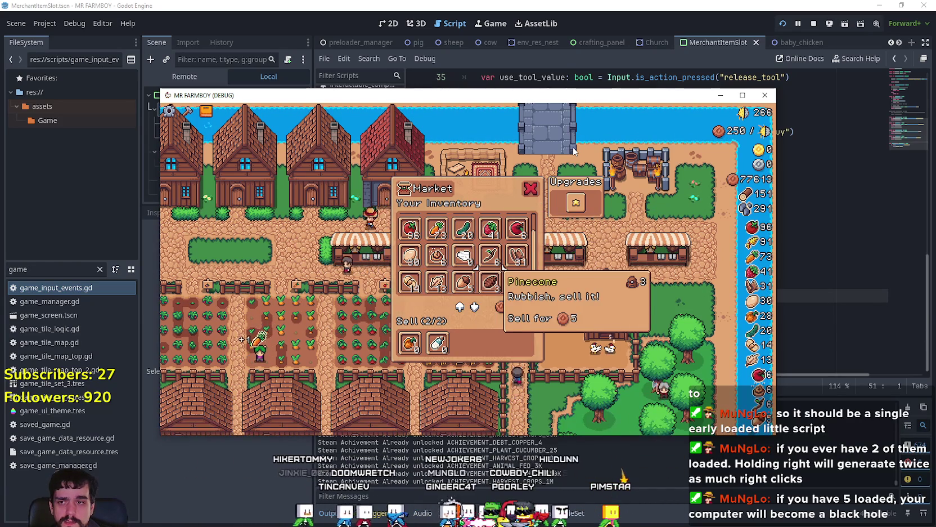
key("Left")
key("Left")
key("Right")
key("Right")
key("Right")
key("Left")
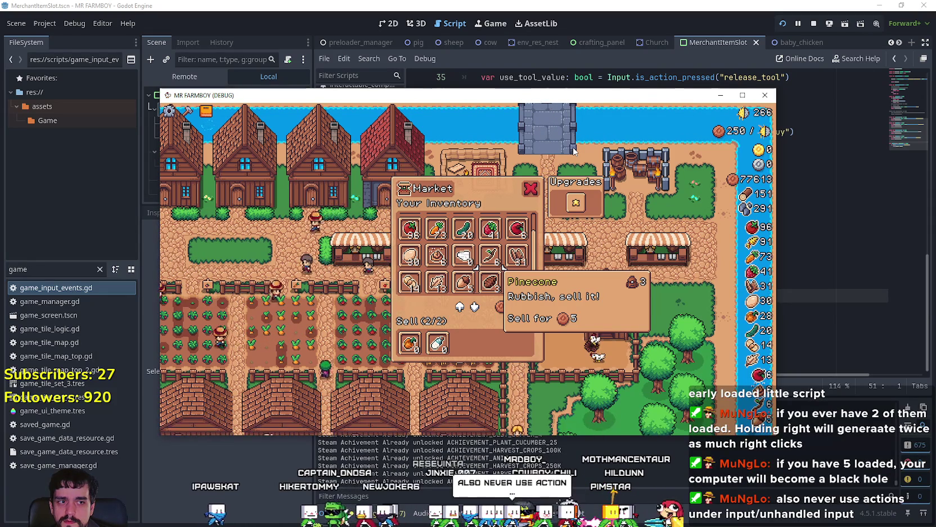
left_click(545, 62)
Step: Retype the ui_right check's method name starting with is_action on line 53
double_click(563, 323)
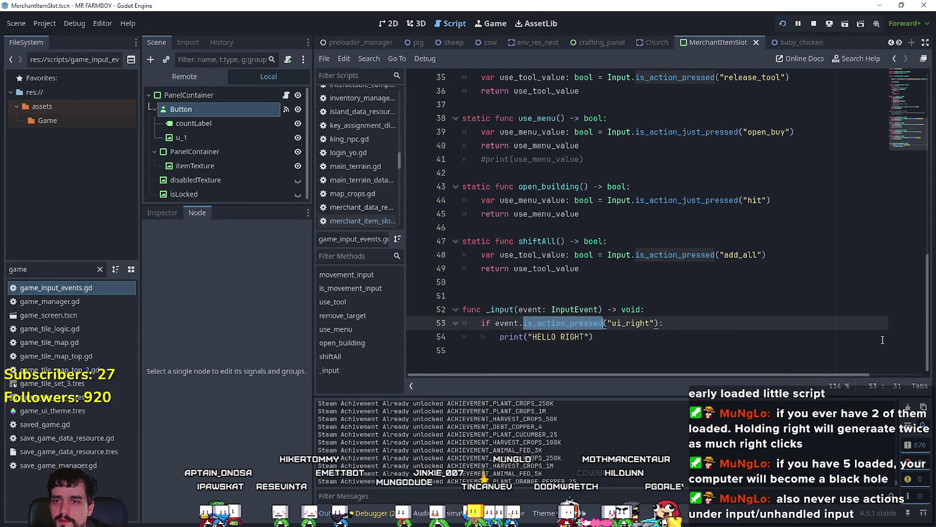
scroll(812, 299, "up", 2)
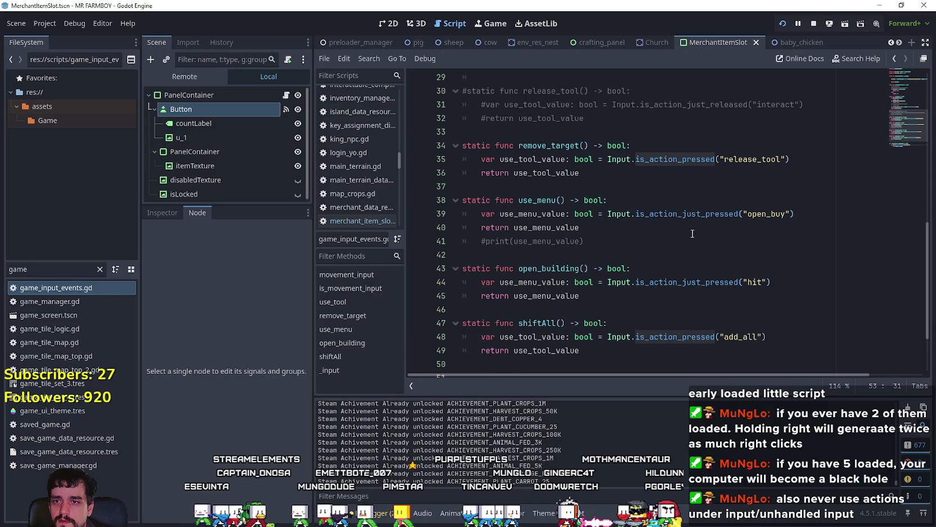
scroll(686, 229, "down", 2)
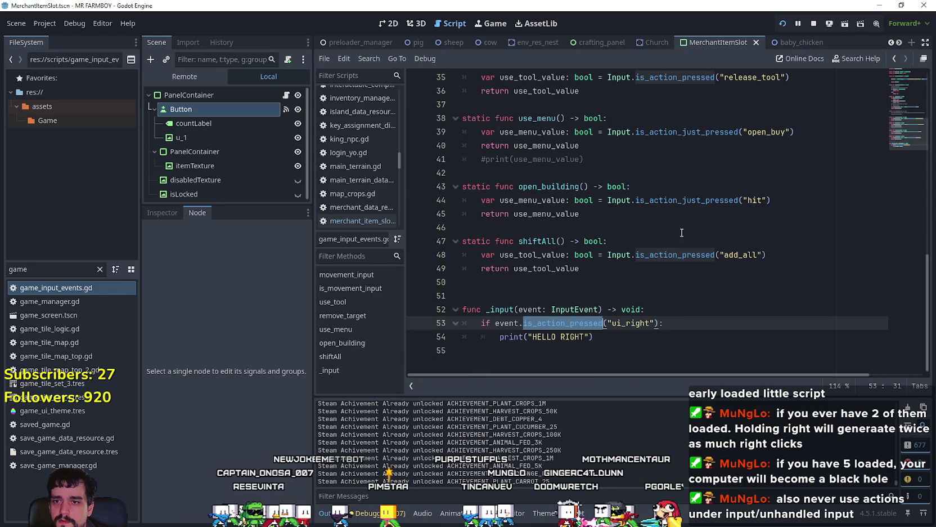
type("is_action")
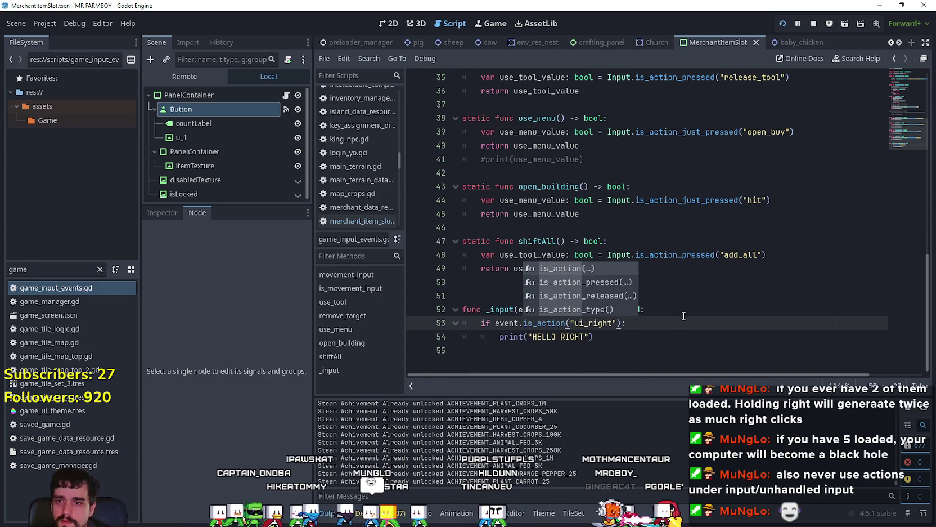
key("Right")
key("Left")
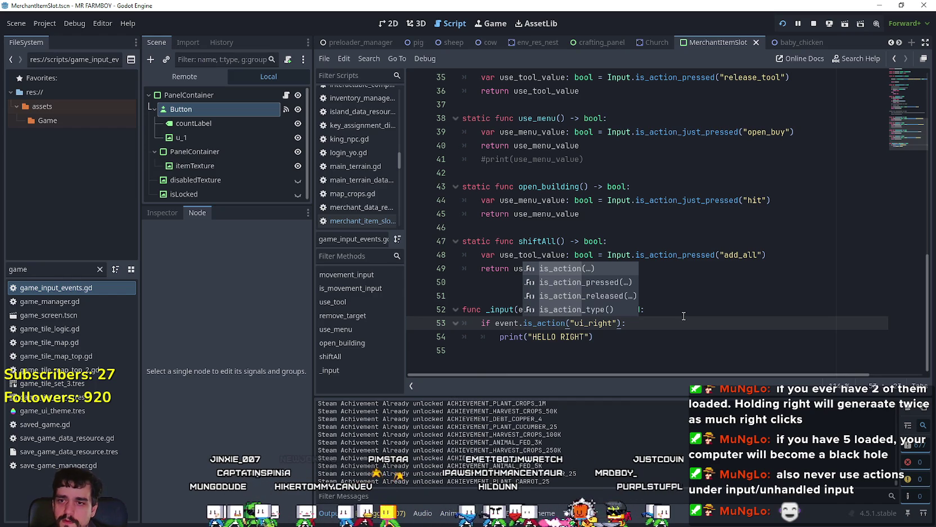
type("_j")
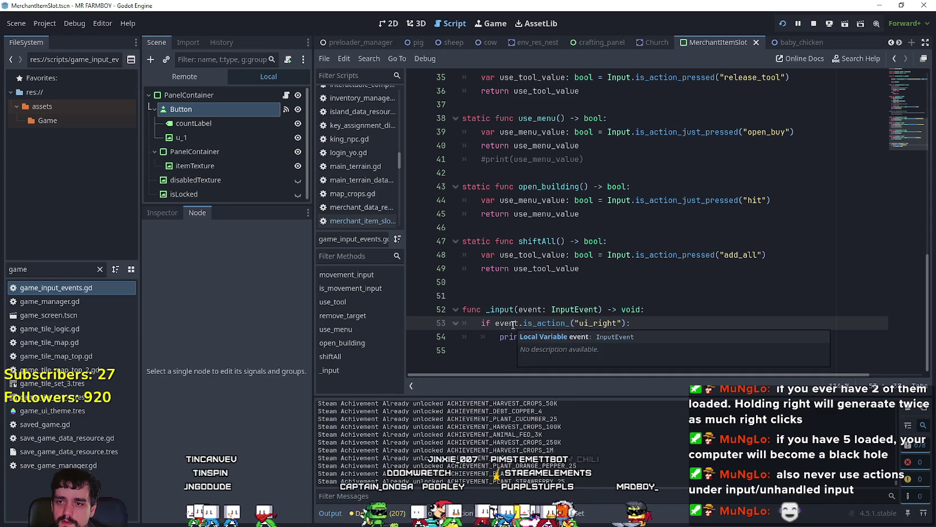
Step: Add print(event) as the first line of _input and save
left_click(699, 311)
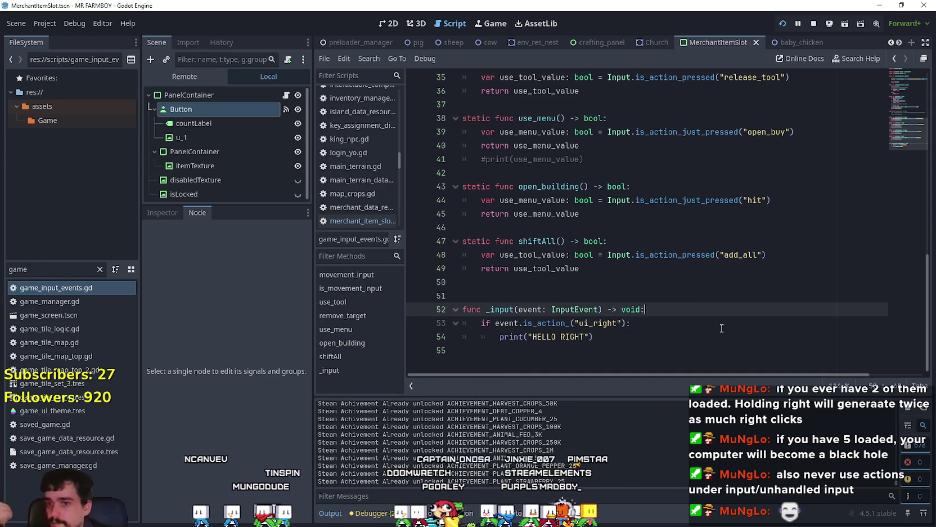
key("Return")
type("print")
type("(event")
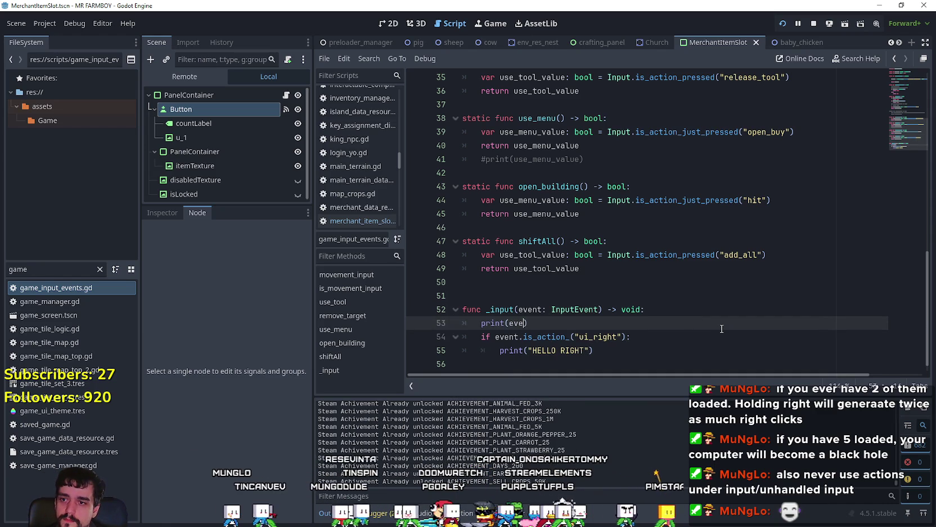
key("ctrl+s")
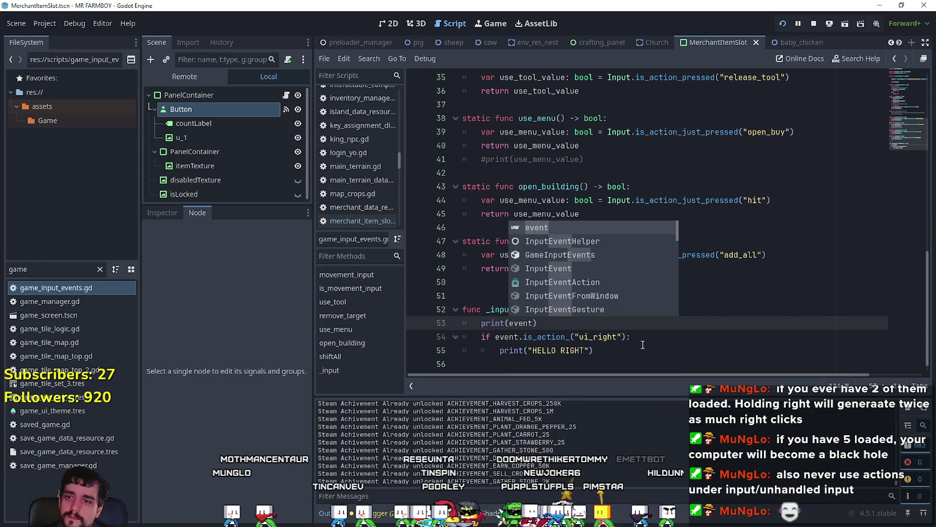
left_click(554, 330)
Step: Replace the incomplete is_action_ with is_action_pressed copied from line 48, save, and switch to the game
left_click(694, 257)
double_click(694, 258)
key("ctrl+c")
double_click(543, 337)
key("ctrl+v")
key("ctrl+s")
left_click(627, 353)
key("alt+Tab")
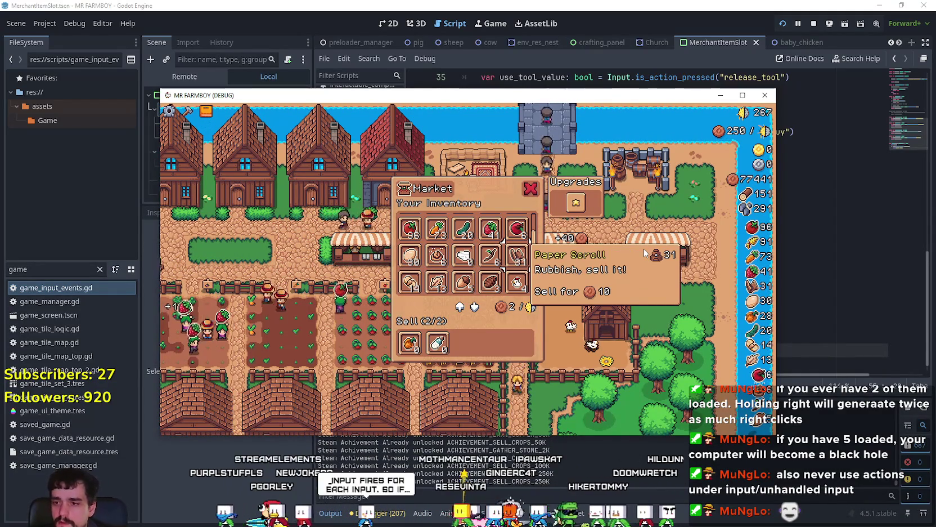
Step: Reopen the Market, move focus between Strawberry and Tomato slots, then stop the run
key("Escape")
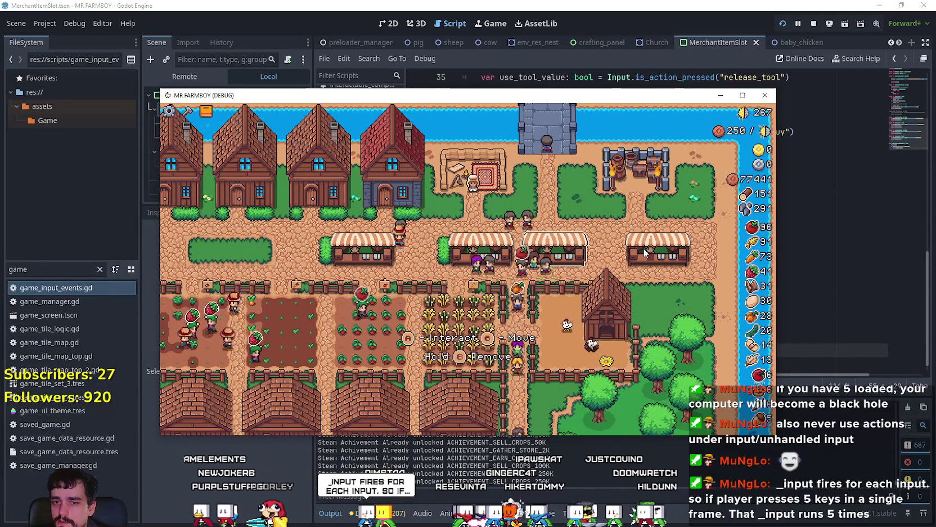
key("e")
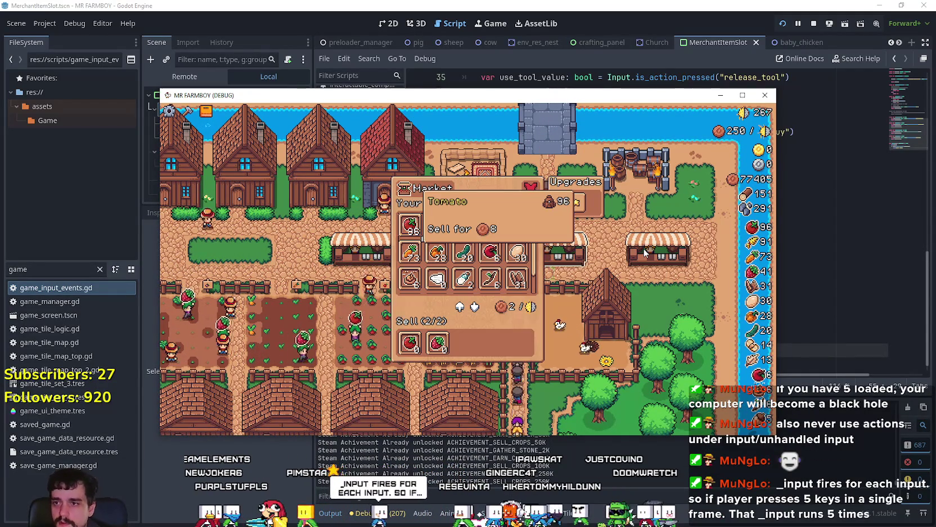
key("Right")
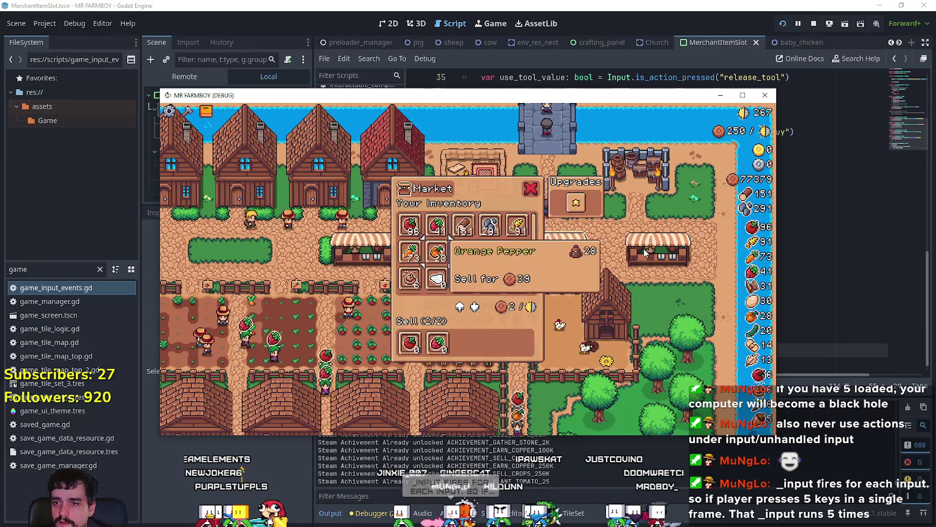
key("Left")
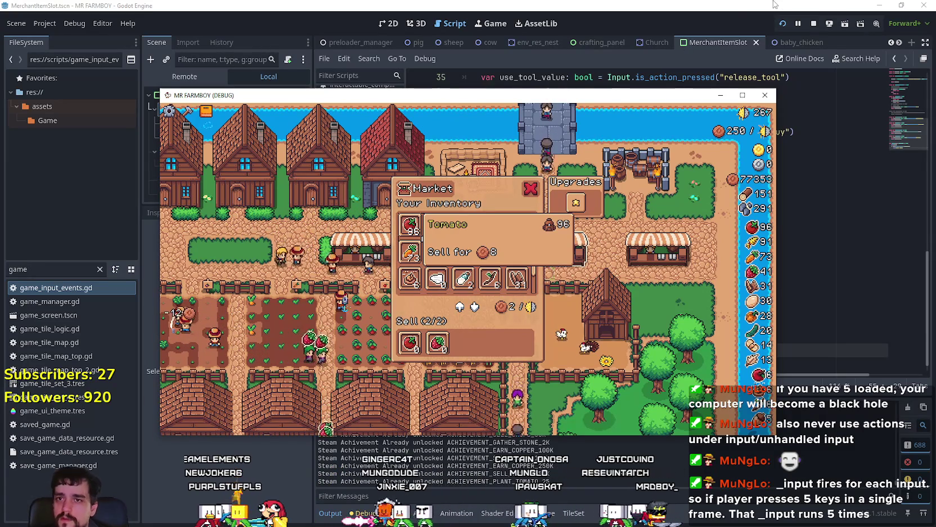
left_click(814, 24)
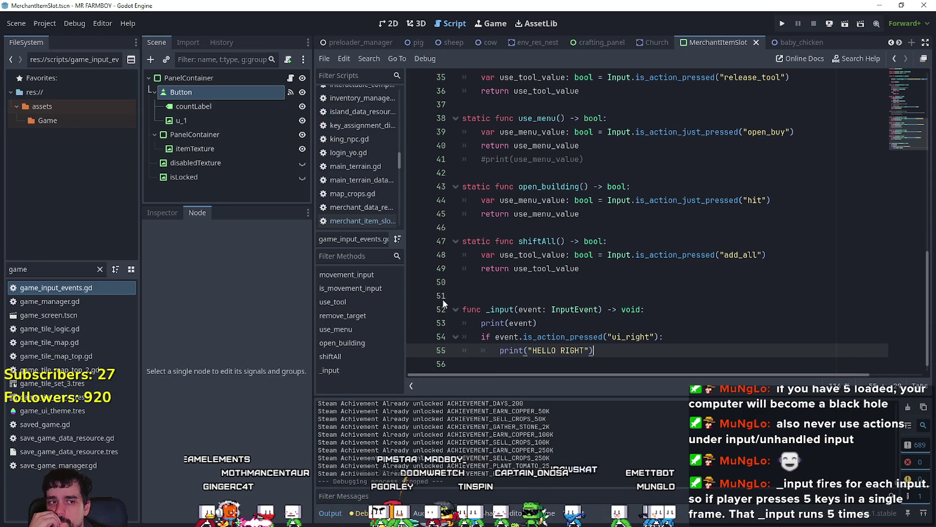
Step: Select and delete the _input function on lines 51–55 of game_input_events.gd
scroll(442, 300, "down", 1)
left_click_drag(595, 336, 463, 282)
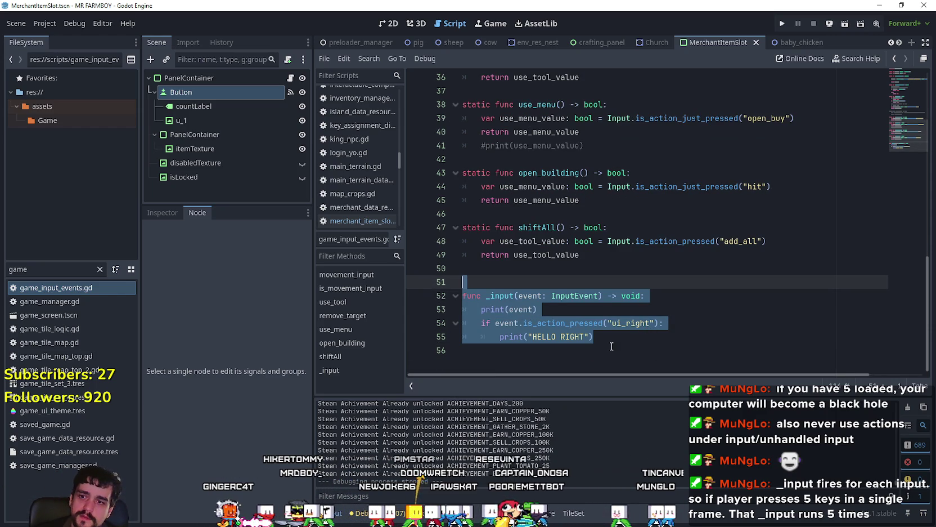
key("BackSpace")
key("BackSpace")
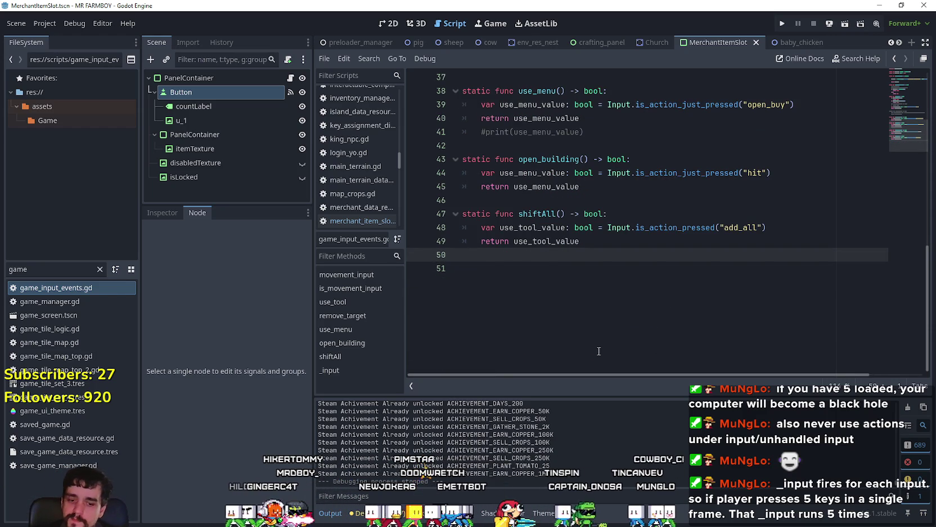
scroll(598, 349, "up", 3)
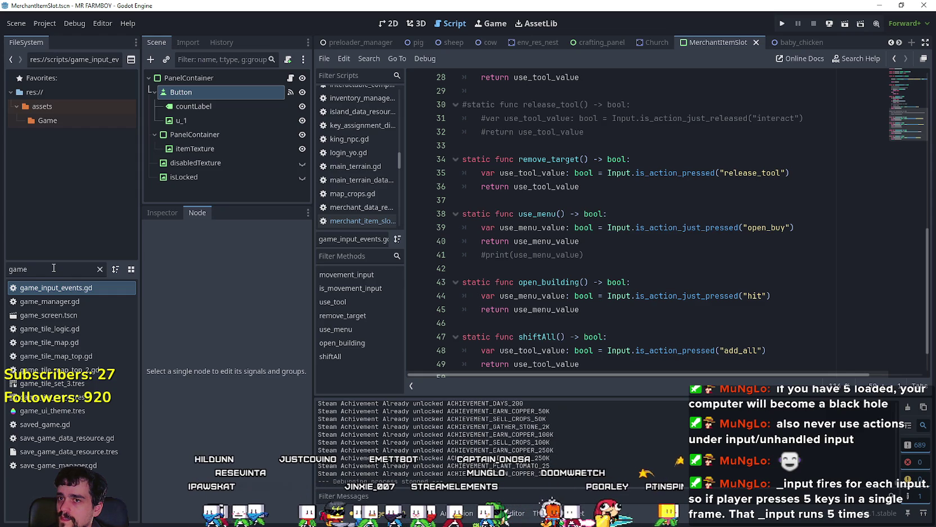
double_click(54, 268)
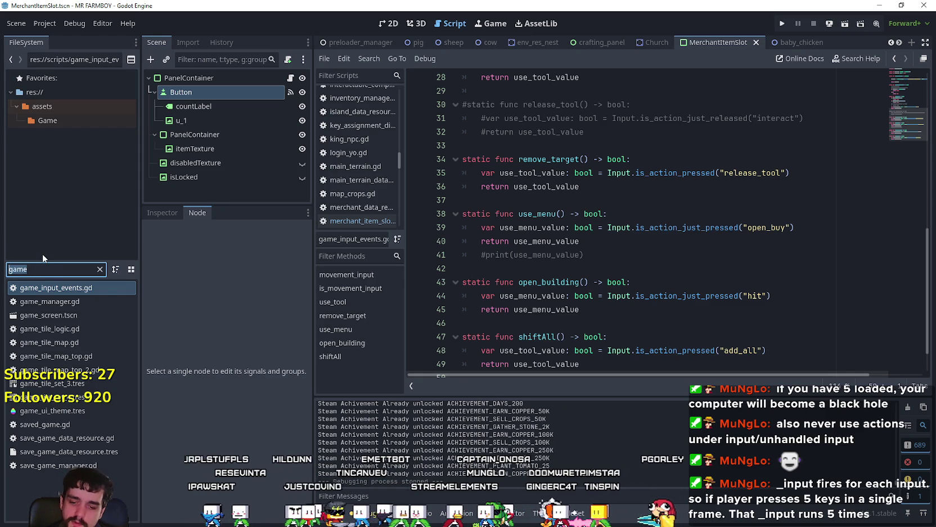
Step: Open the game_screen.tscn scene and open BuildingPanel's building_panel.gd script
type("game_sc")
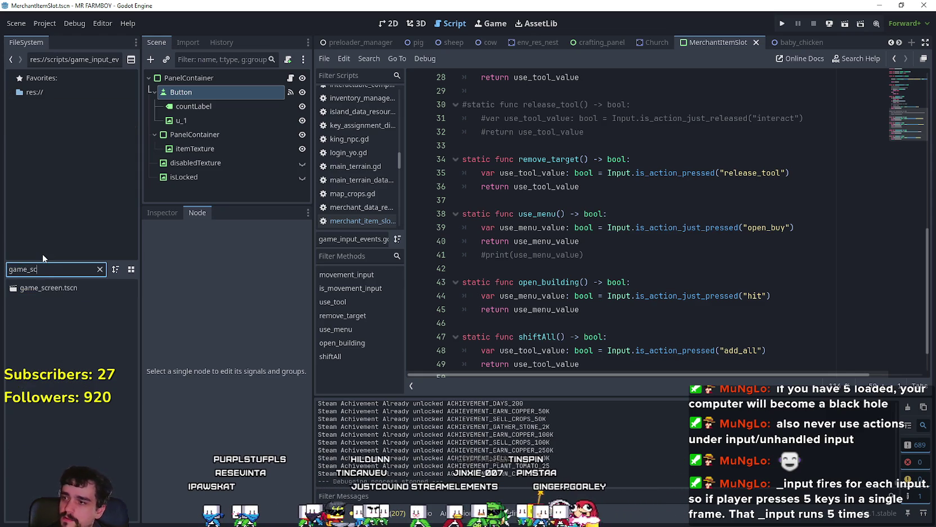
double_click(72, 289)
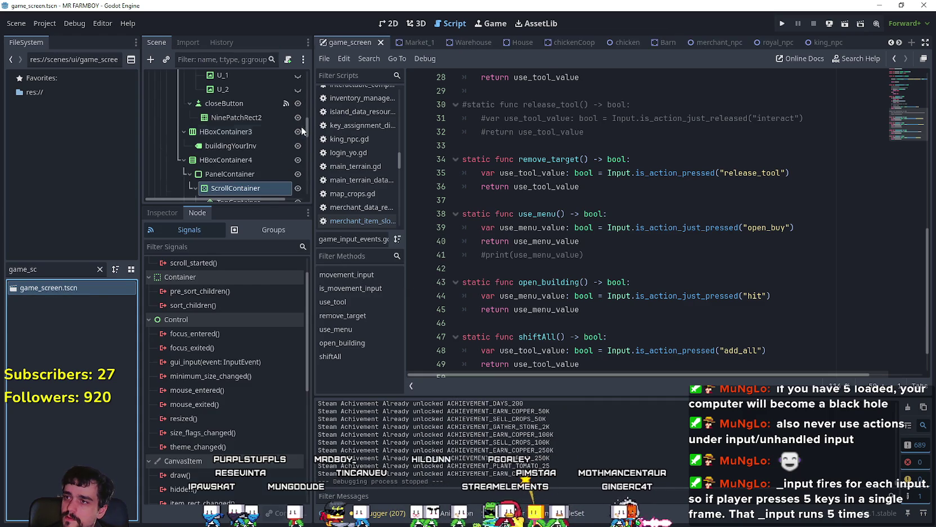
scroll(253, 174, "up", 4)
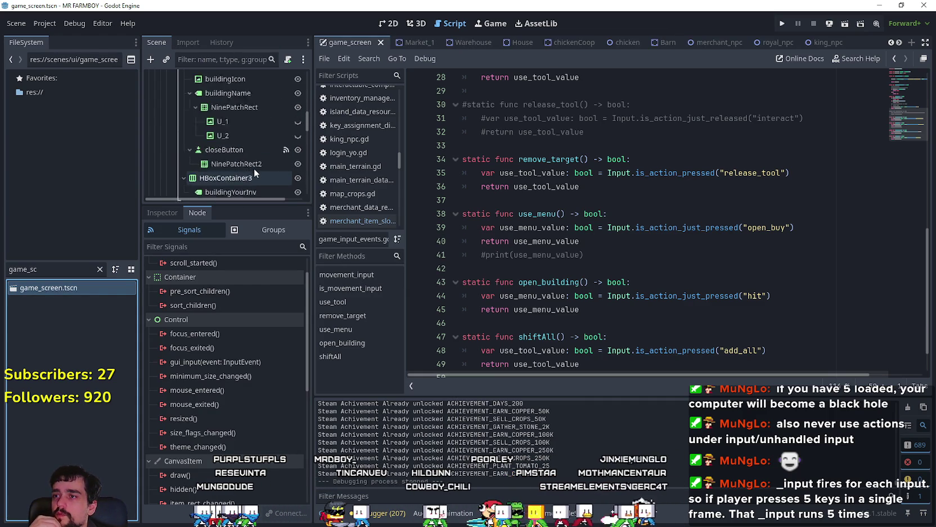
scroll(254, 166, "up", 2)
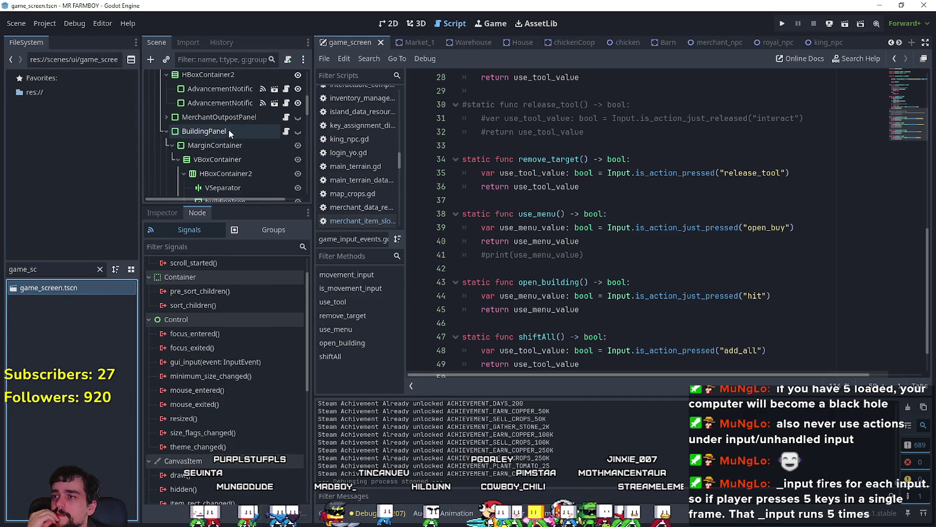
left_click(280, 130)
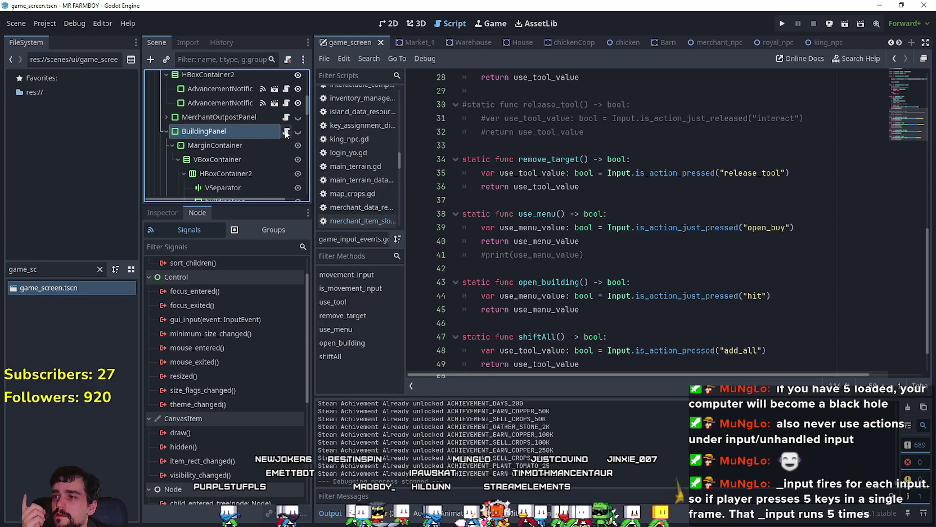
left_click(286, 132)
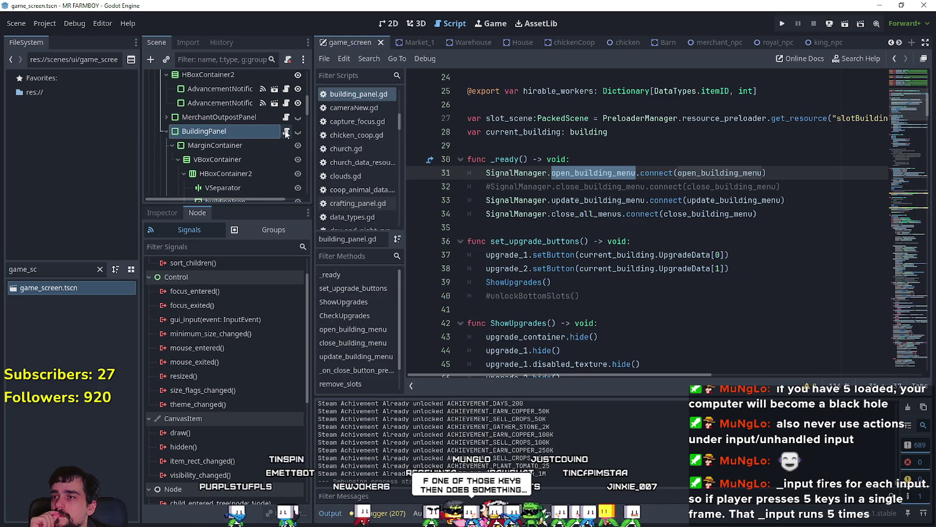
Step: Collapse MenuButtons, FromKingRibben and KingsMessage, then expand GameMenuPanels to list its child panels
scroll(286, 133, "up", 3)
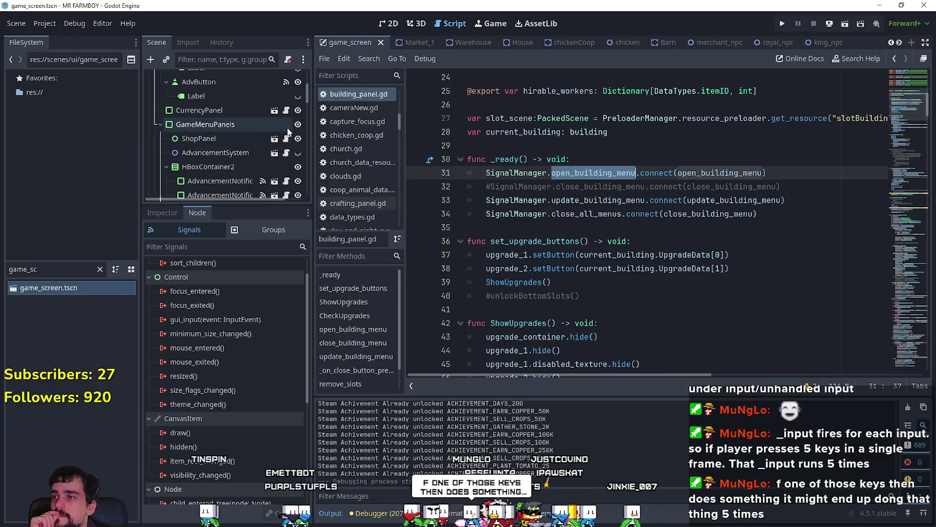
scroll(279, 121, "up", 2)
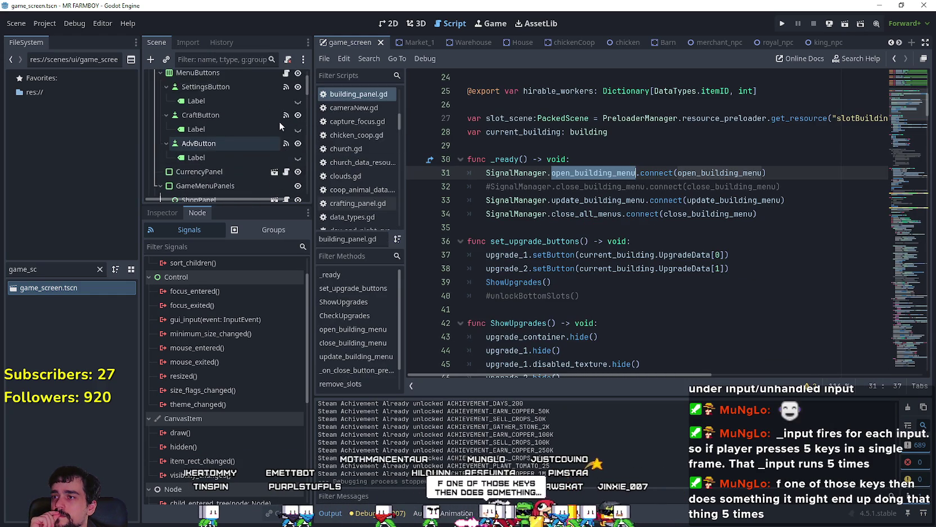
scroll(280, 120, "up", 1)
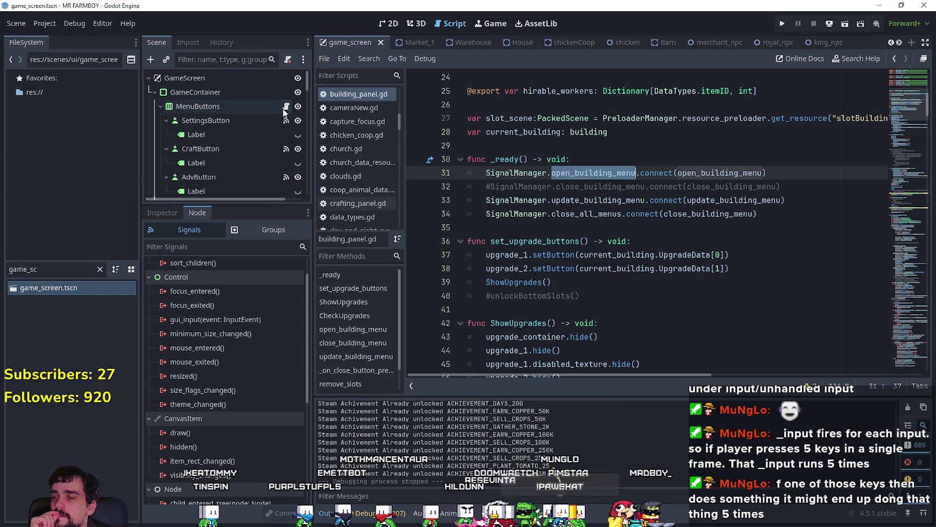
left_click(161, 105)
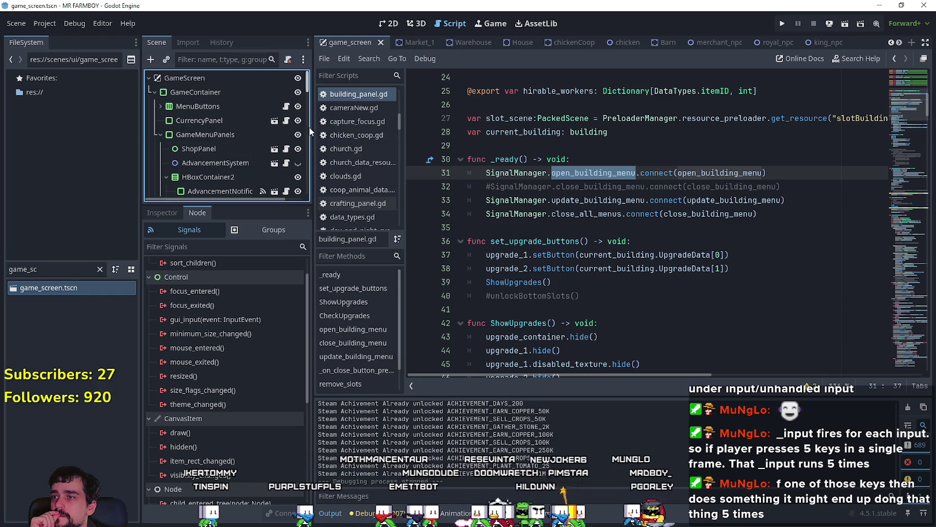
left_click(161, 134)
left_click(273, 140)
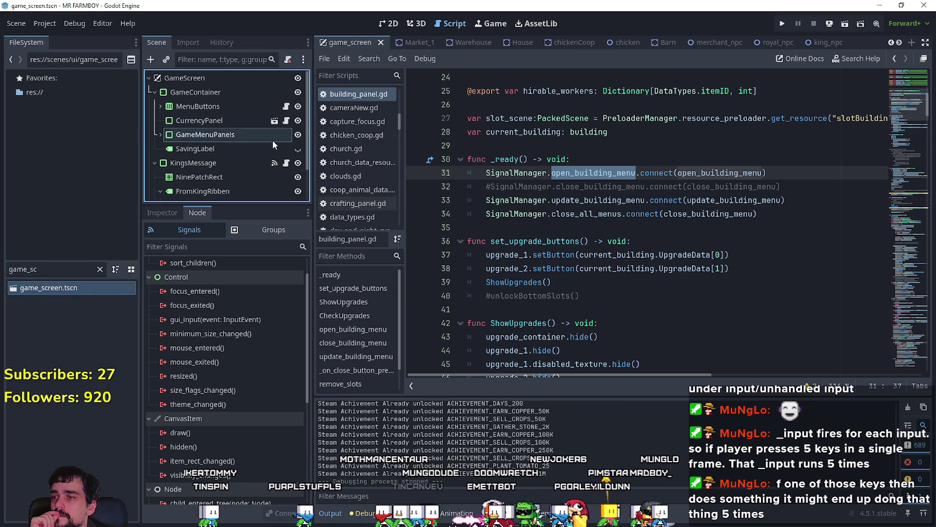
scroll(157, 160, "down", 1)
left_click(160, 150)
left_click(154, 149)
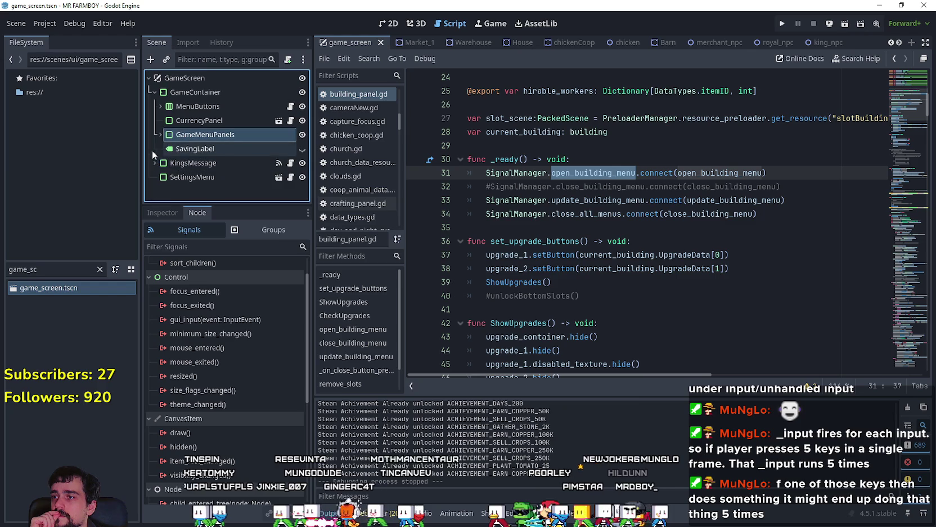
left_click(156, 161)
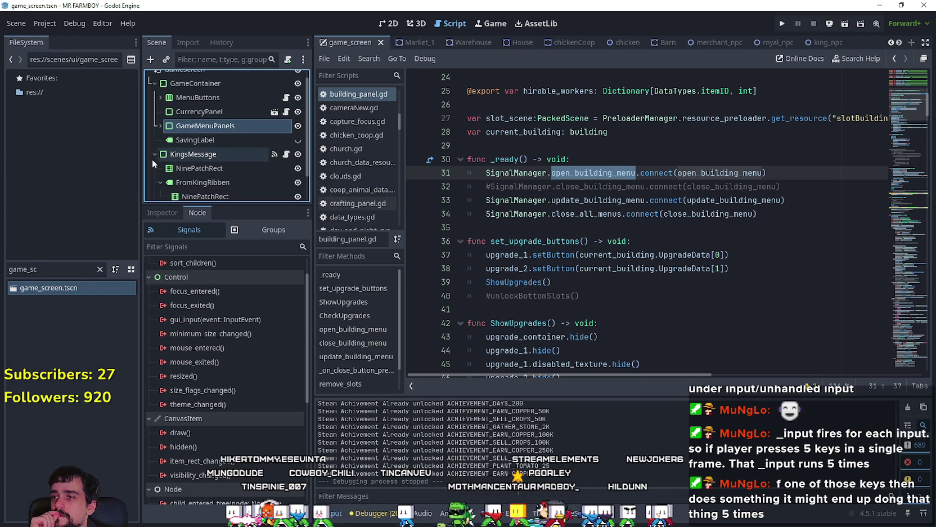
left_click(156, 156)
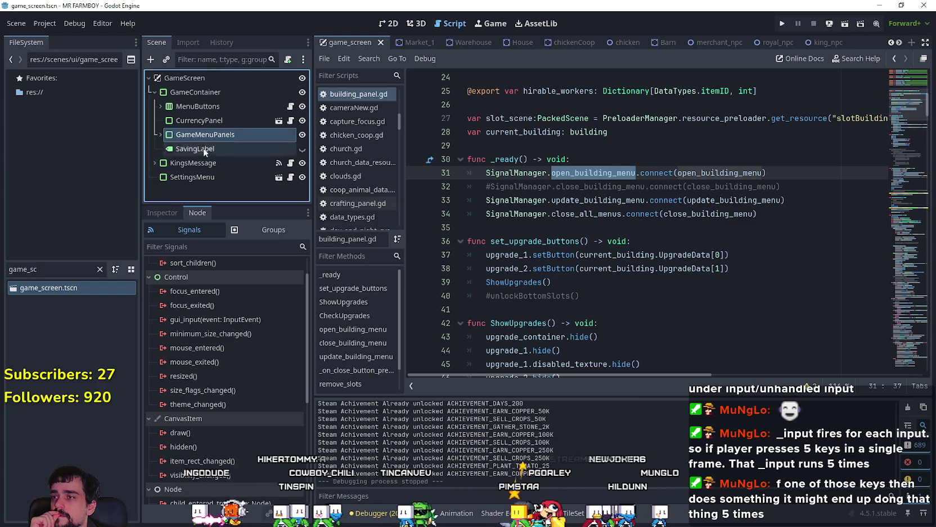
left_click(156, 134)
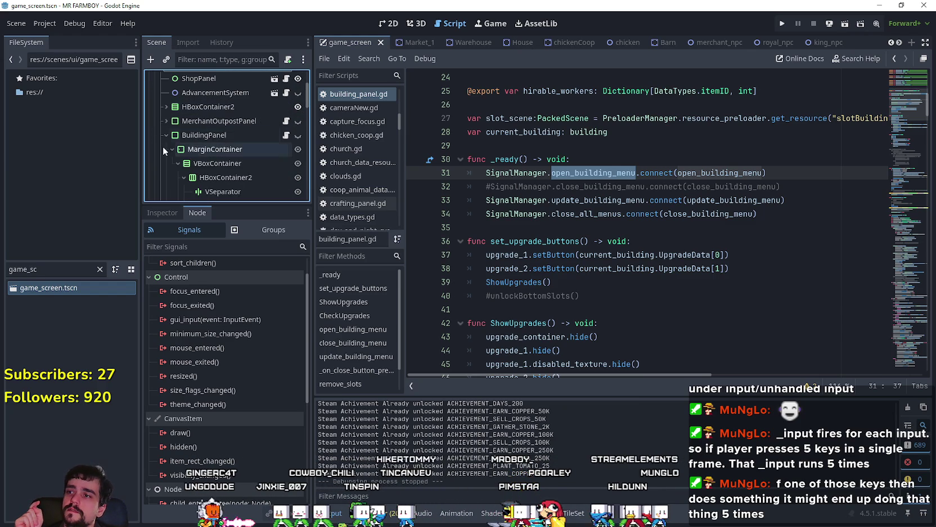
scroll(188, 169, "up", 3)
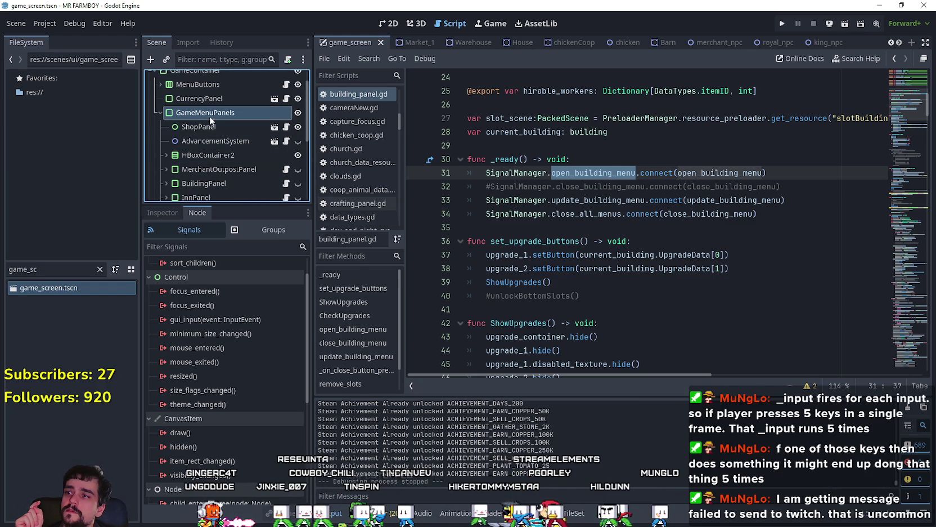
Step: Attach a new game_menu_panels.gd script to the GameMenuPanels node
right_click(210, 115)
left_click(260, 225)
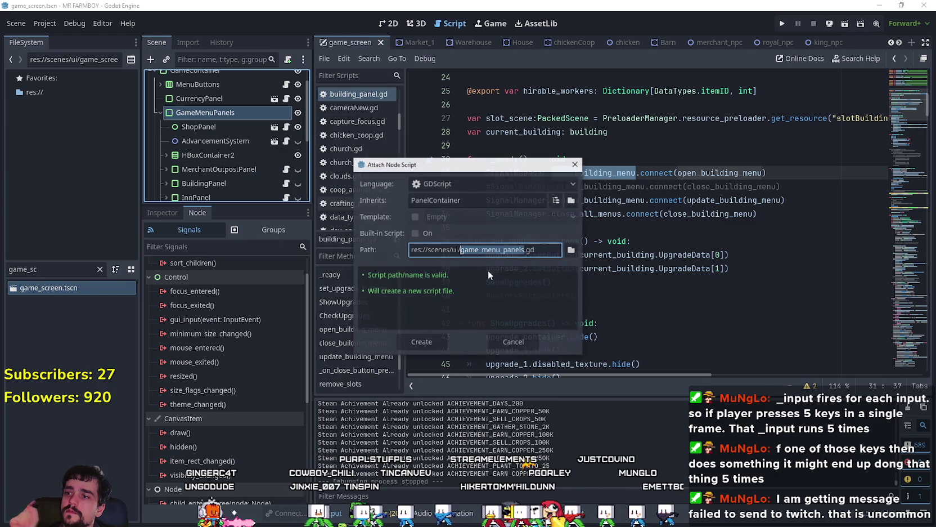
left_click(423, 341)
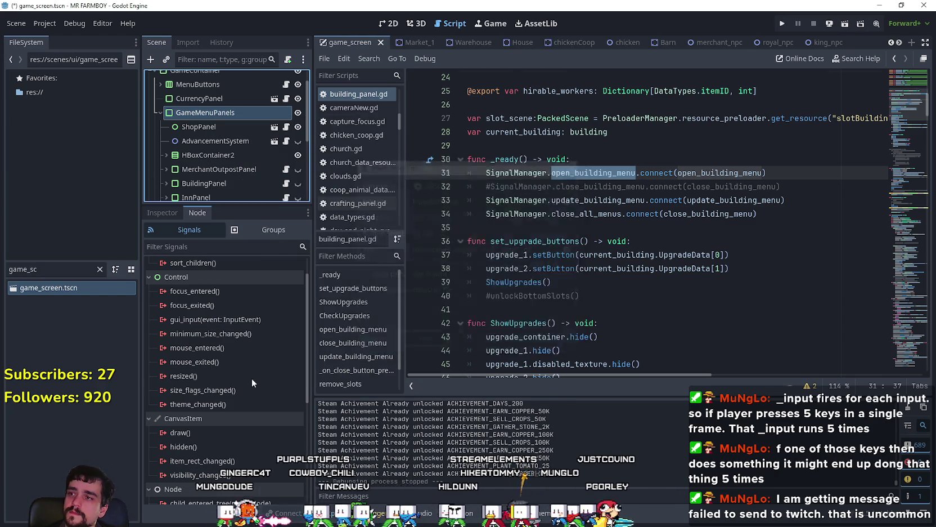
Step: Paste the _input function printing events and HELLO RIGHT on ui_right, save, and run the game
key("Return")
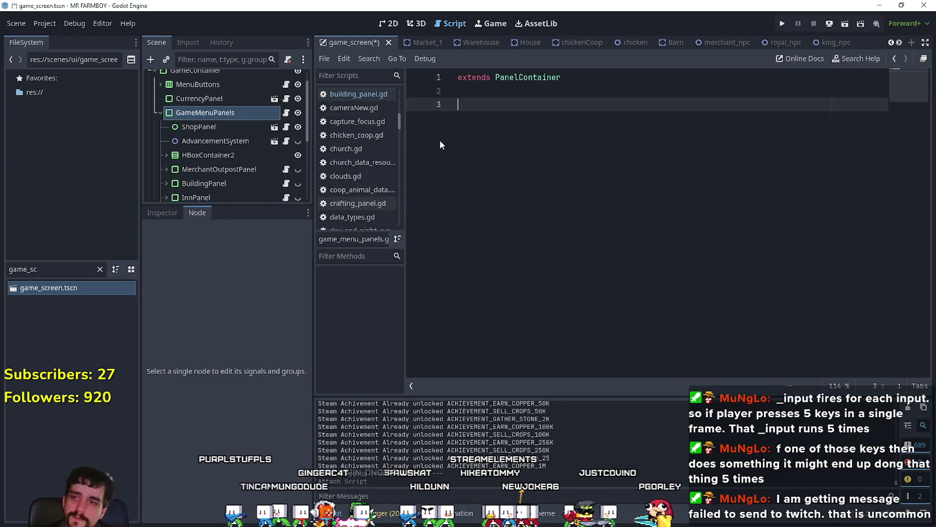
type("func _input(event: InputEvent) -> void: \tprint(event) \tif event.is_action_pressed(\"ui_right\"): \t\tprint(\"HELLO RIGHT\")")
key("ctrl+s")
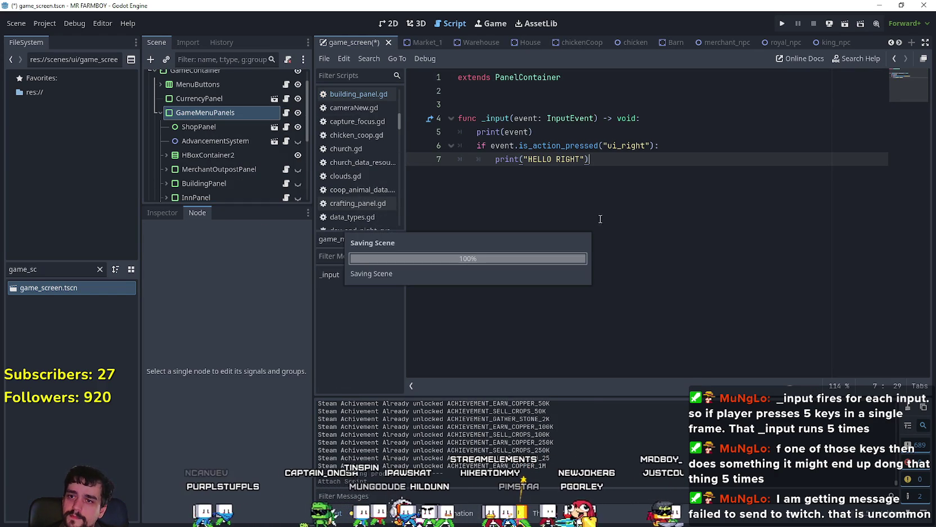
key("Return")
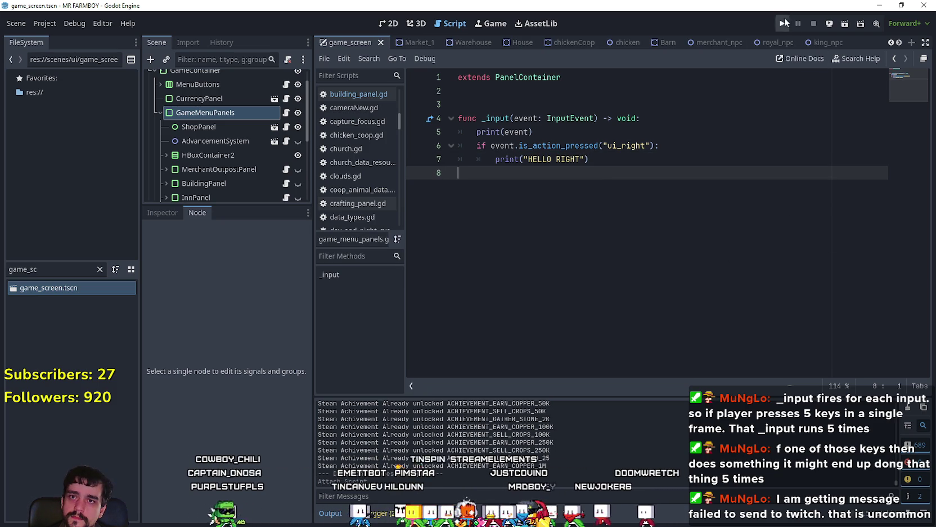
key("F5")
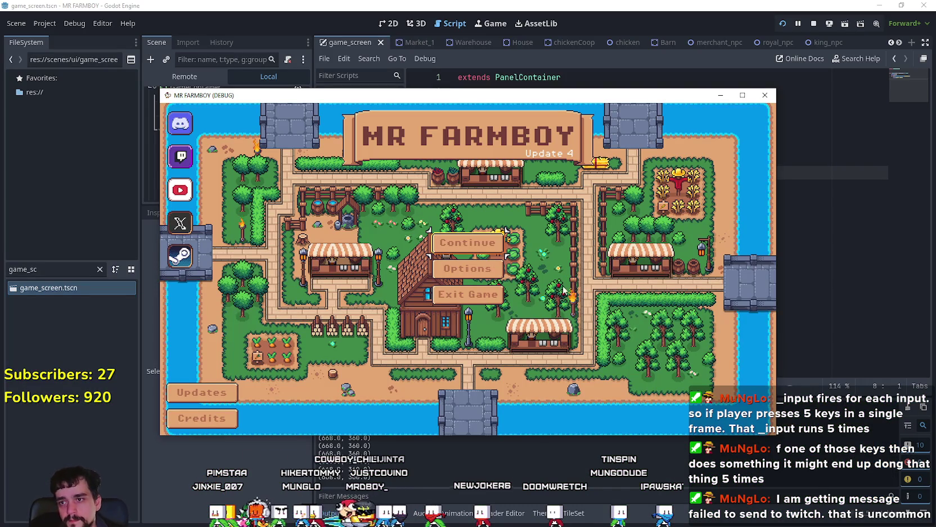
Step: Choose Continue, move down the save list to Save 5, and load it
key("Return")
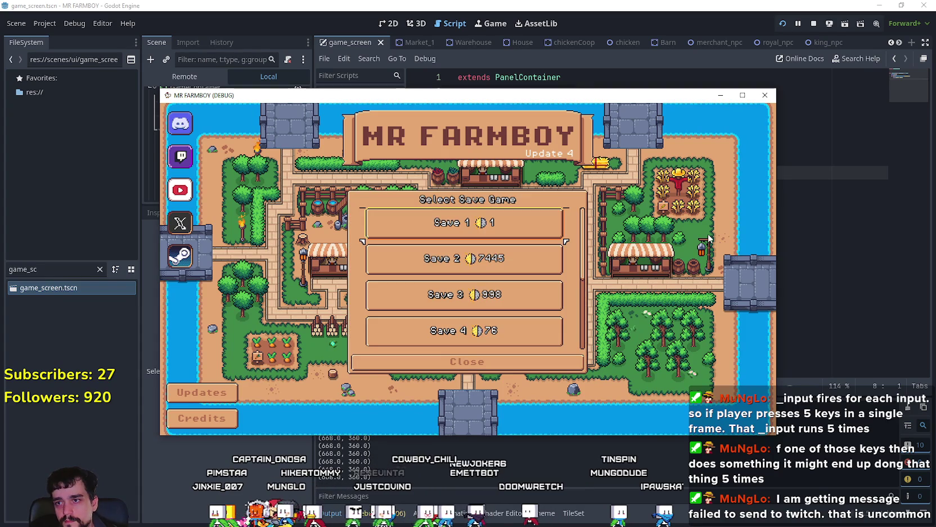
key("Down")
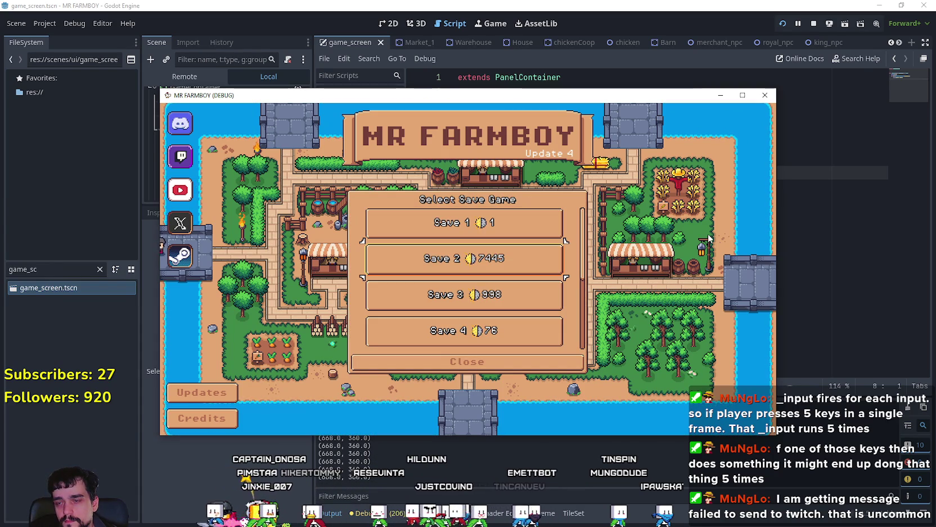
key("Down")
key("Down")
key("Down")
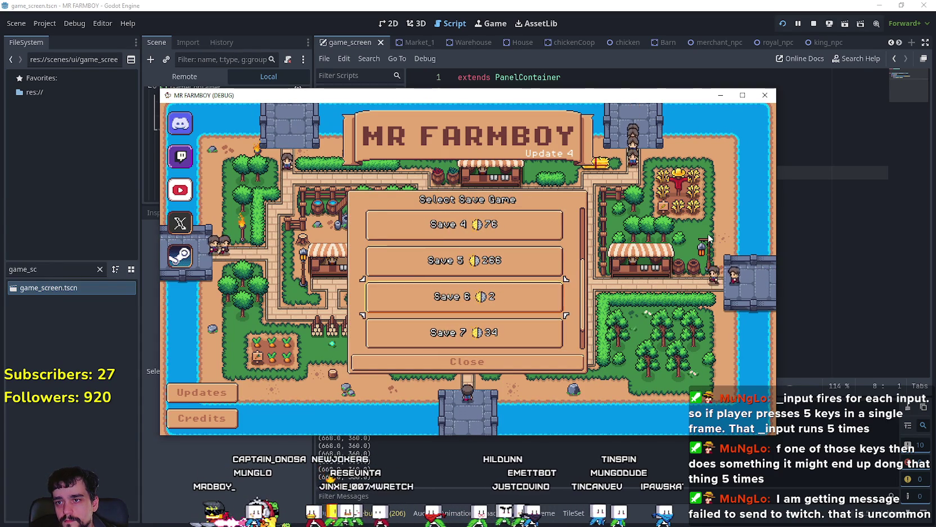
key("Return")
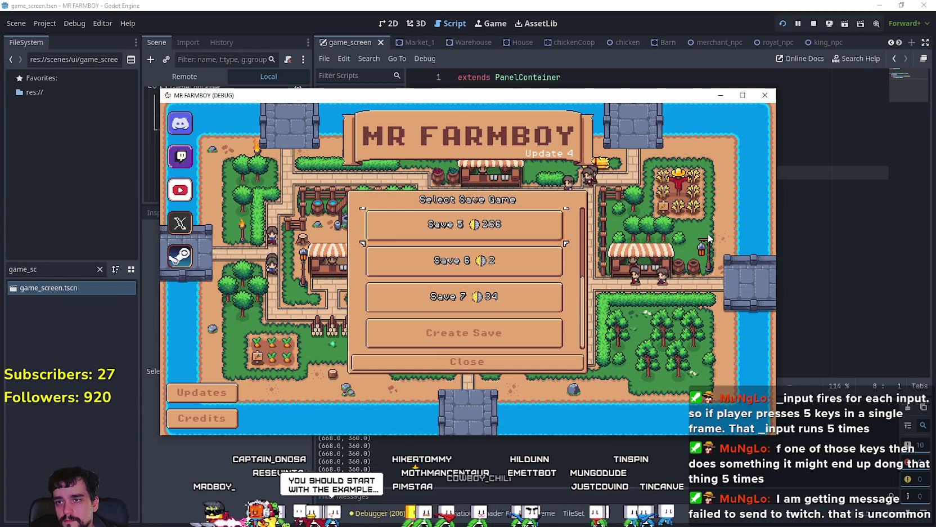
key("Return")
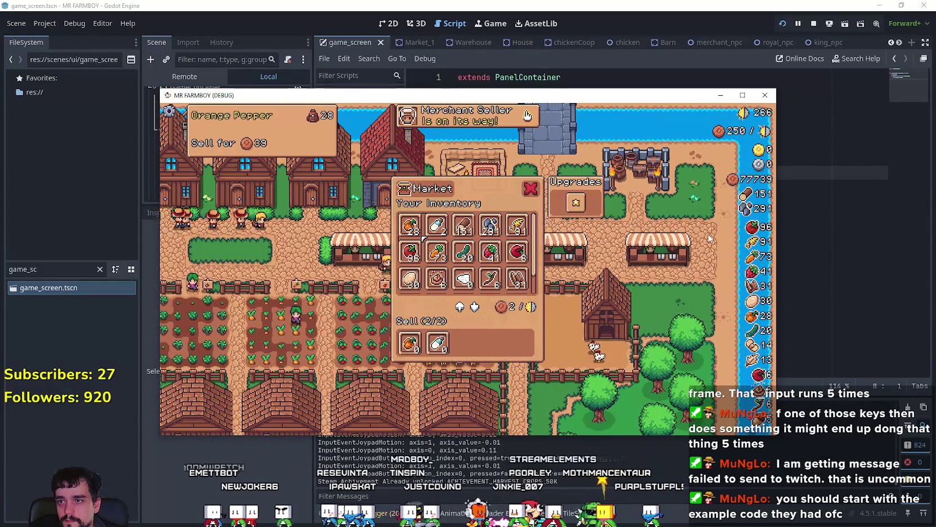
Step: Move the Market focus through Milk, Wood, Wheat, Cucumber, Strawberry, Apple, Tomato and Carrot, then switch to the docs
key("Right")
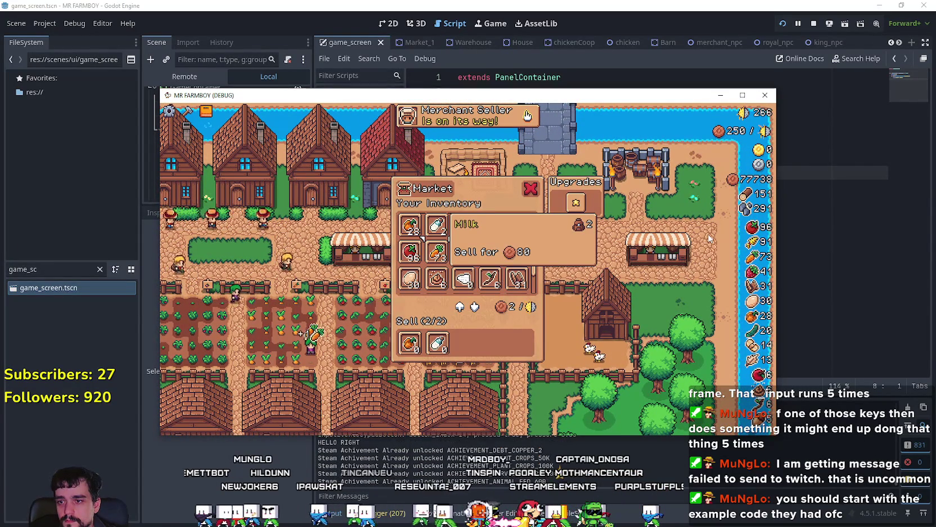
key("Right")
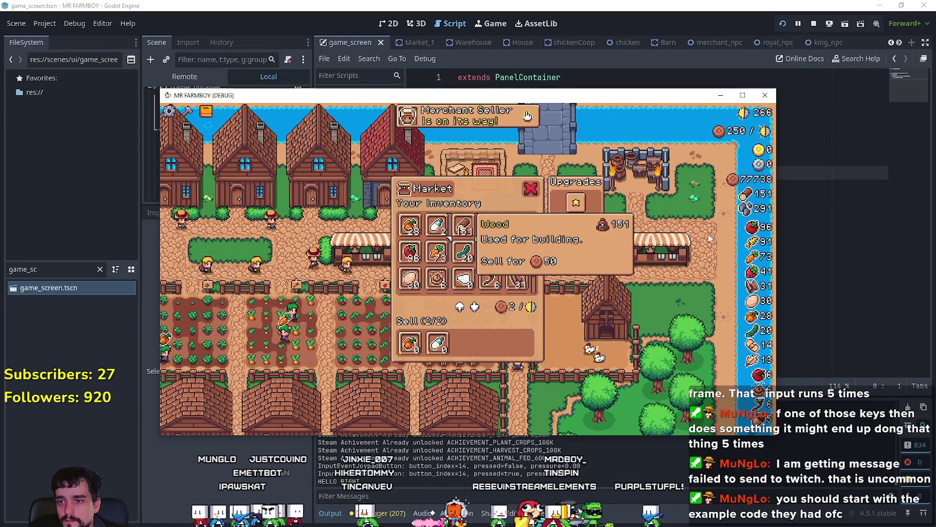
key("Right")
key("Right")
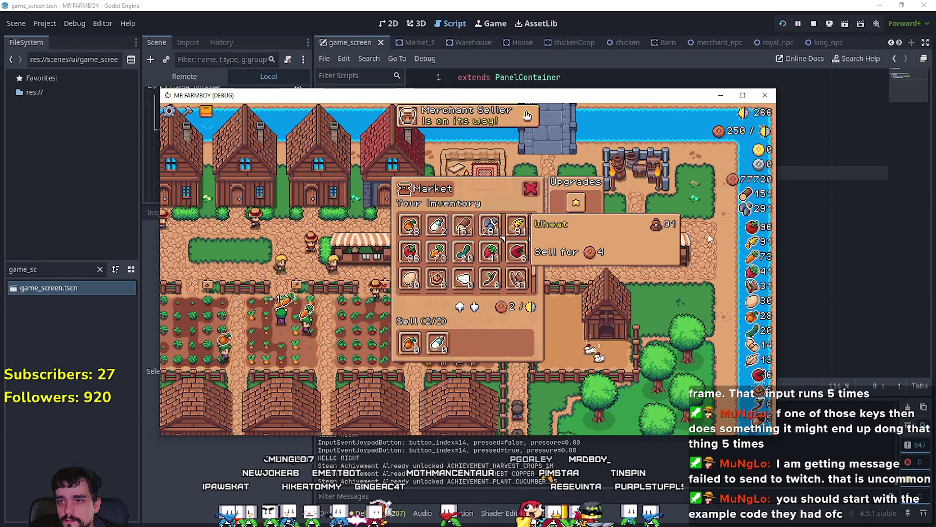
key("Left")
key("Left")
key("Down")
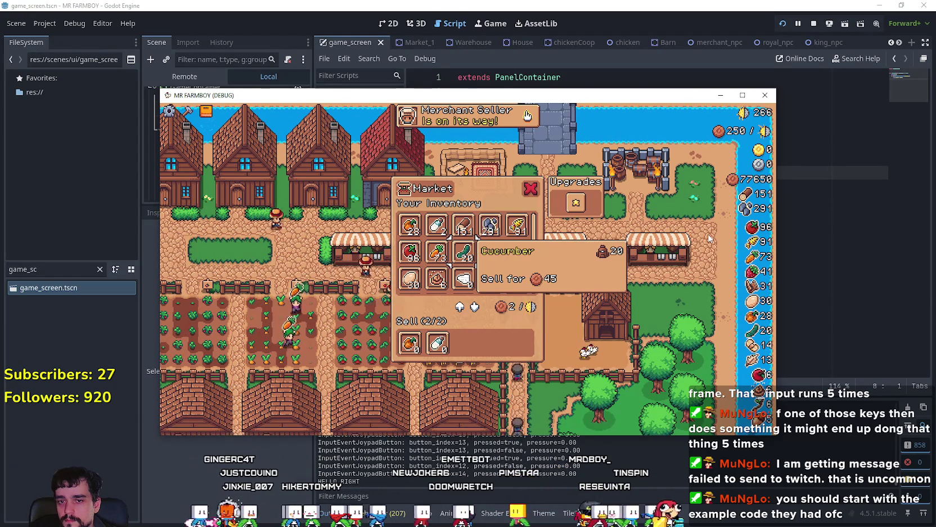
key("Right")
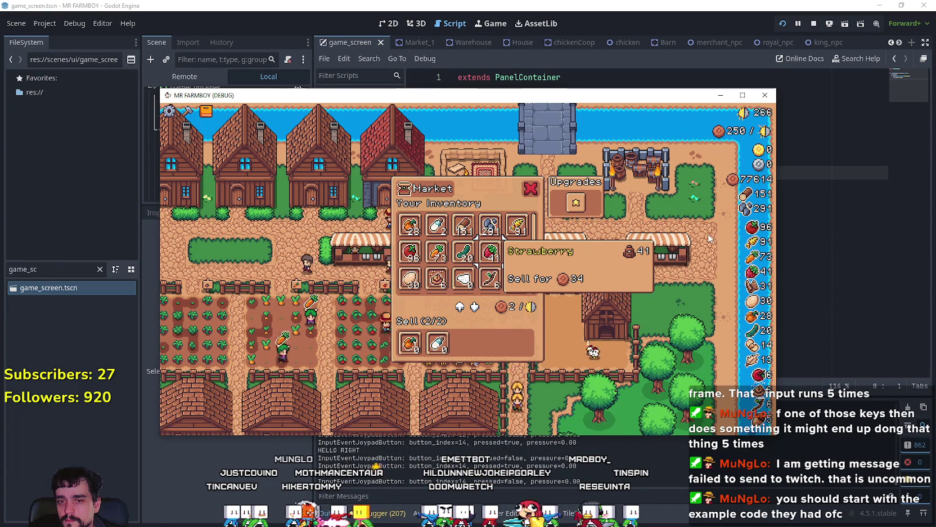
key("Right")
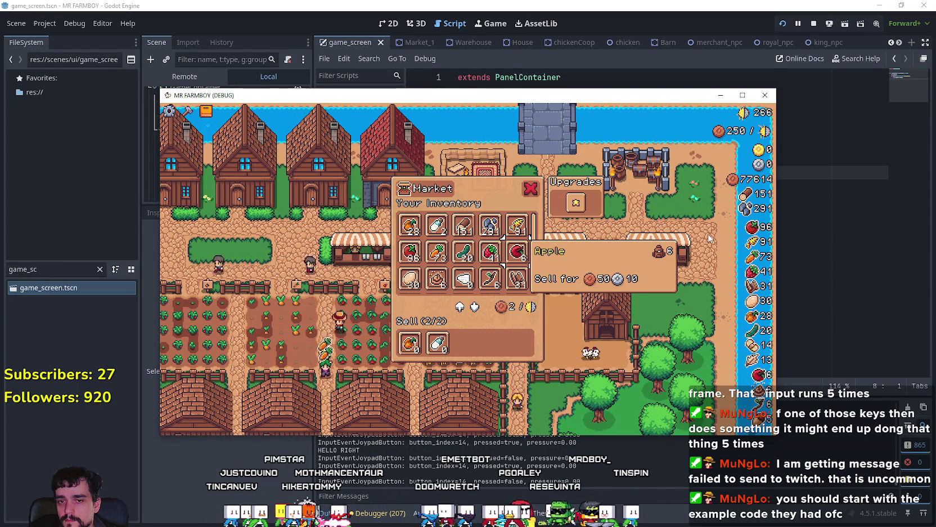
key("Left")
key("Left")
key("Left")
key("Right")
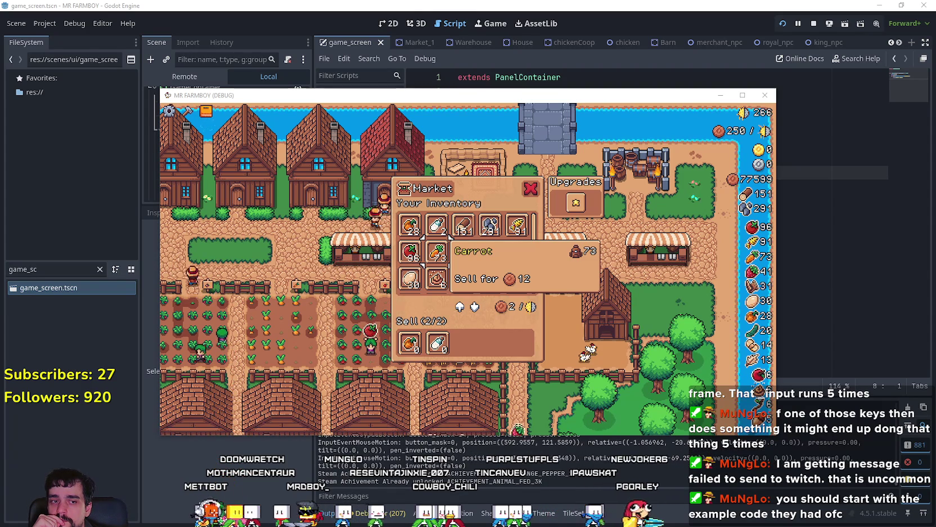
key("alt+Tab")
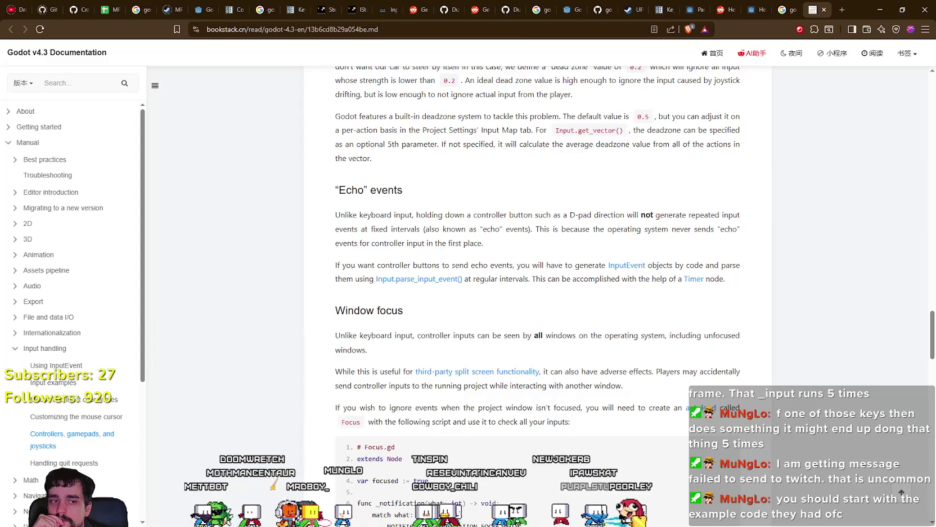
Step: Scroll the Godot docs to read the Window focus section and Focus.gd example, then return to the game
scroll(561, 322, "down", 2)
scroll(561, 322, "down", 2)
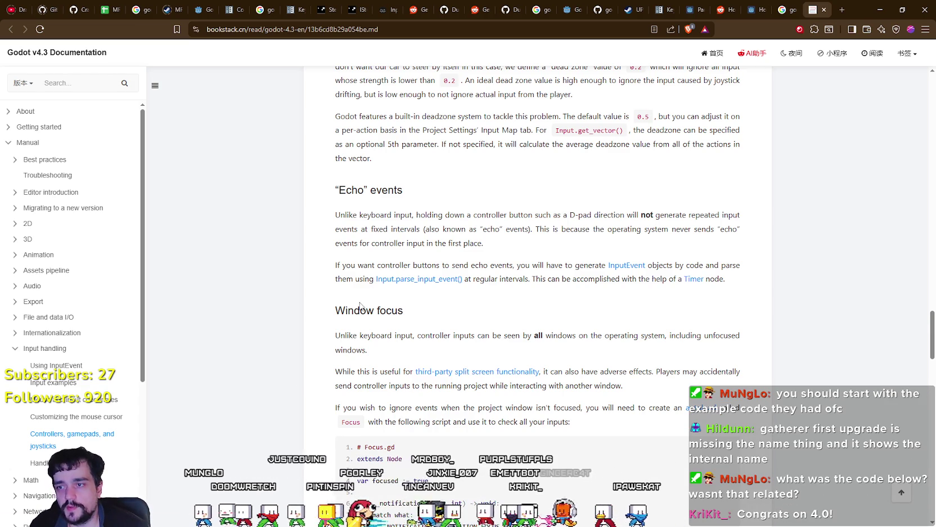
left_click_drag(362, 307, 371, 350)
scroll(394, 383, "down", 6)
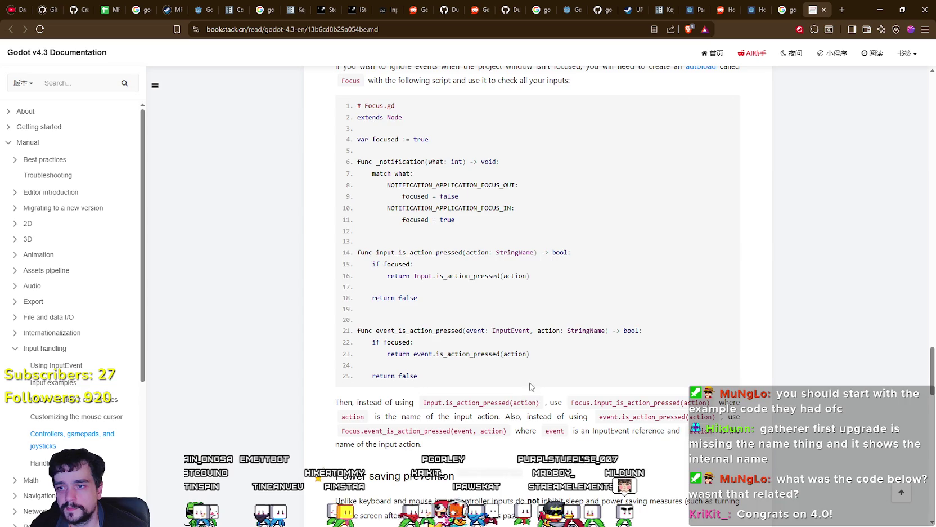
scroll(499, 342, "down", 1)
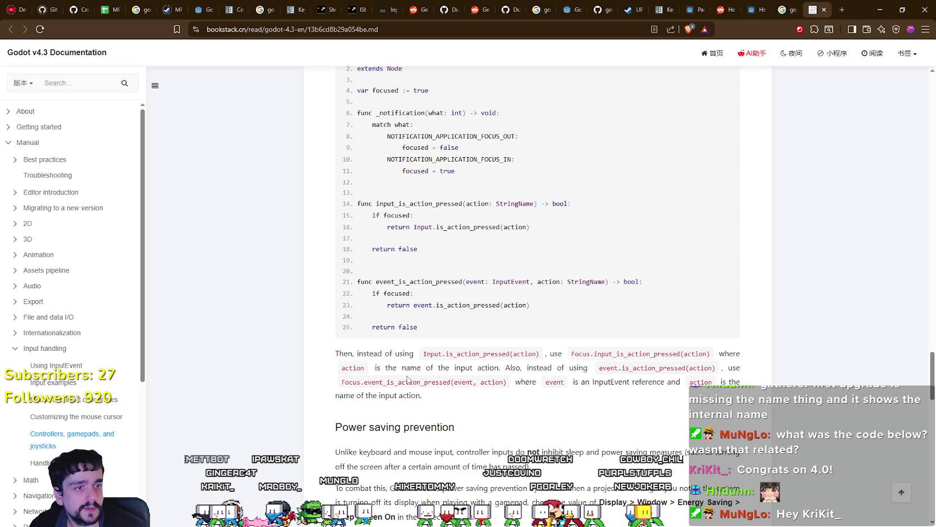
scroll(408, 379, "up", 3)
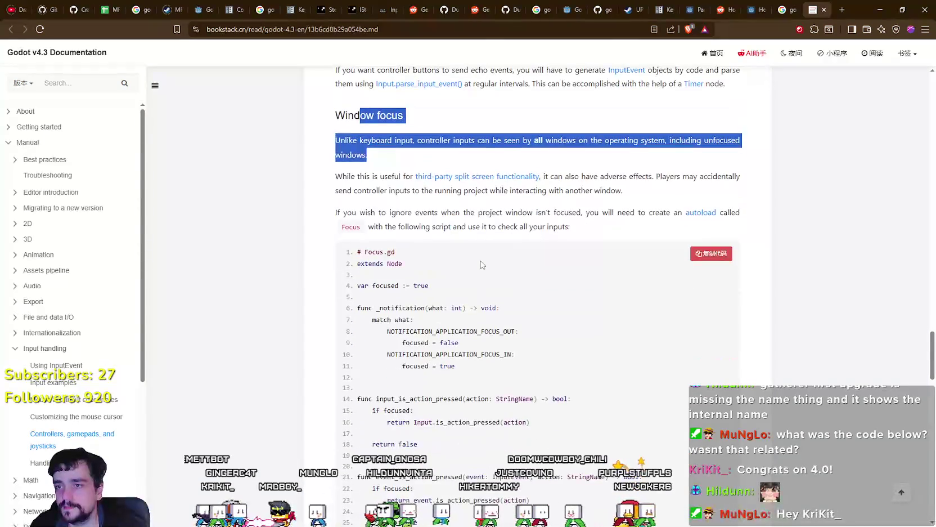
scroll(482, 262, "up", 2)
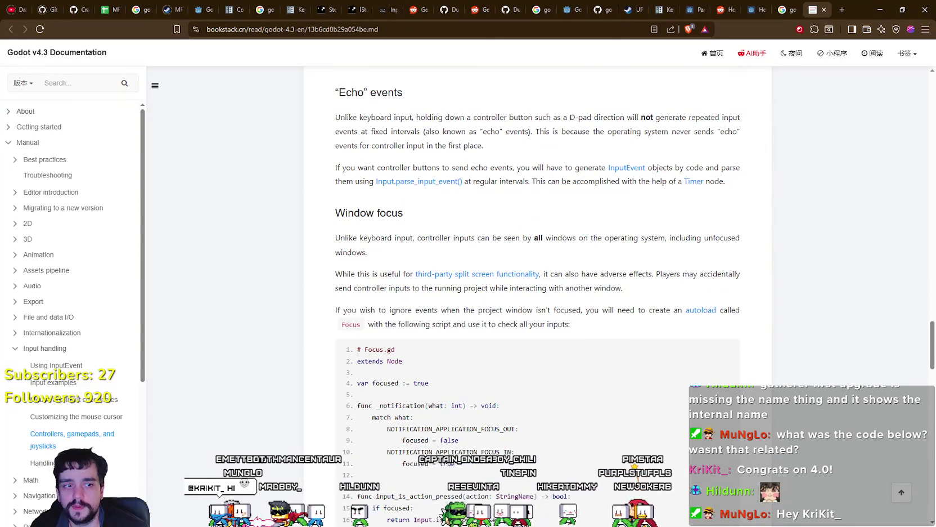
key("alt+Tab")
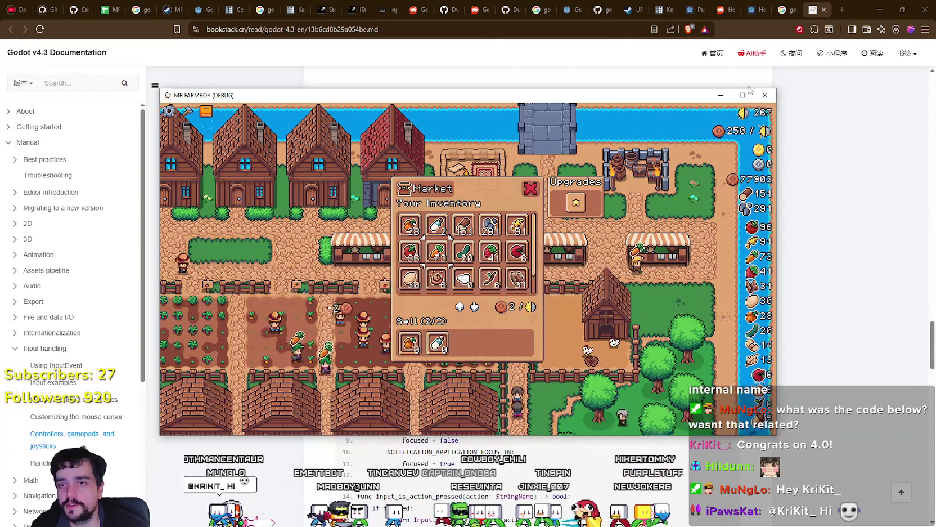
Step: Maximize the game window and step the Market focus around the items, then close and reopen the Market
left_click(743, 96)
key("Right")
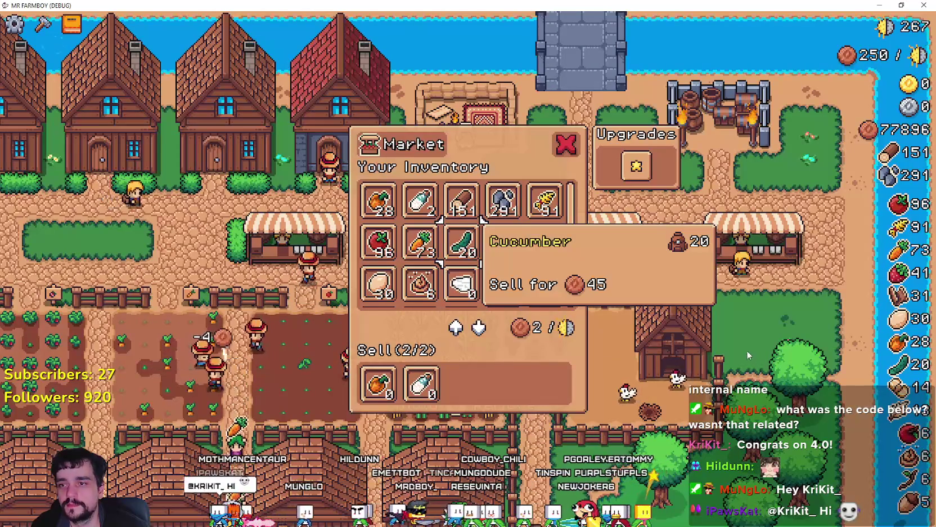
key("Right")
key("Up")
key("Down")
key("Down")
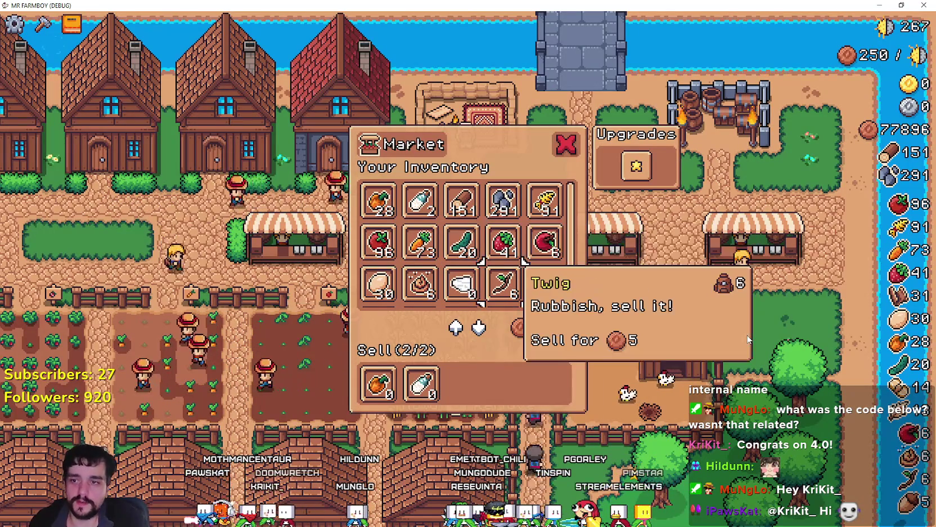
key("Right")
key("Right")
key("Left")
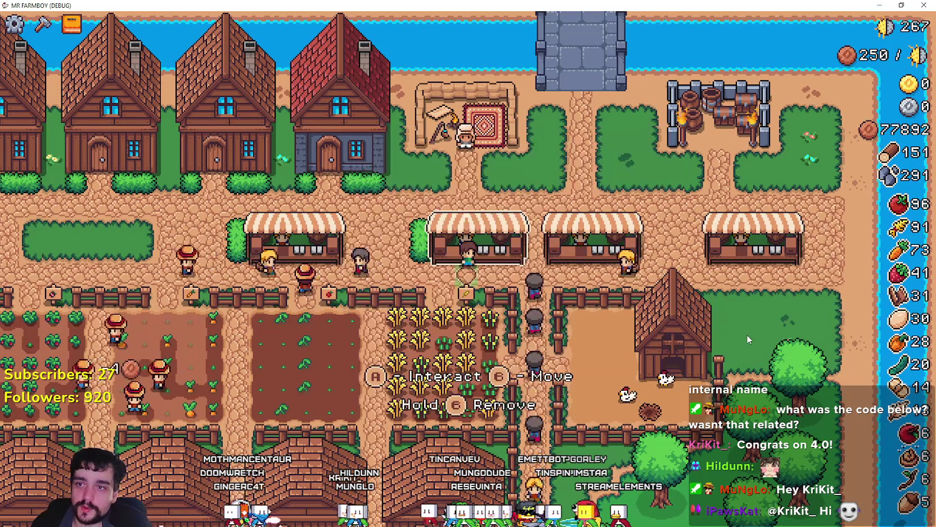
key("Return")
key("Return")
Step: Step the Market focus left and right across Wood, Stone, Cucumber and Carrot
key("Right")
key("Right")
key("Right")
key("Left")
key("Left")
key("Right")
key("Right")
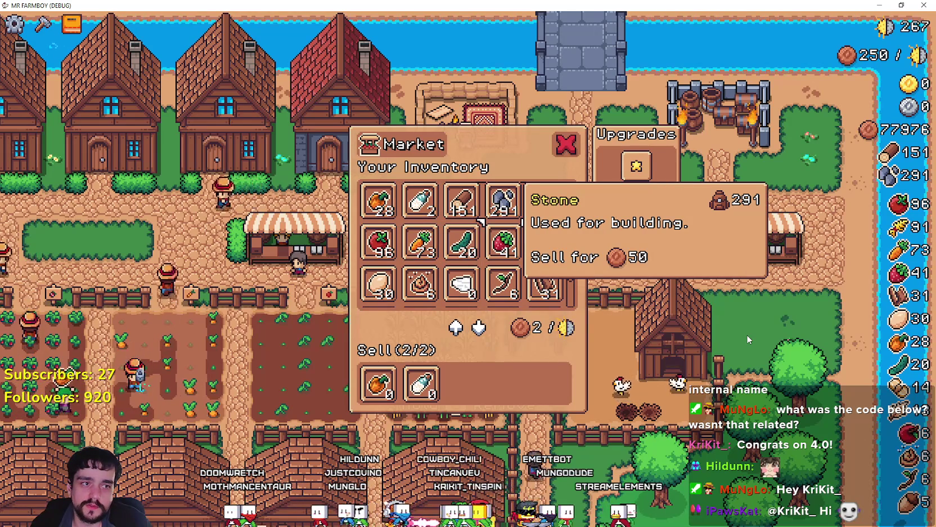
key("Left")
key("Down")
key("Right")
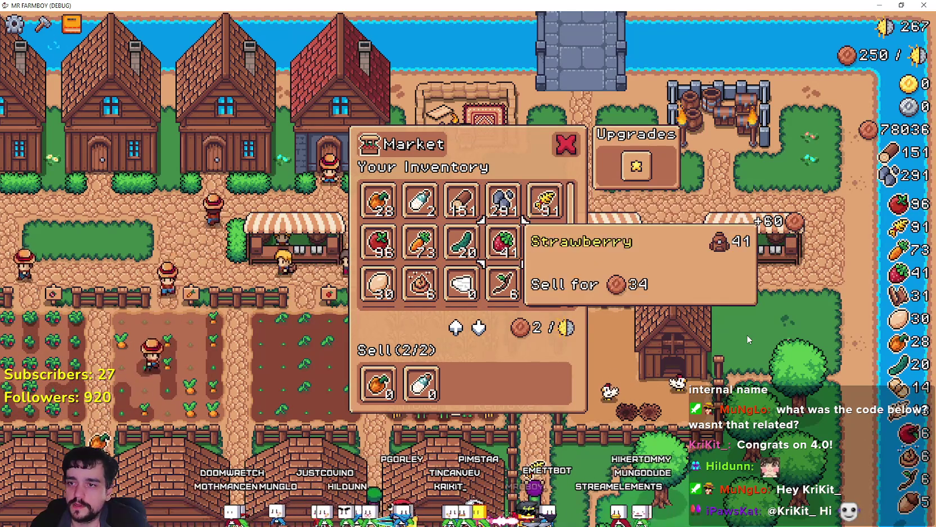
key("Left")
key("Left")
key("Right")
key("Left")
key("Left")
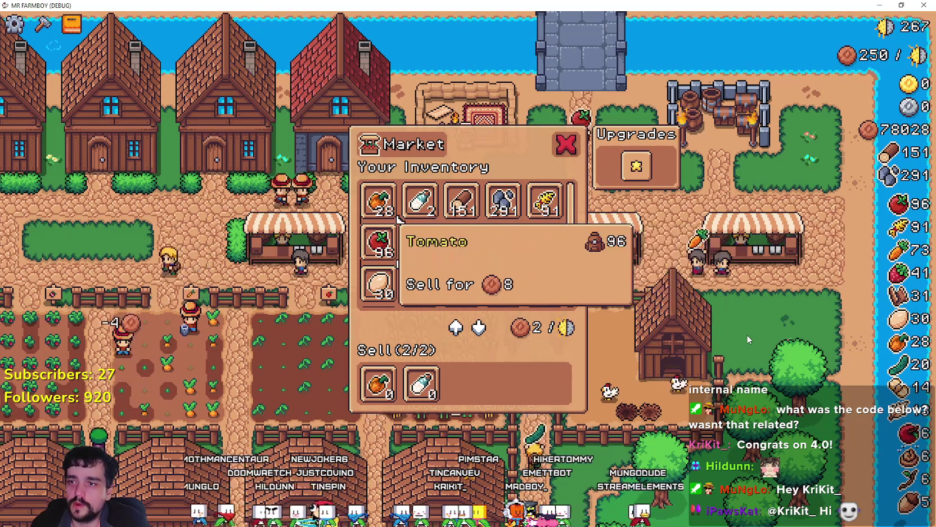
key("Right")
Step: Move the focus around Strawberry, Apple and Carrot, then close the Market window
key("Right")
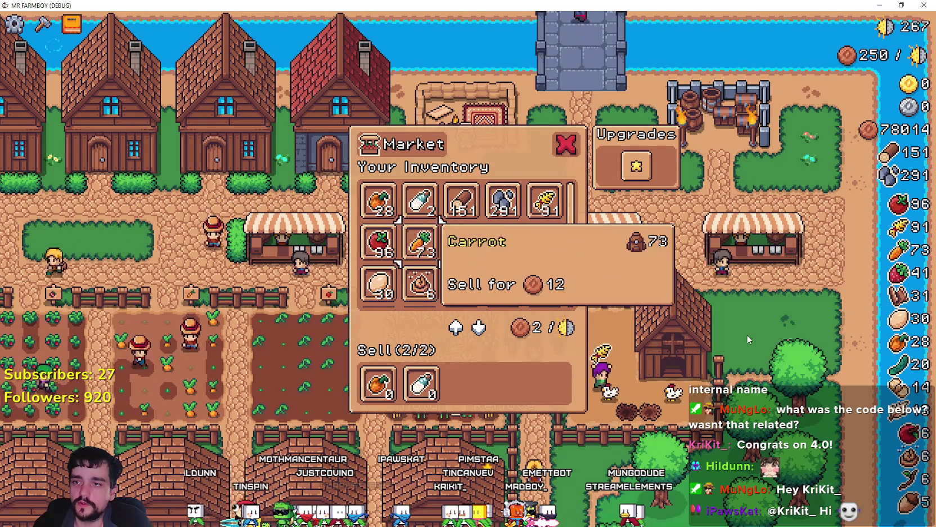
key("Down")
key("Left")
key("Up")
key("Right")
key("Right")
key("Right")
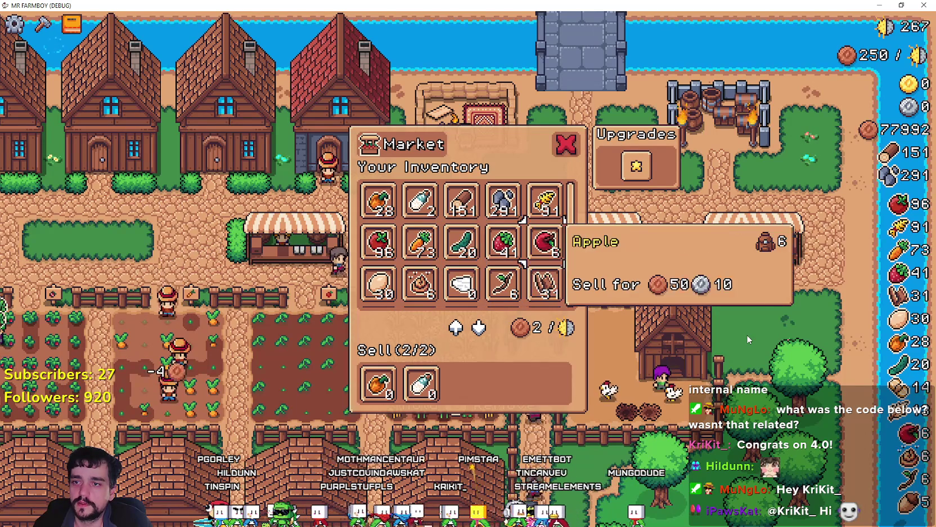
key("Left")
key("Left")
key("Left")
key("Left")
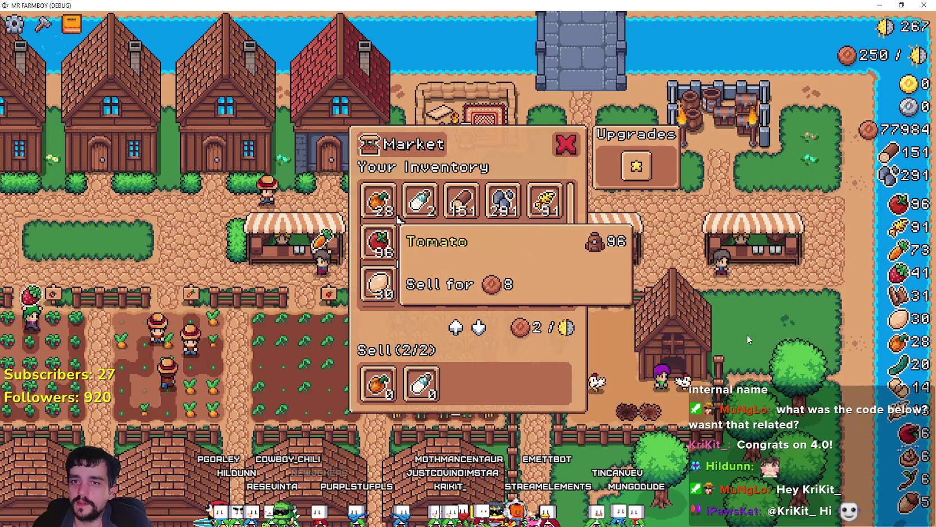
key("Right")
key("Right")
key("Right")
key("Right")
key("Right")
key("Return")
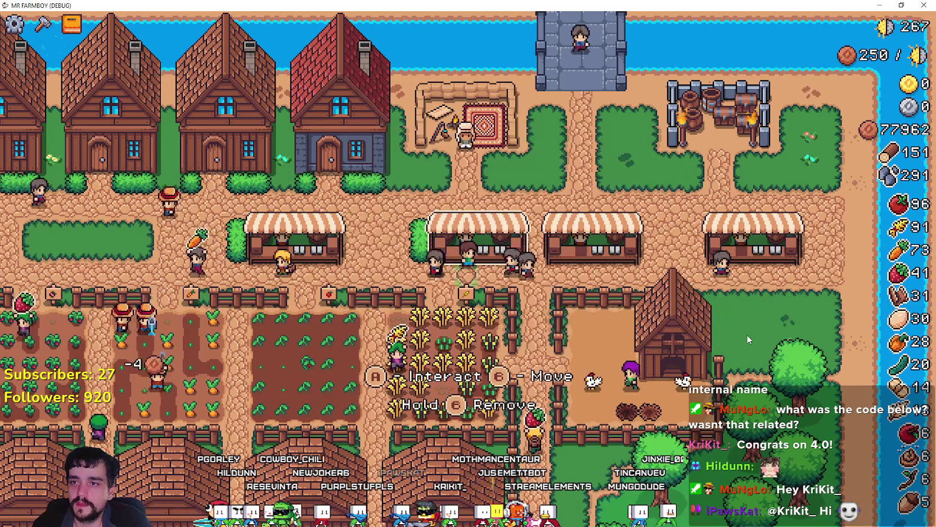
Step: Pan the farm view left and right and open the Advancements window
key("Left")
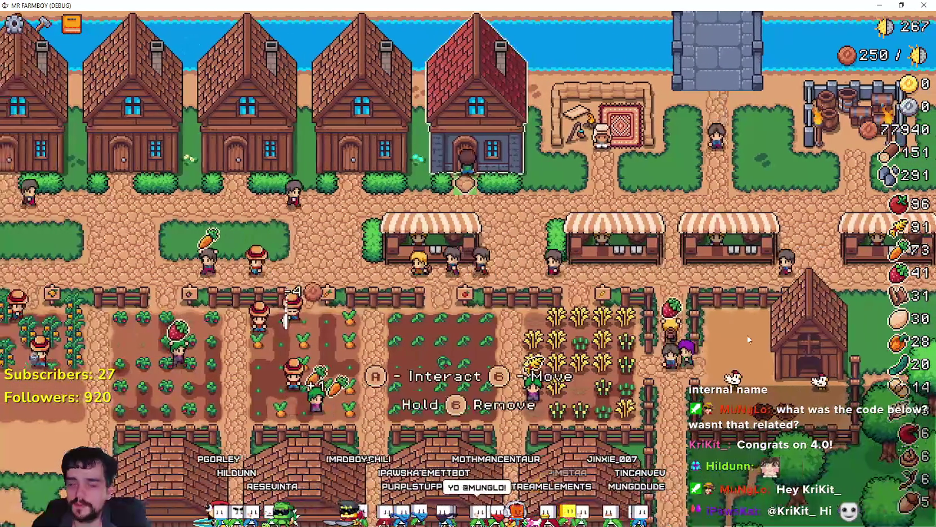
key("Right")
key("Tab")
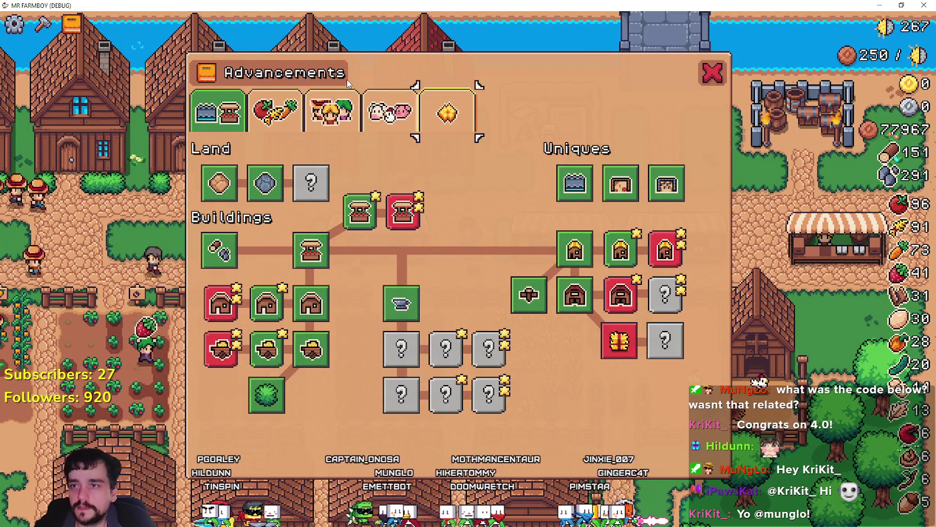
Step: Close and reopen the Advancements window twice
key("Escape")
key("Tab")
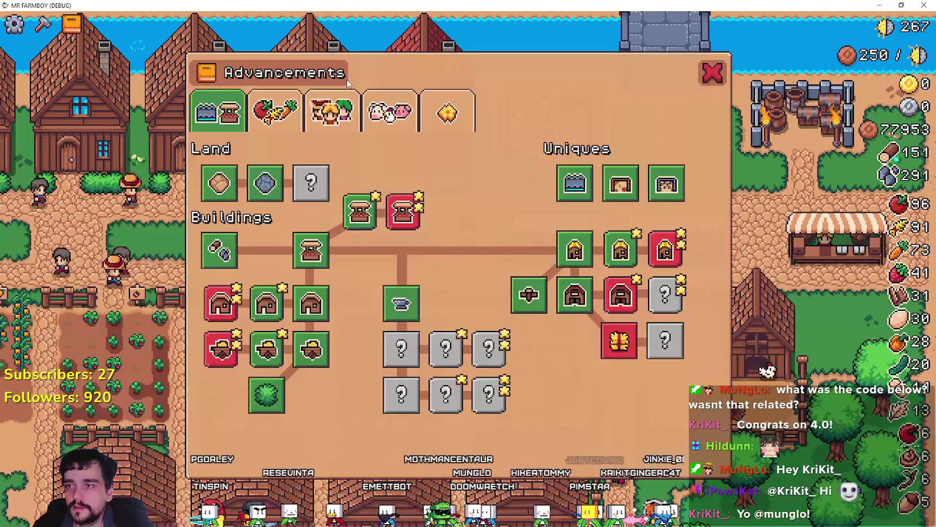
key("Escape")
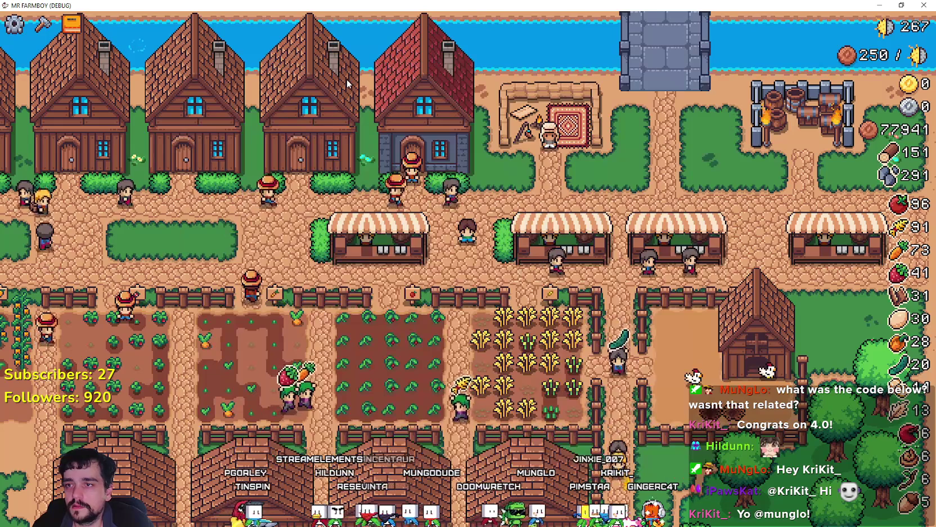
key("Tab")
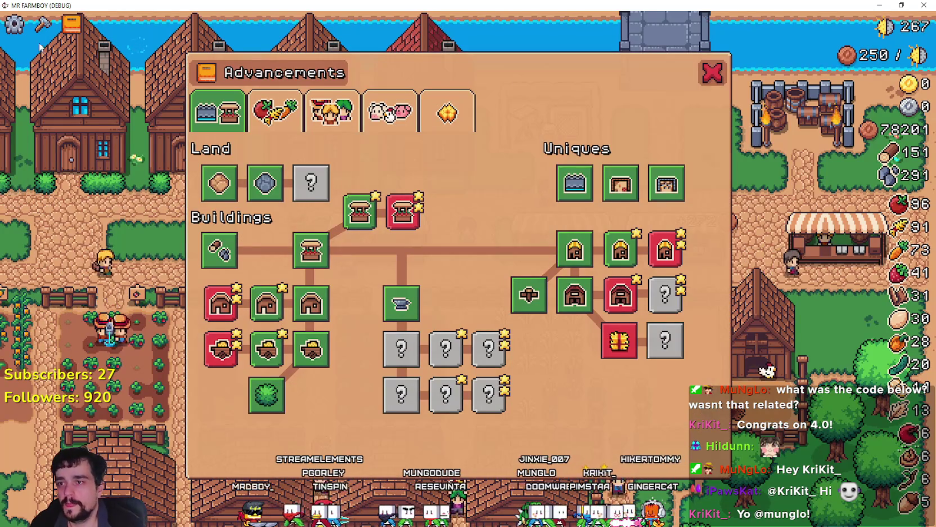
Step: Switch to the Crops category, step through the crop tree, then move across Animals, Workers and Crops
key("e")
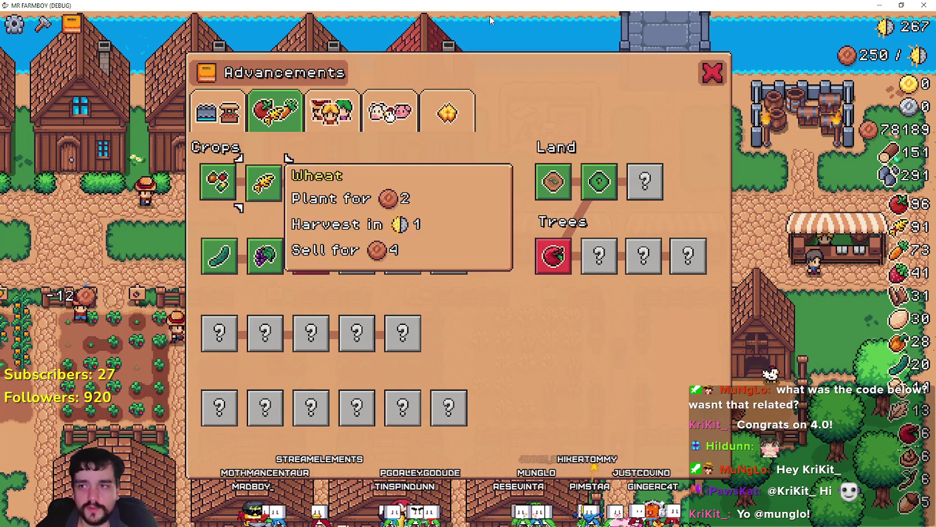
key("Right")
key("Right")
key("Down")
key("Down")
key("Down")
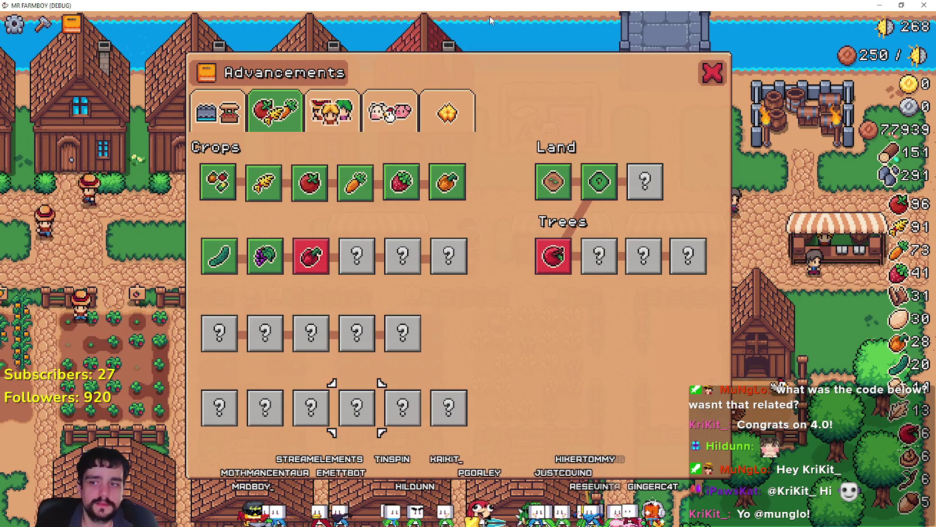
key("Up")
key("Up")
key("Up")
key("Right")
key("Up")
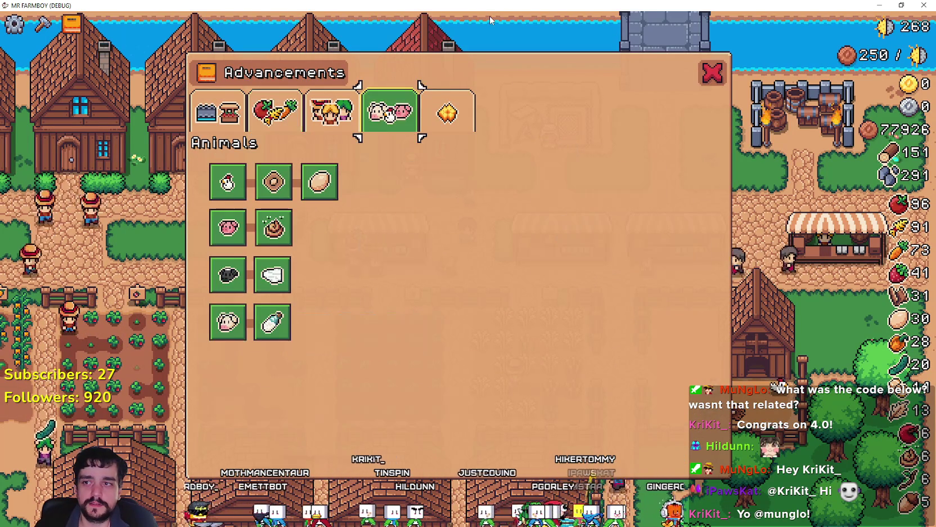
key("Left")
key("Left")
Step: Close the Advancements window and pause the game, moving down the pause menu
key("Left")
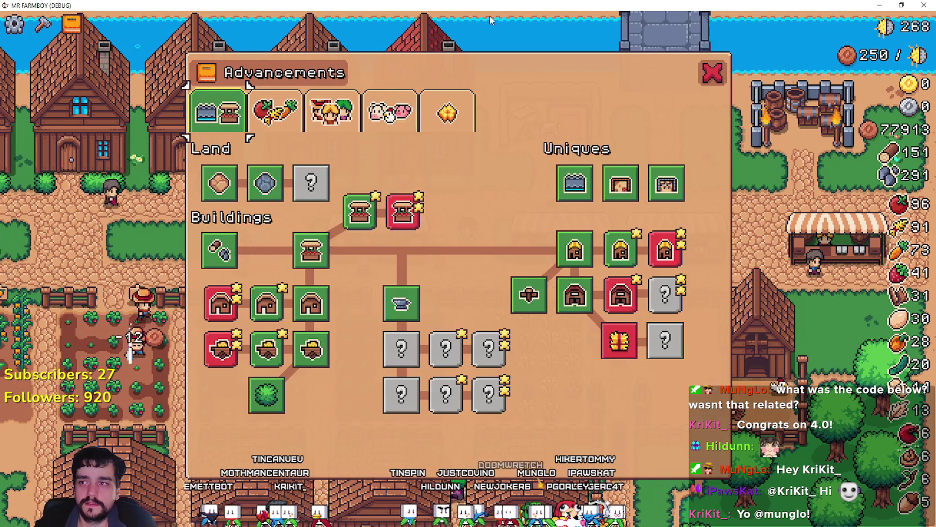
key("Escape")
key("Left")
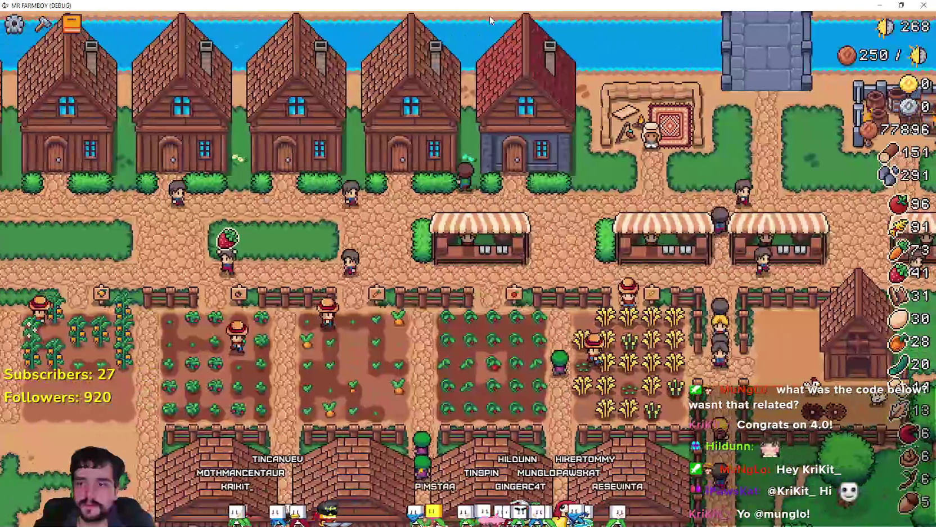
key("Escape")
key("Down")
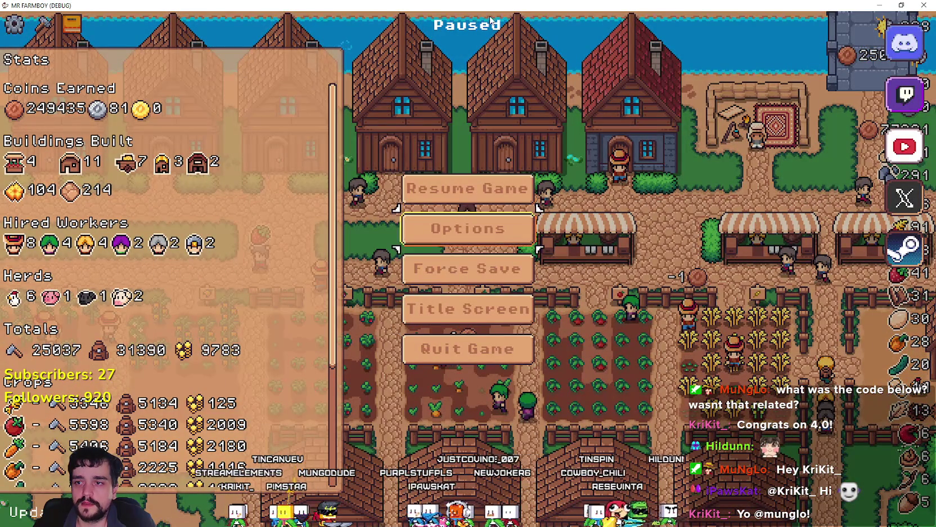
Step: Return to the title screen, open the save list, and load Save 5
key("Return")
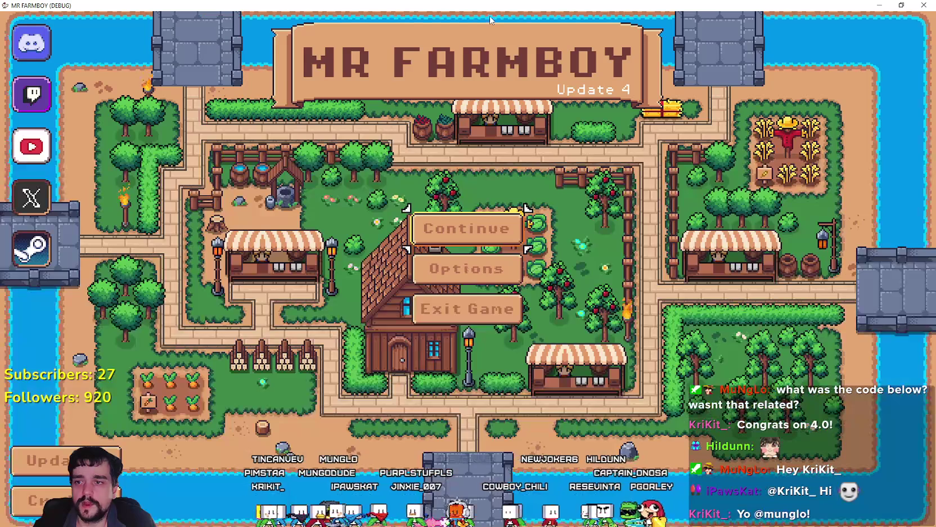
key("Return")
key("Down")
key("Down")
key("Down")
key("Up")
key("Up")
key("Down")
key("Down")
key("Down")
key("Down")
key("Up")
key("Return")
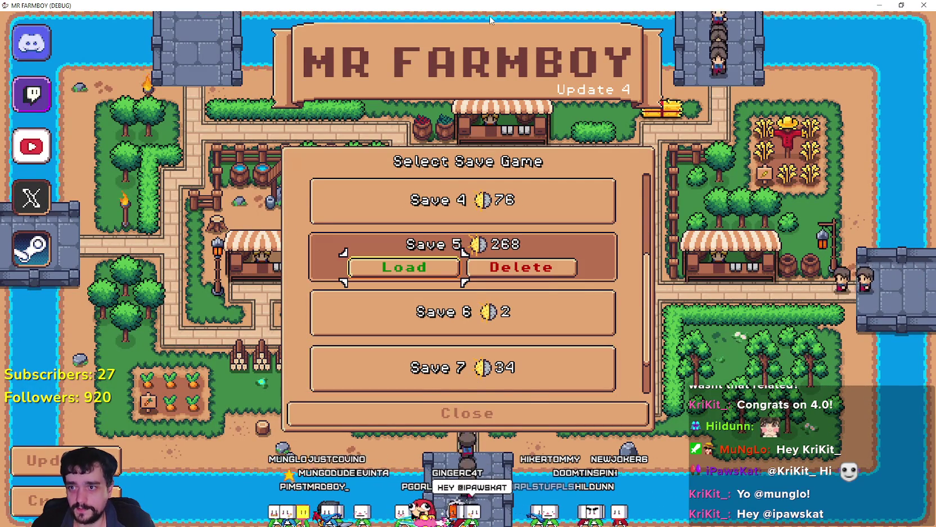
key("Return")
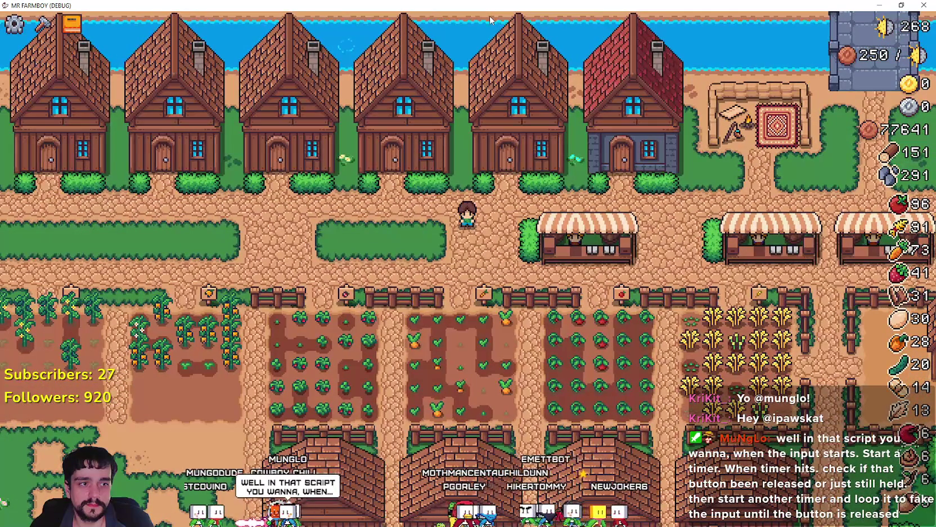
Step: Toggle the Advancements panel, then walk into the strawberry plot and harvest the strawberries
key("Tab")
key("Escape")
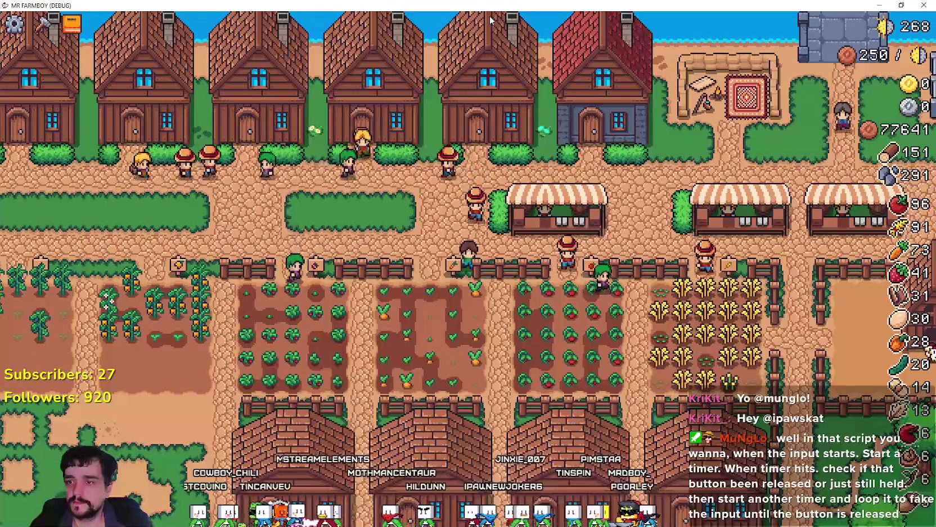
key("s")
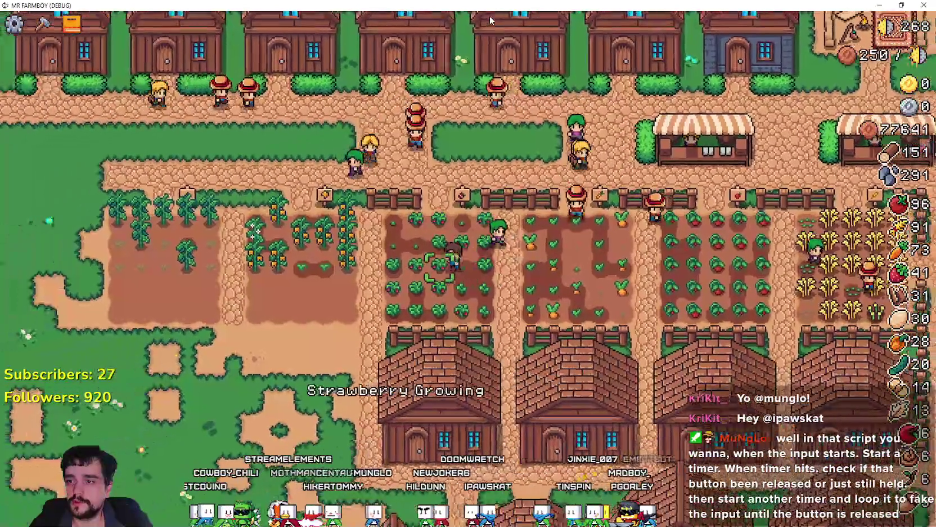
key("e")
key("a")
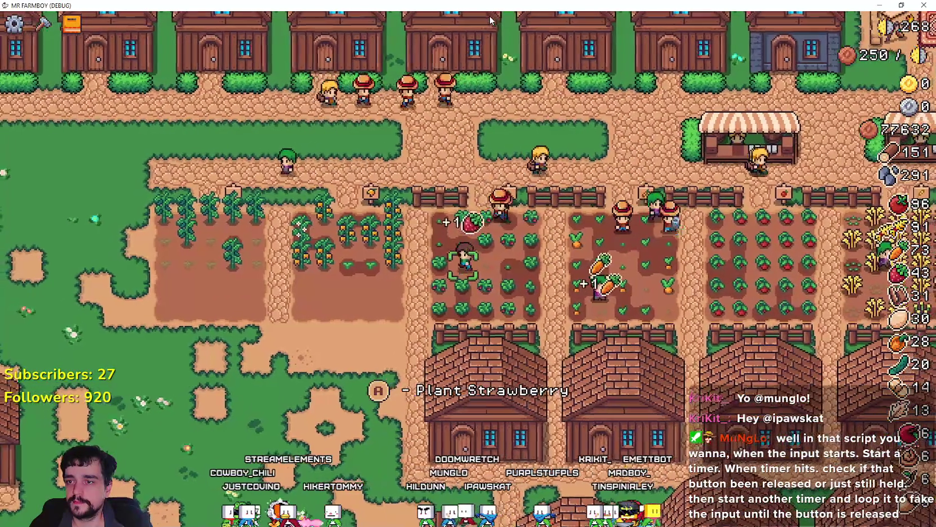
key("a")
key("d")
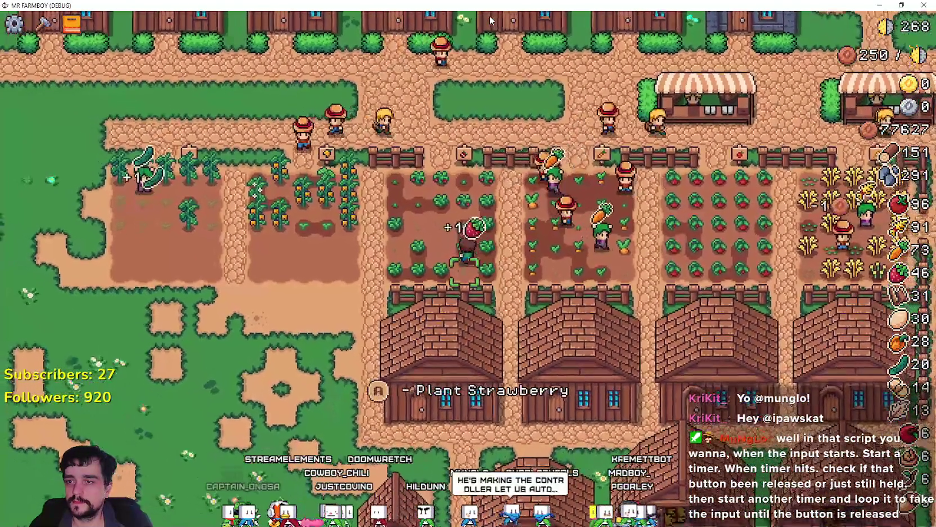
Step: Walk through the orange pepper plot harvesting and replanting the peppers
key("w")
key("a")
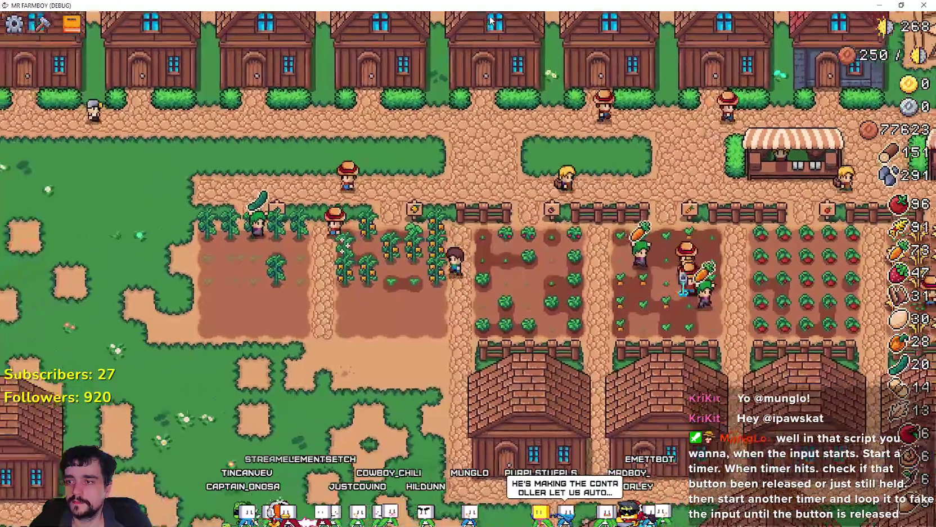
key("a")
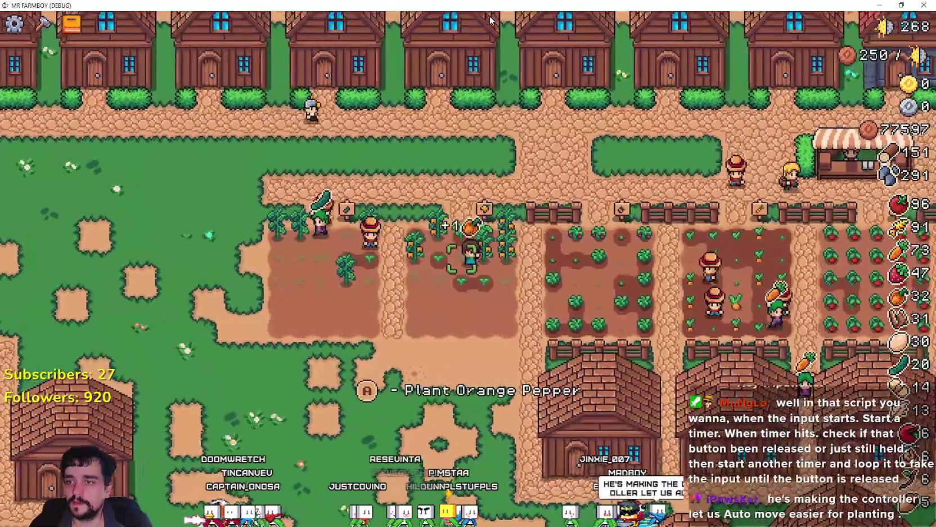
key("w")
key("d")
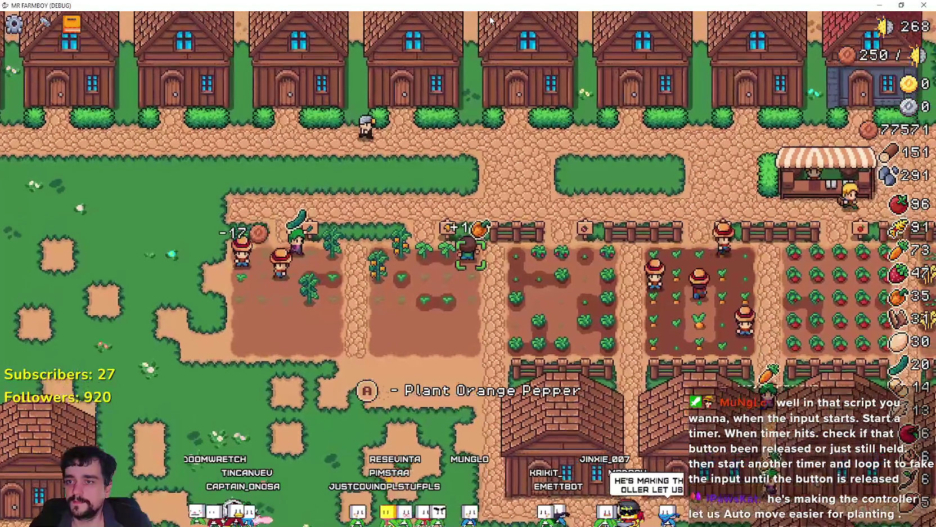
key("a")
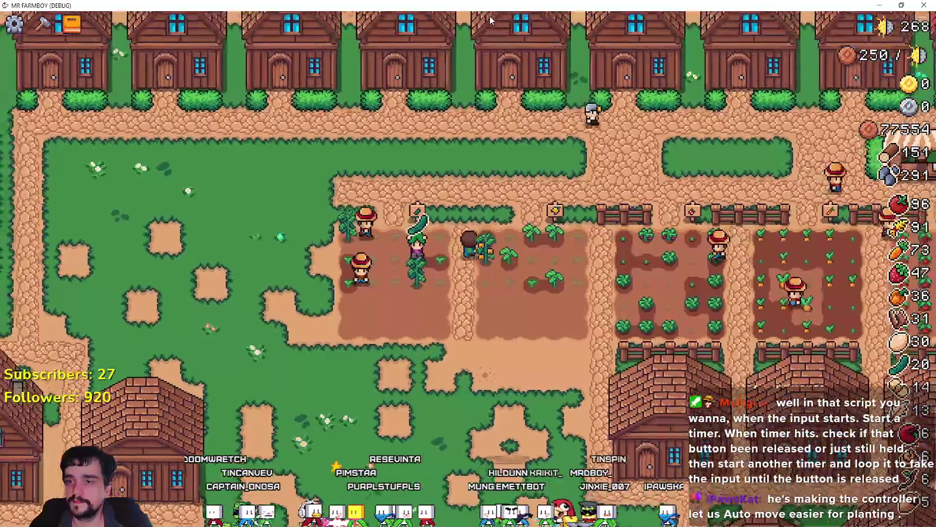
Step: Water all the orange pepper tiles
key("s")
key("d")
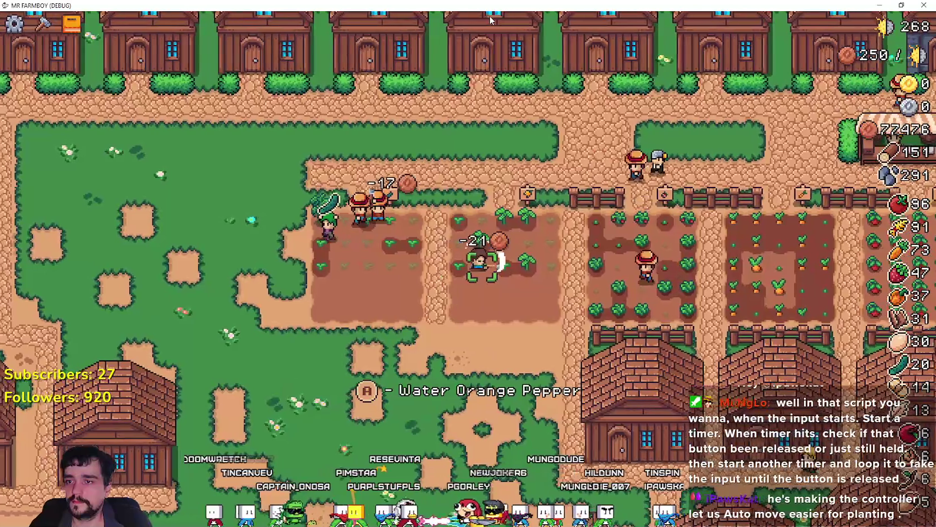
key("d")
key("w")
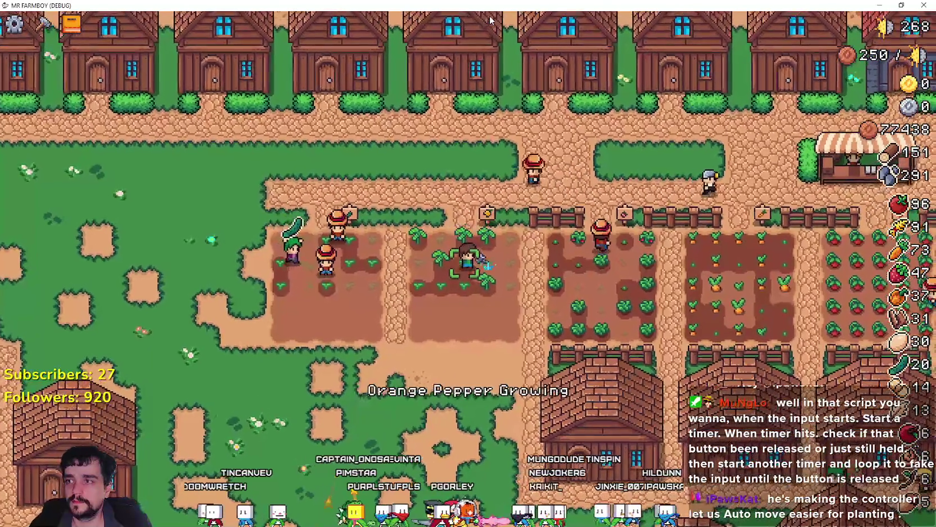
key("d")
key("s")
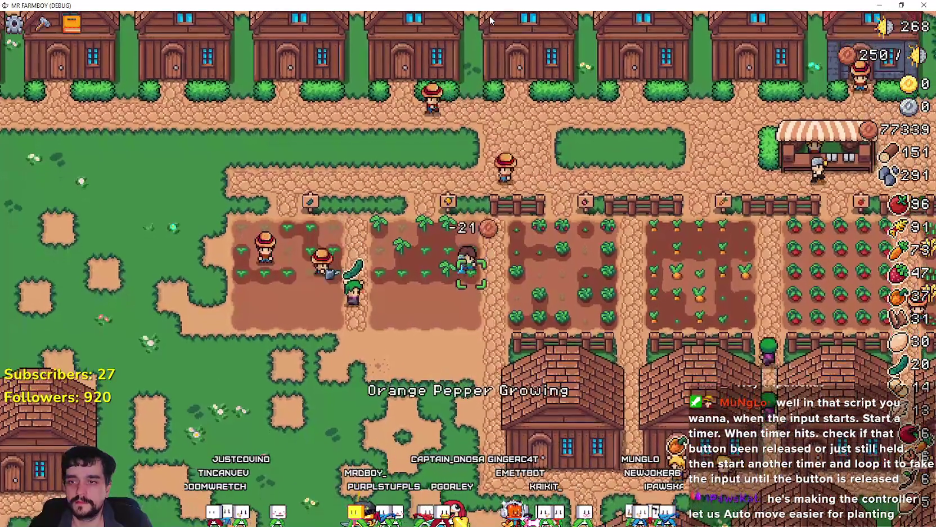
Step: Walk to the warehouse, reopen the Warehouse inventory and browse its items
key("s")
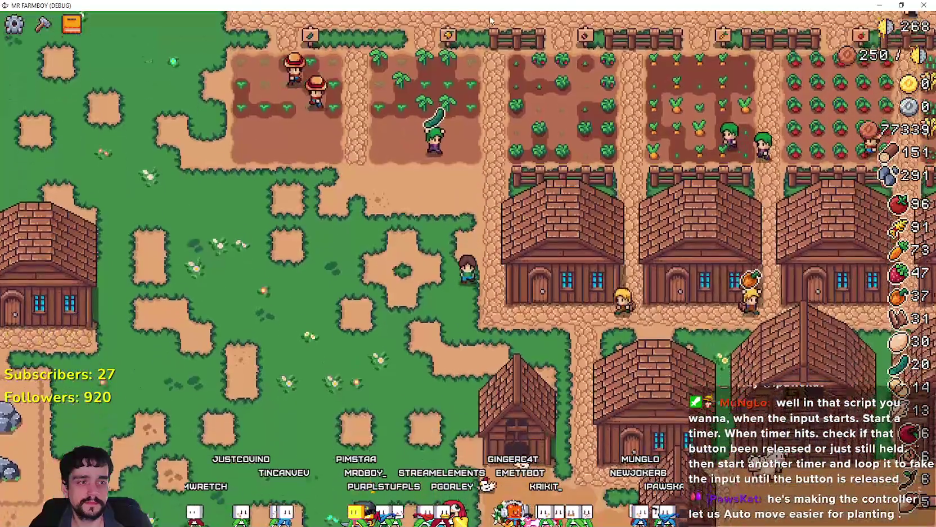
key("w")
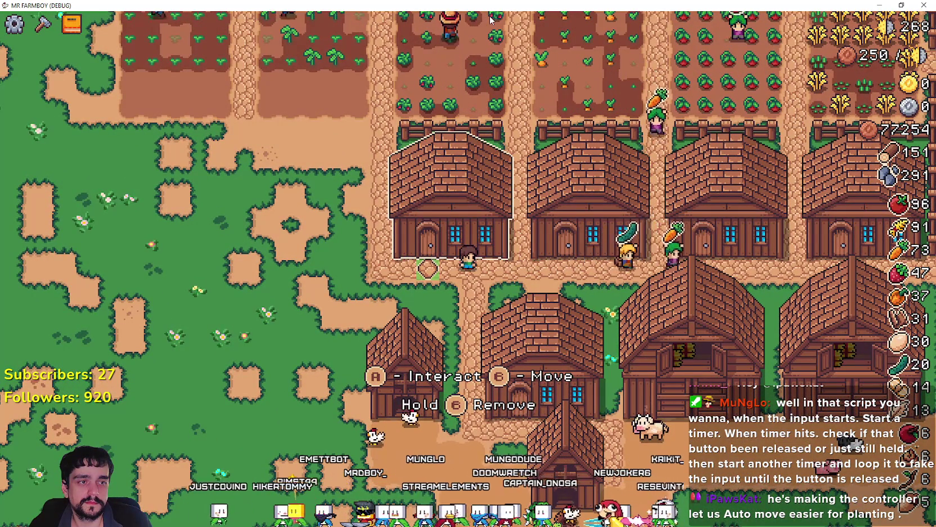
key("Escape")
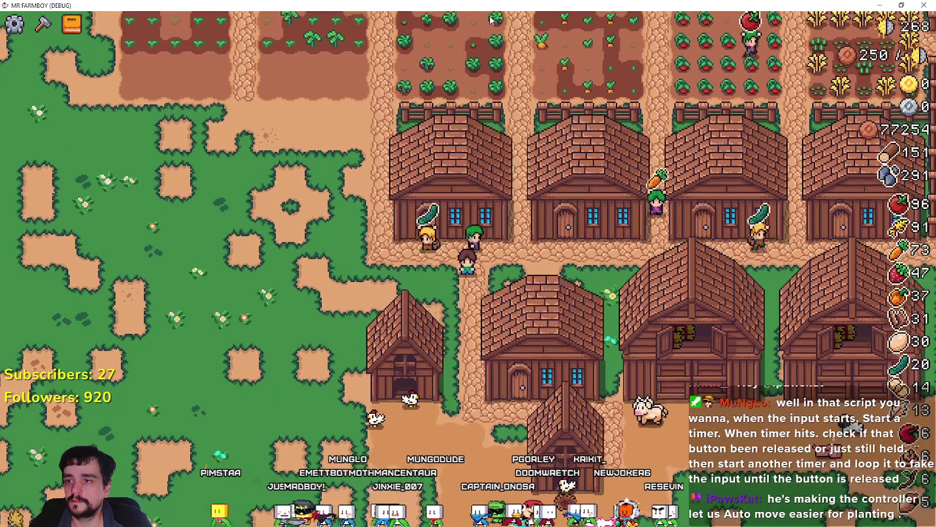
key("e")
key("Down")
key("Up")
key("Right")
key("Right")
key("Left")
Step: Add Milk to the warehouse Stock, making it 2/2, and close the Warehouse
key("Right")
key("Right")
key("Right")
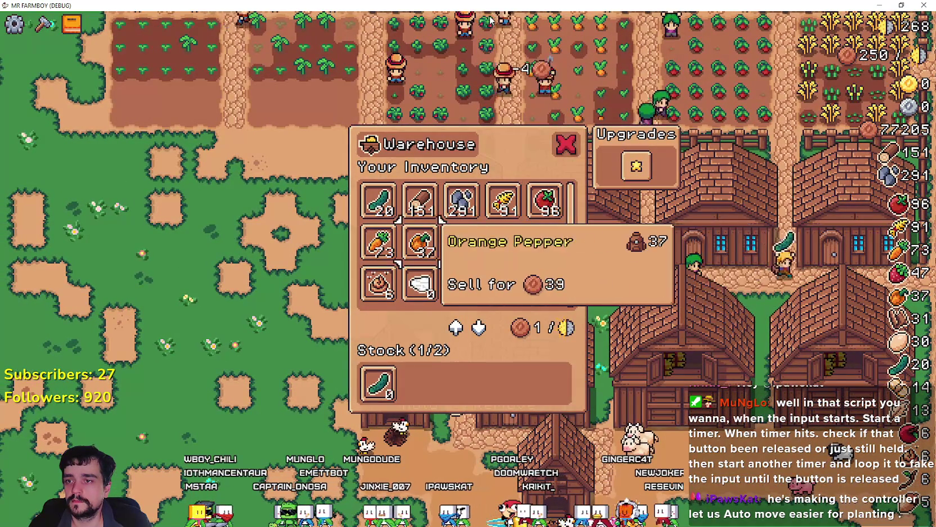
key("Down")
key("Left")
key("Right")
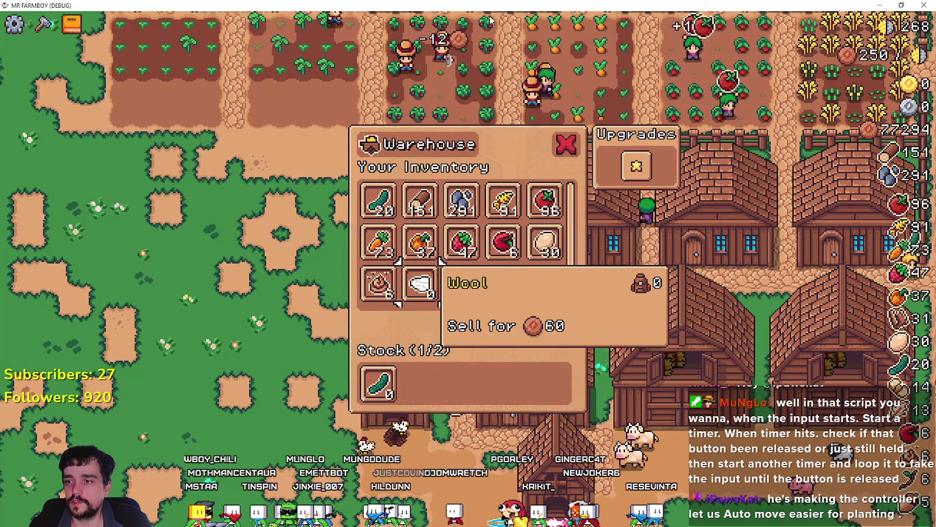
key("Left")
key("Return")
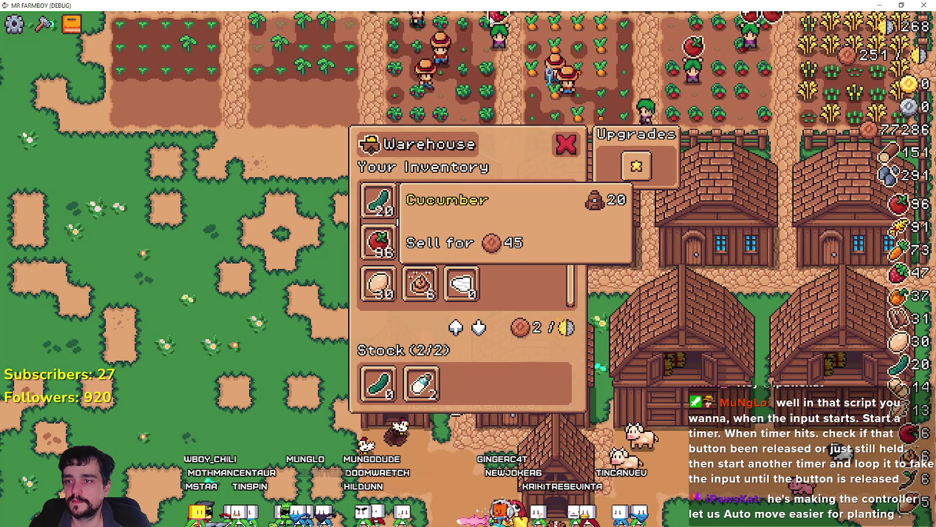
key("Right")
key("Right")
key("Right")
key("Right")
key("Up")
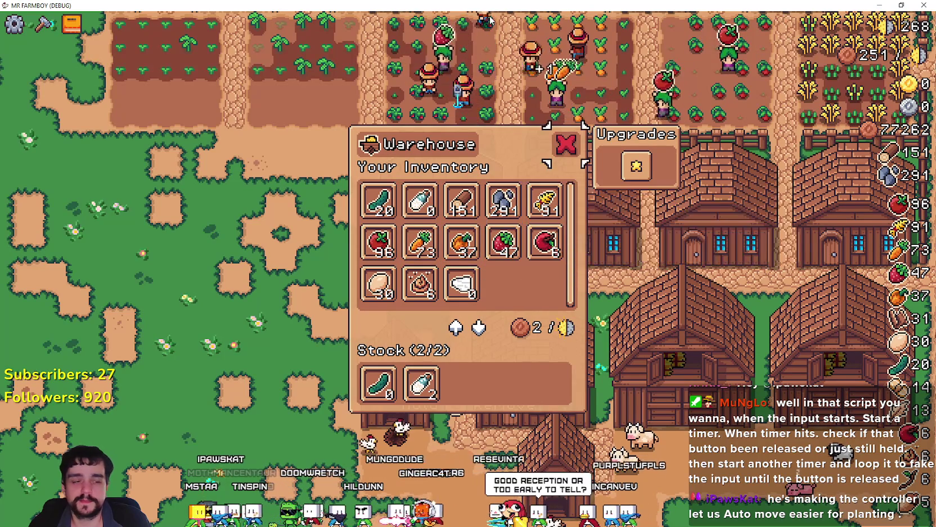
key("Return")
Step: Walk the farmer up-left into the pepper field
key("Left")
key("Up")
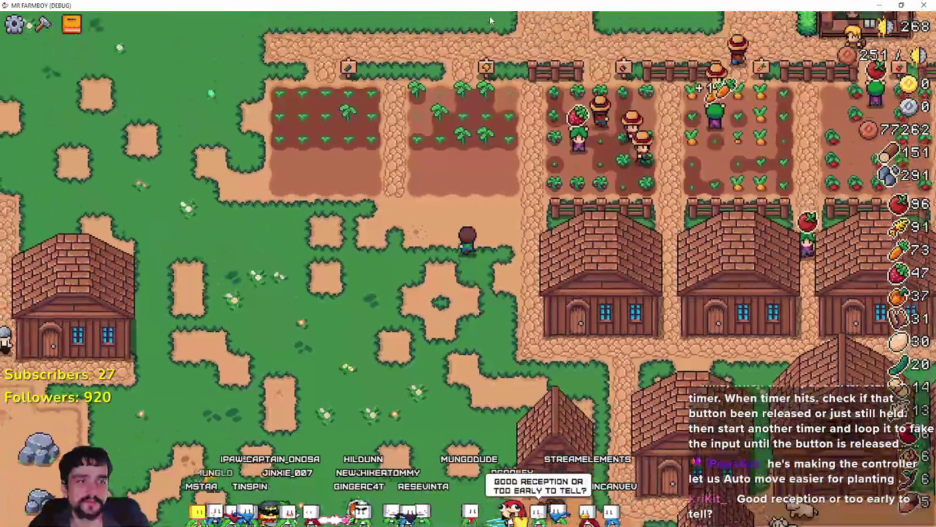
key("Up")
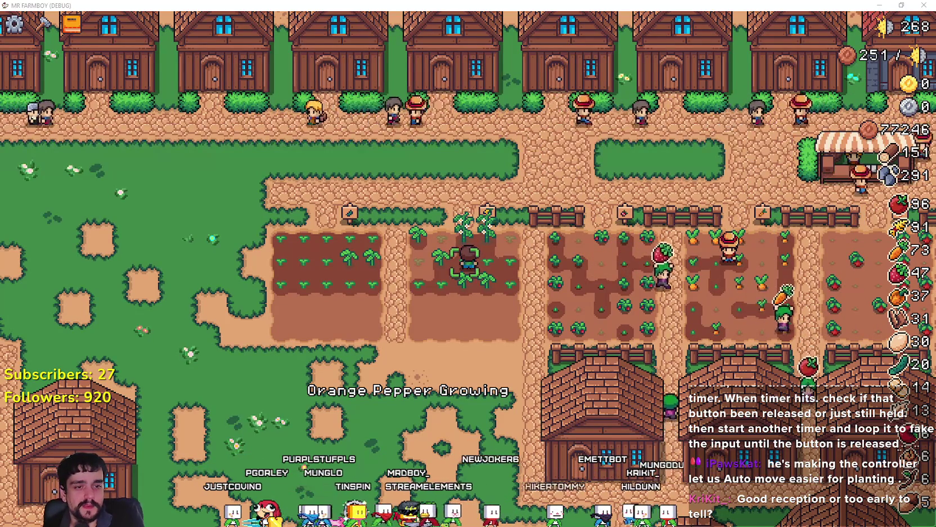
Step: Switch to Steam's MR FARMBOY community hub and scroll through its All tab
key("alt+Tab")
right_click(745, 279)
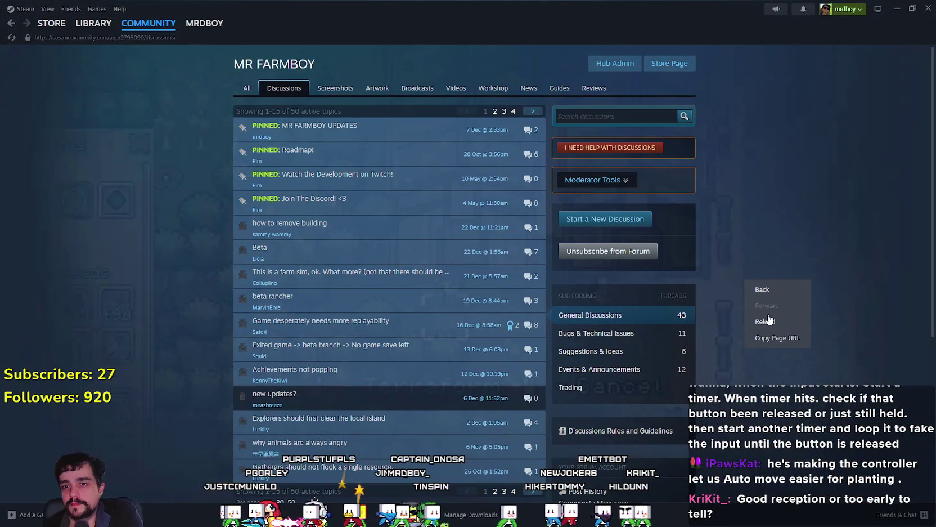
mouse_move(90, 27)
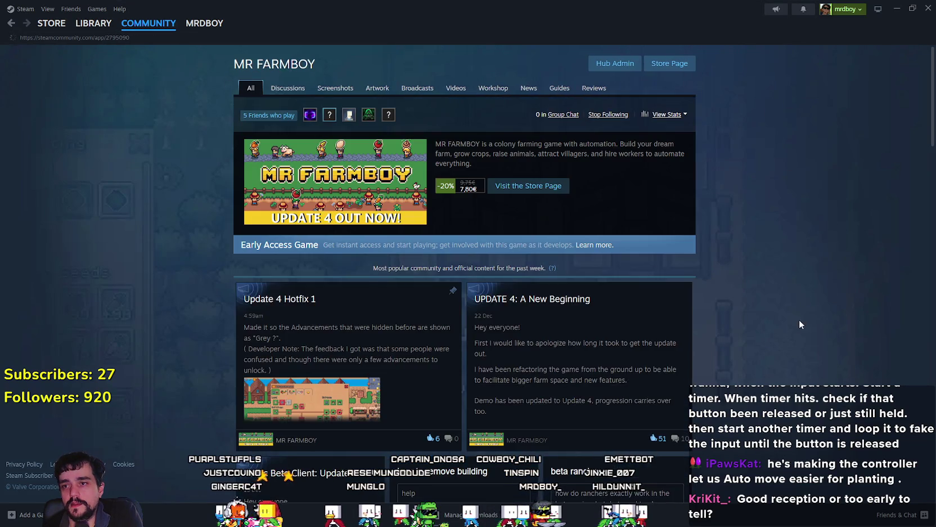
scroll(788, 315, "down", 4)
scroll(749, 321, "up", 1)
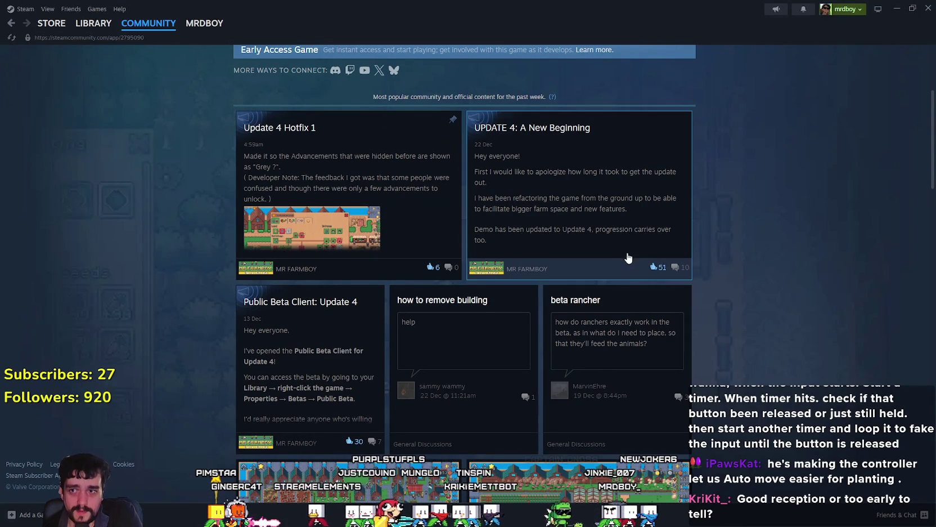
Step: Open the UPDATE 4 announcement, skim it, and close it back to the hub
left_click(644, 225)
scroll(603, 375, "down", 5)
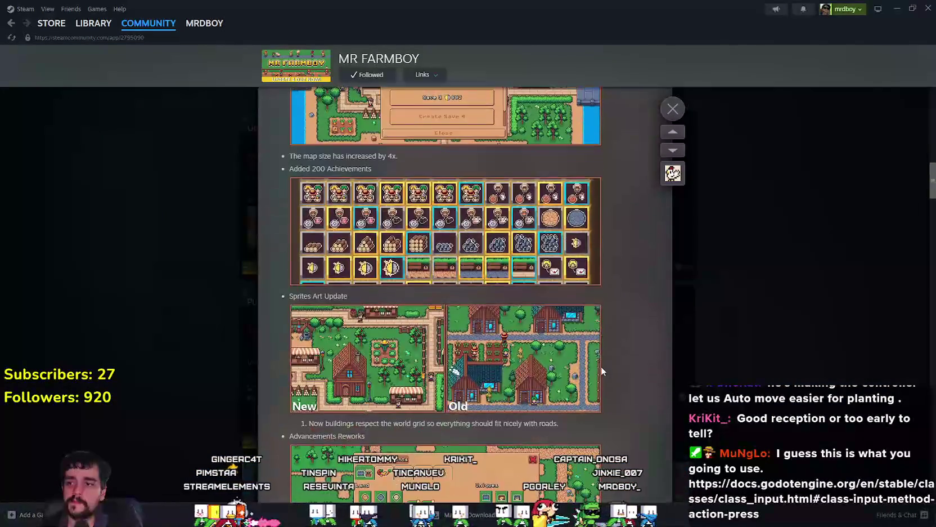
scroll(602, 365, "down", 5)
left_click(745, 297)
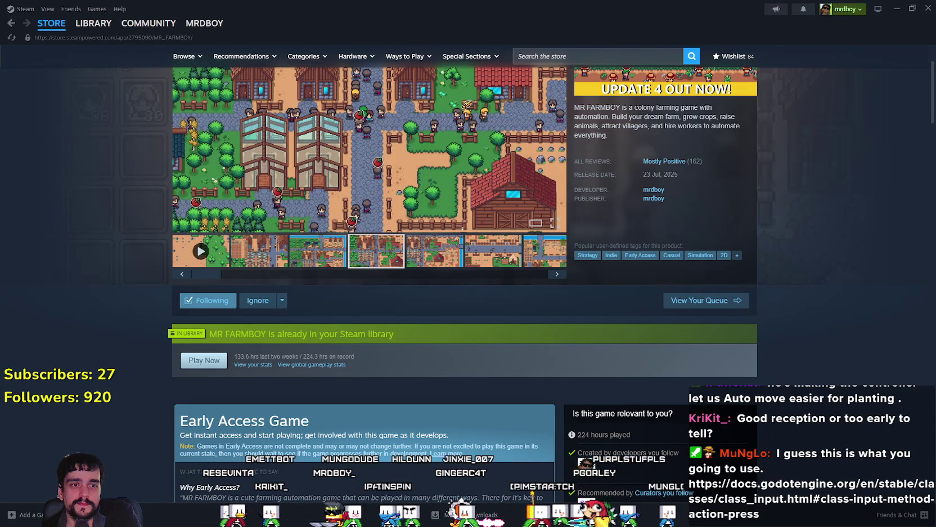
key("alt+Tab")
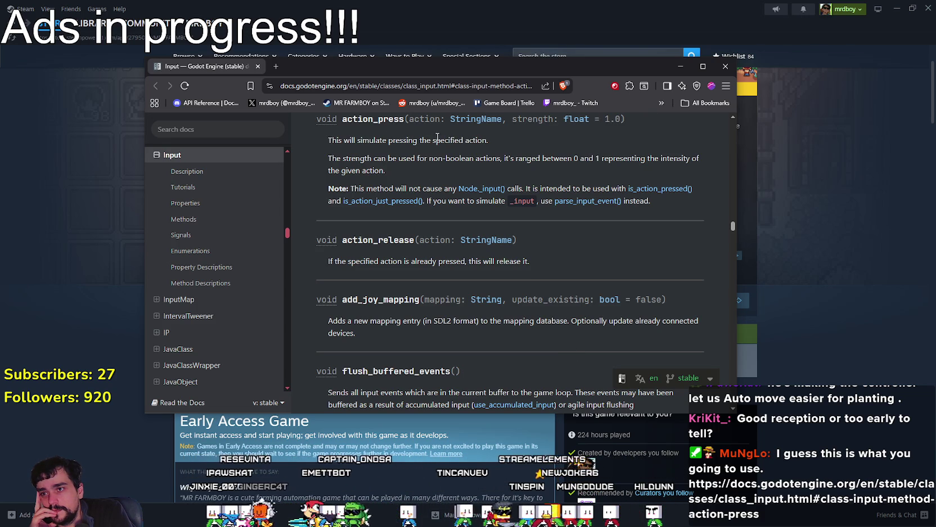
Step: Leave the action_press documentation and return to the Godot script editor
key("alt+Tab")
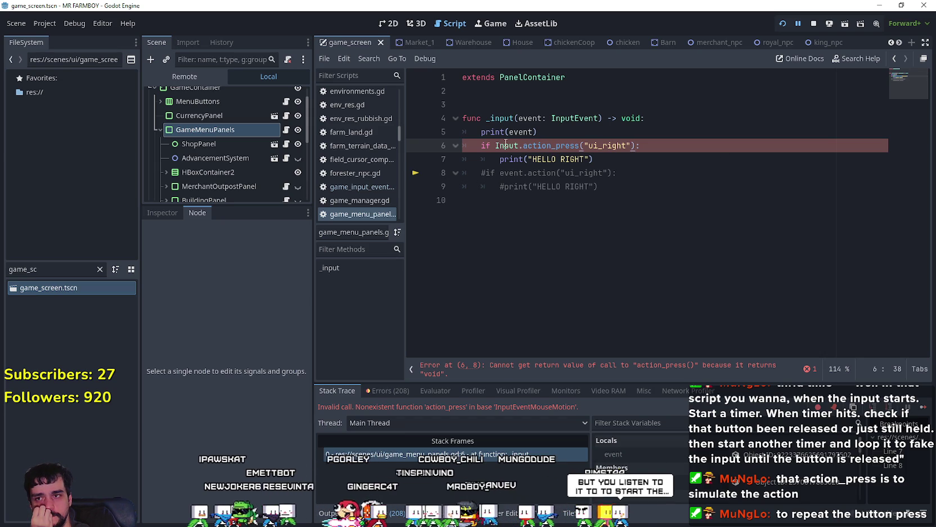
mouse_move(506, 144)
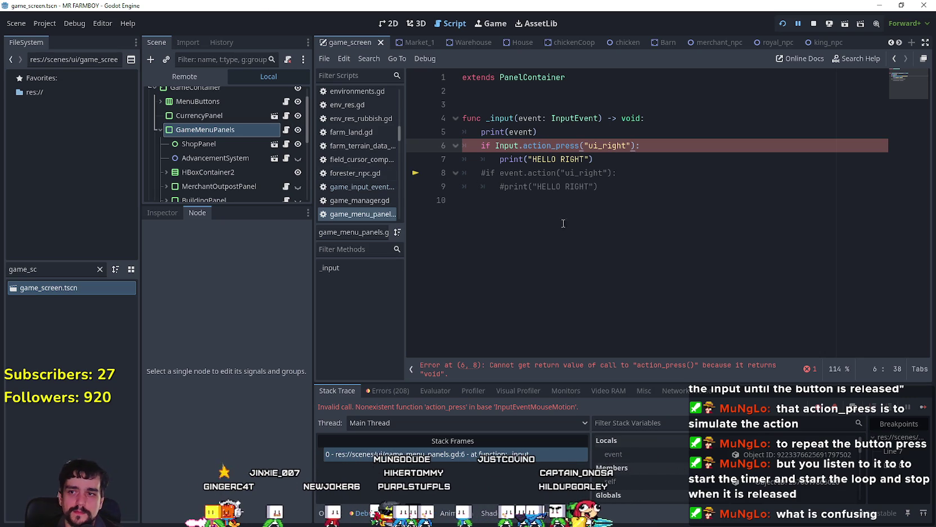
Step: Below _input, write the header func grab_ui_right() -> void: with an indented body line
left_click(597, 237)
key("Return")
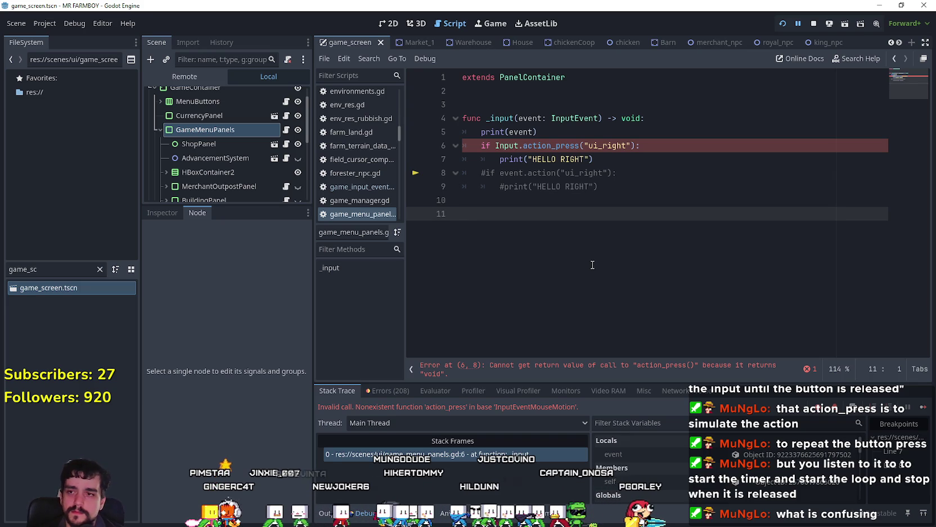
type("func ge")
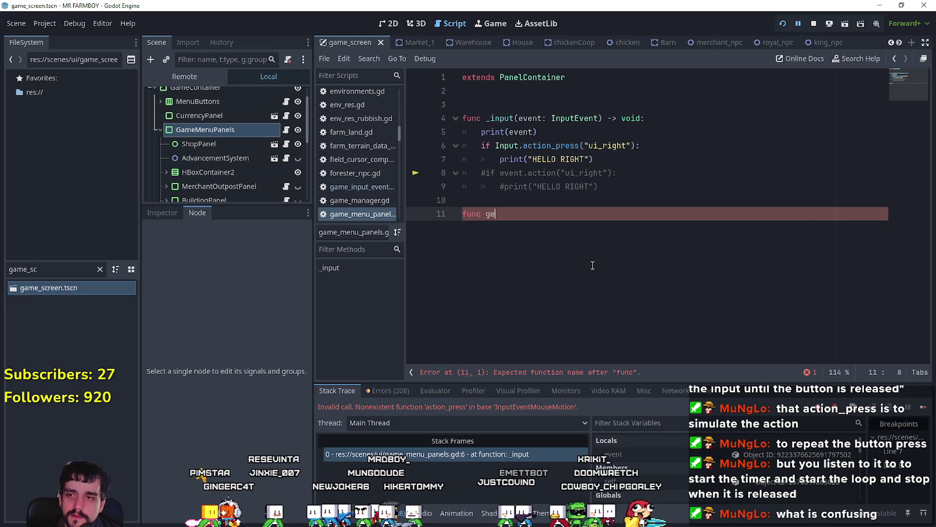
key("BackSpace")
type("rab_")
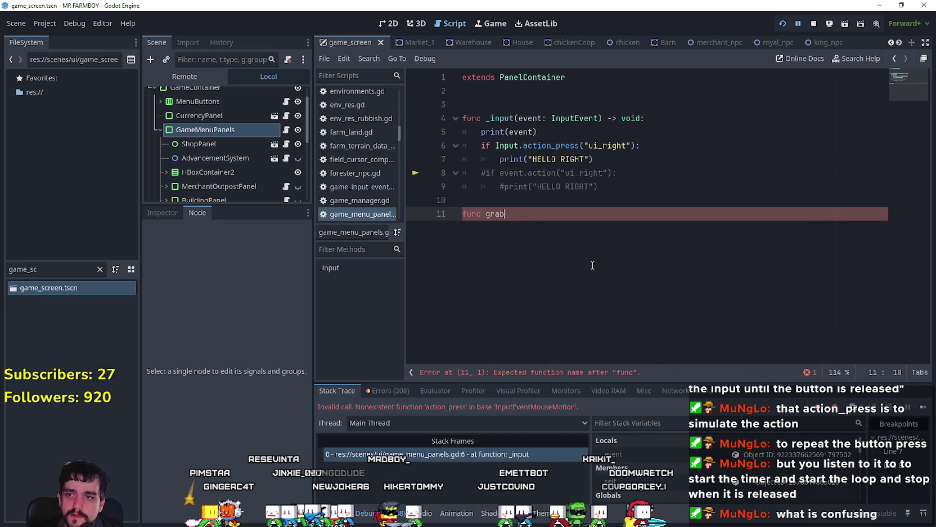
type("u")
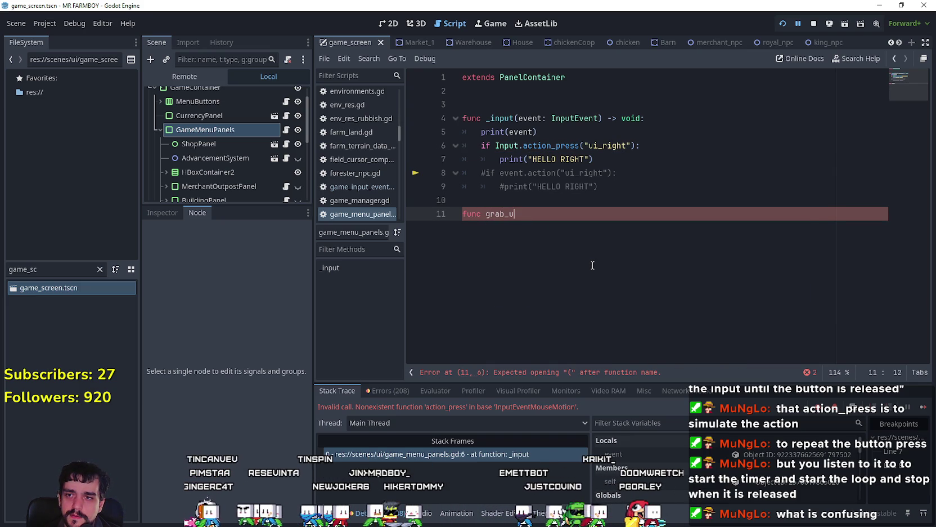
type("i_right")
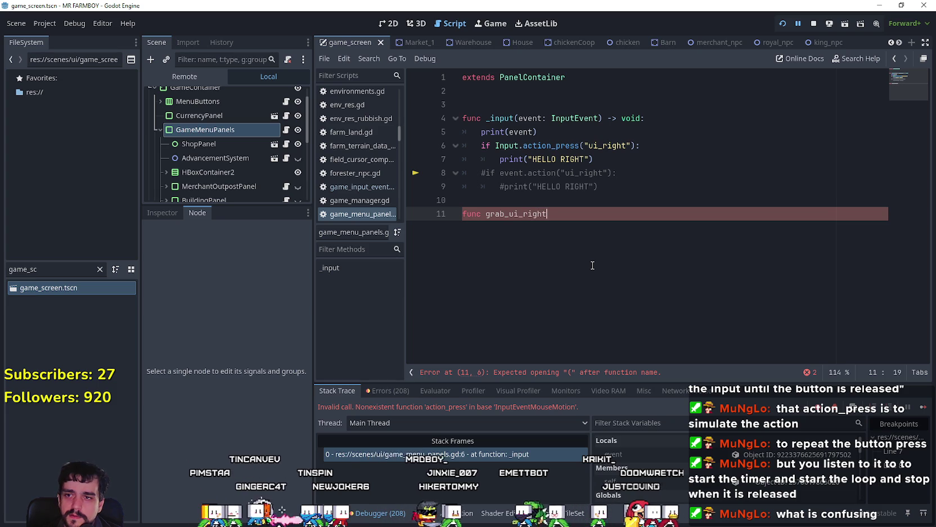
type("() 0")
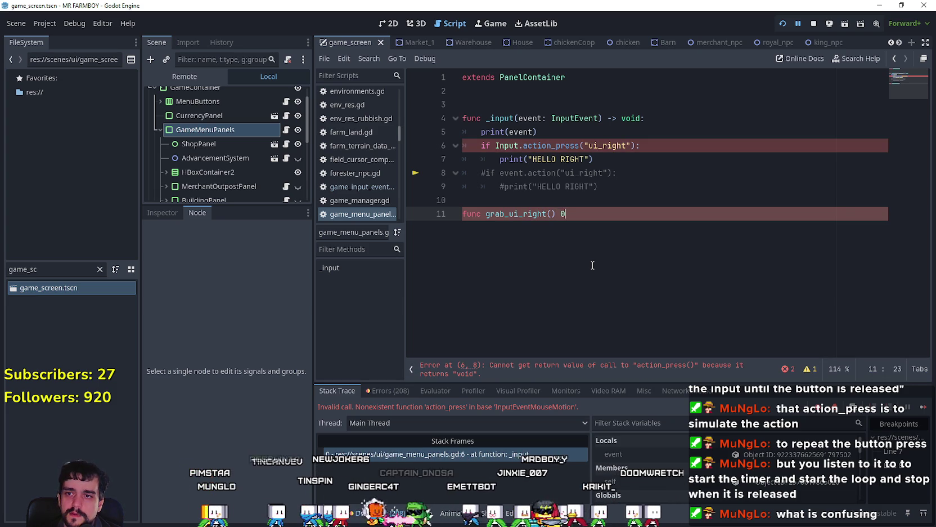
key("BackSpace")
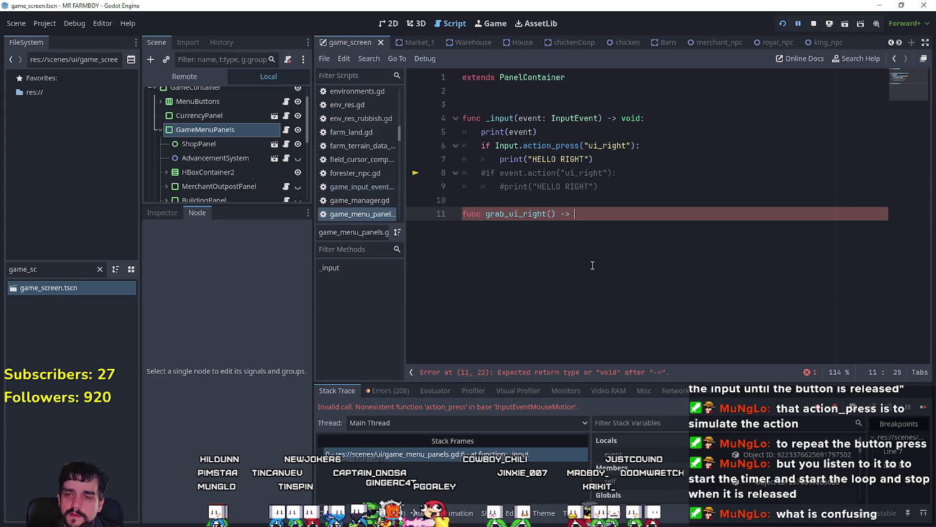
type("bo")
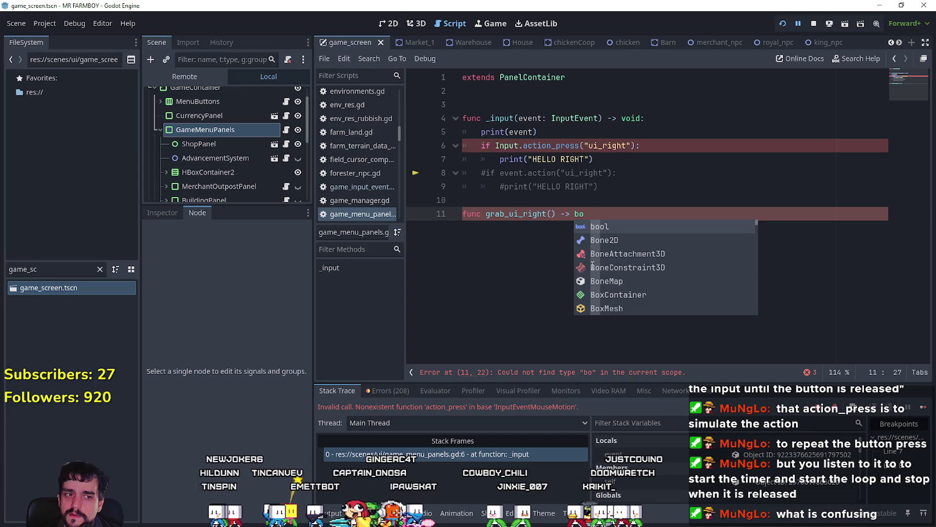
type("ol")
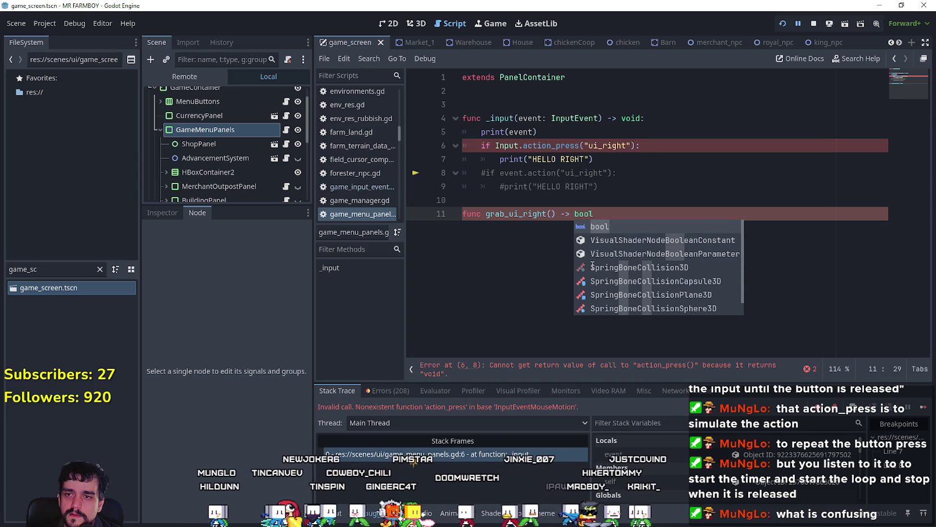
key("BackSpace")
key("BackSpace")
key("BackSpace")
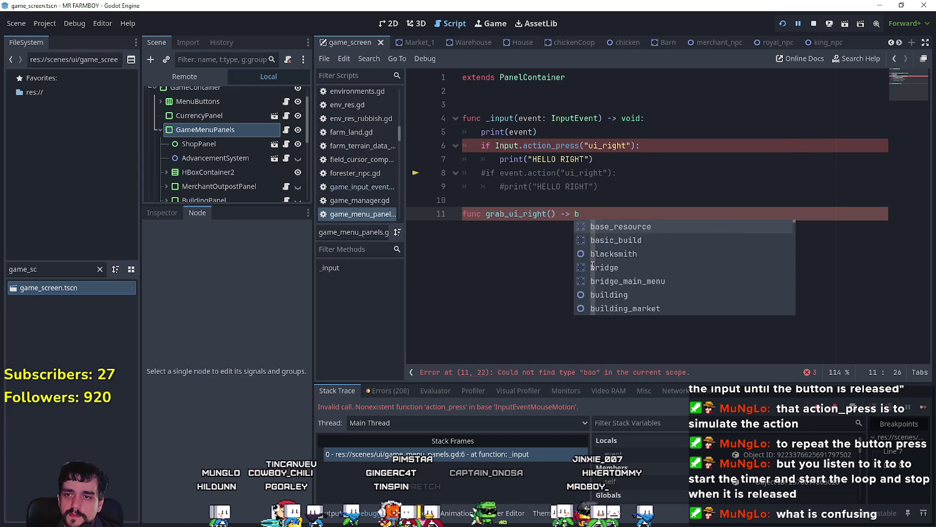
key("BackSpace")
type("void:")
key("Return")
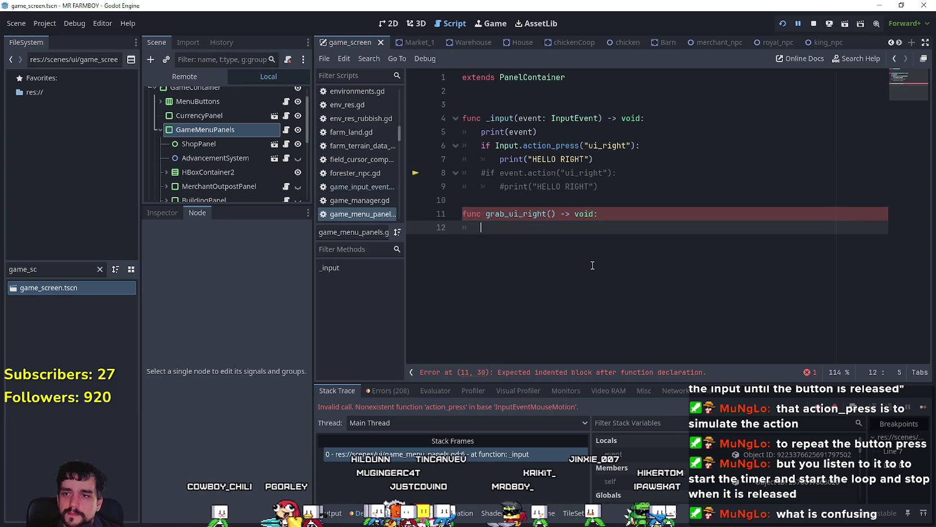
Step: Fill the function body with print("HELLO RIGHT") copied from line 7
type("print(")
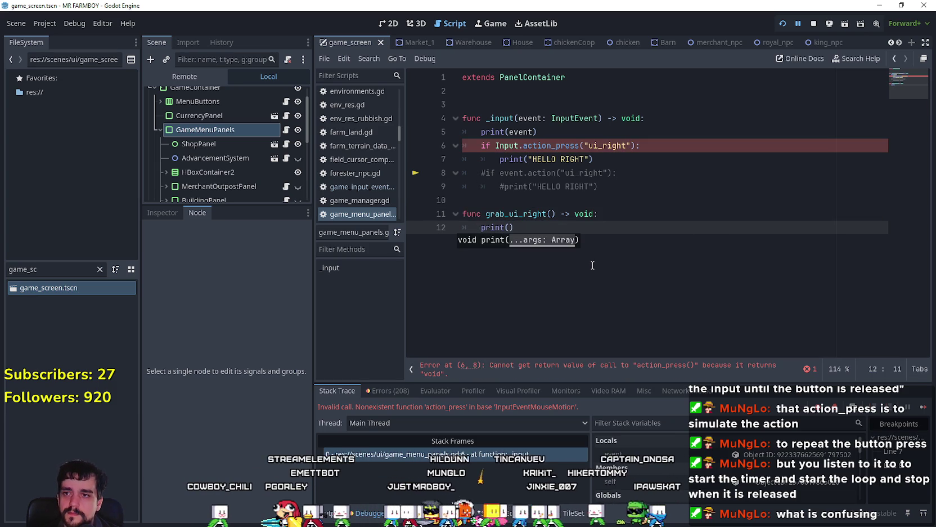
left_click_drag(495, 159, 615, 160)
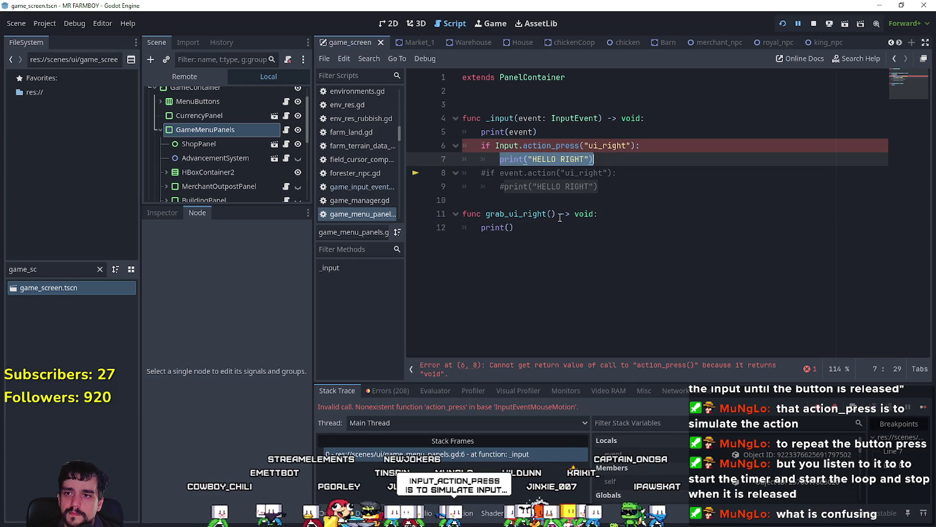
key("ctrl+c")
left_click_drag(513, 227, 481, 228)
key("ctrl+v")
Step: Start a new first line in grab_ui_right reading var right = Input.action_press
left_click(642, 214)
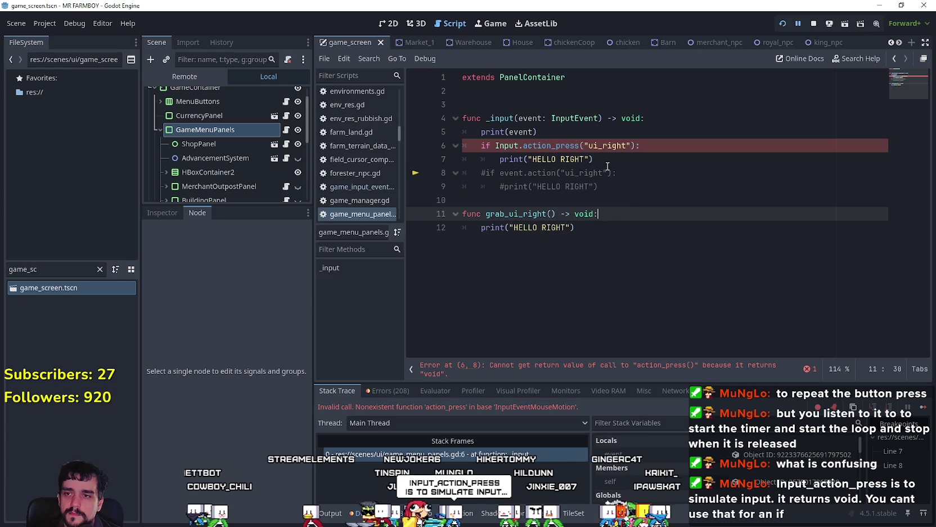
double_click(508, 145)
left_click(558, 224)
left_click(519, 216)
double_click(518, 216)
double_click(507, 145)
left_click_drag(506, 145, 551, 147)
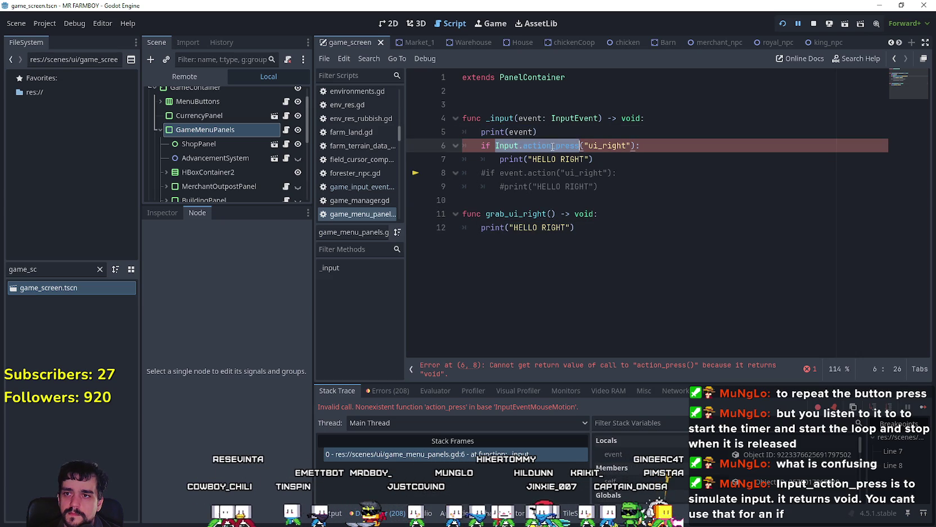
left_click(611, 214)
key("Return")
type("v")
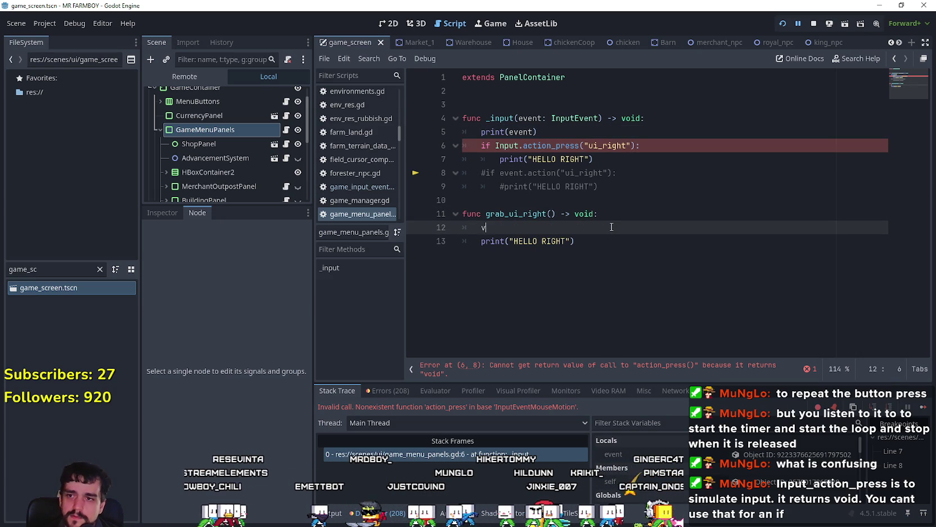
type("ar ")
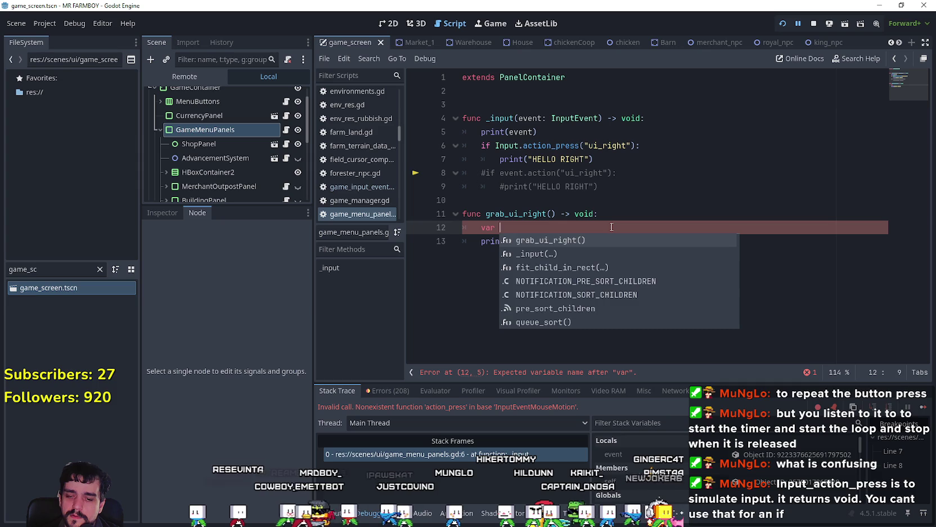
type("right = ")
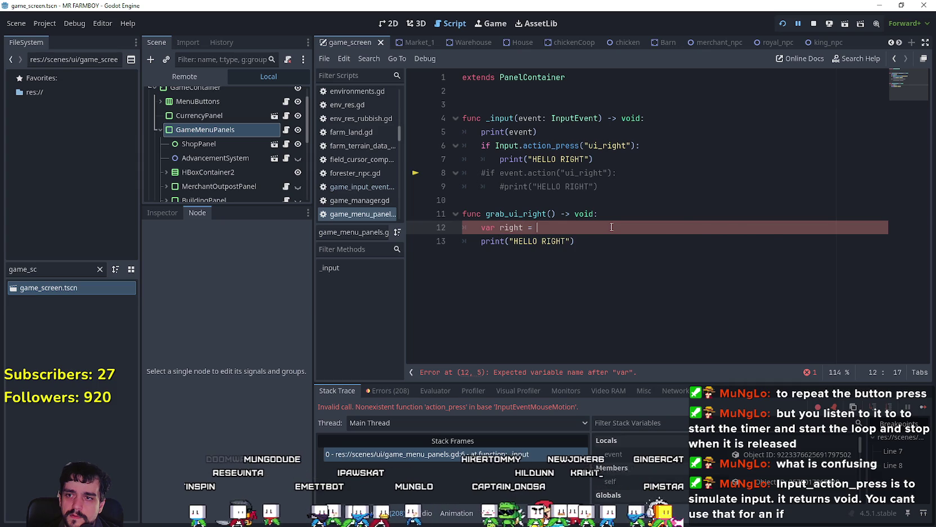
type("Input.action_press")
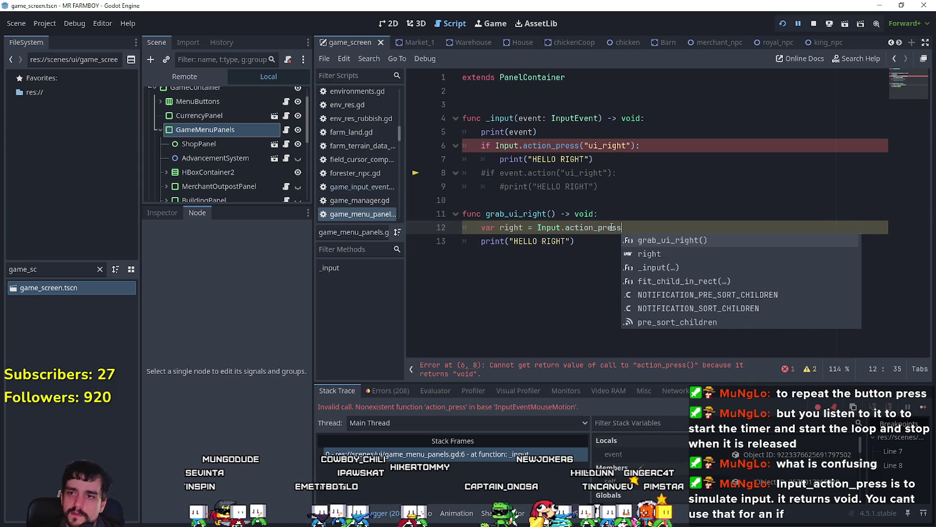
Step: Complete the line as var right = Input.action_press("ui_right") using the call copied from line 6
left_click_drag(508, 145, 640, 145)
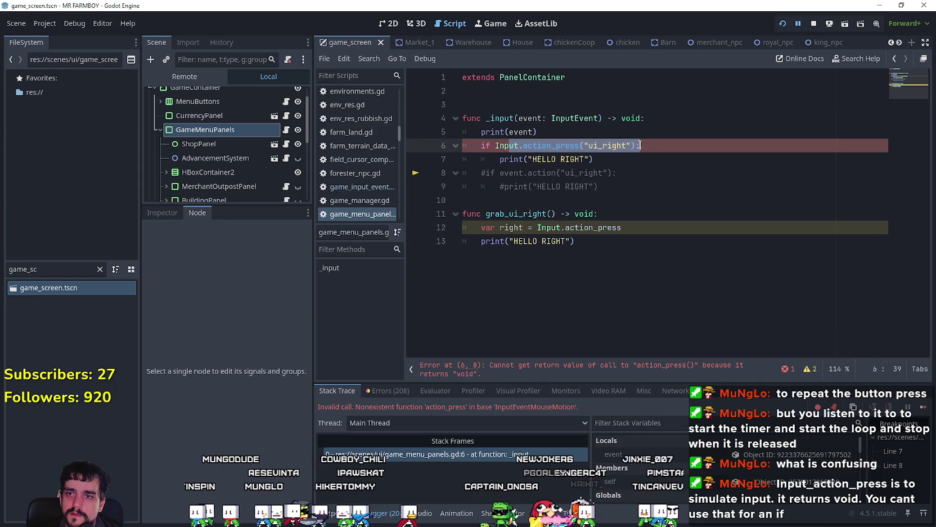
left_click_drag(495, 145, 631, 146)
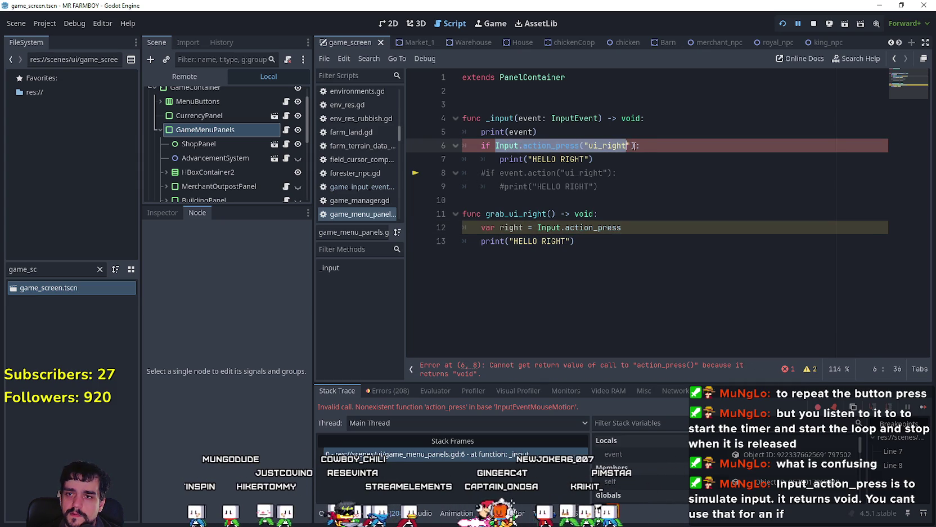
left_click_drag(537, 227, 652, 228)
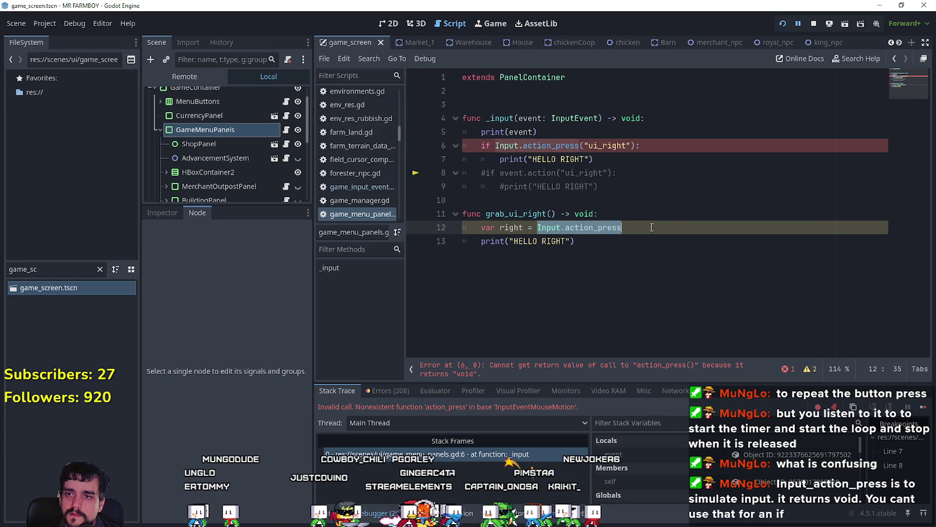
key("ctrl+v")
key("Down")
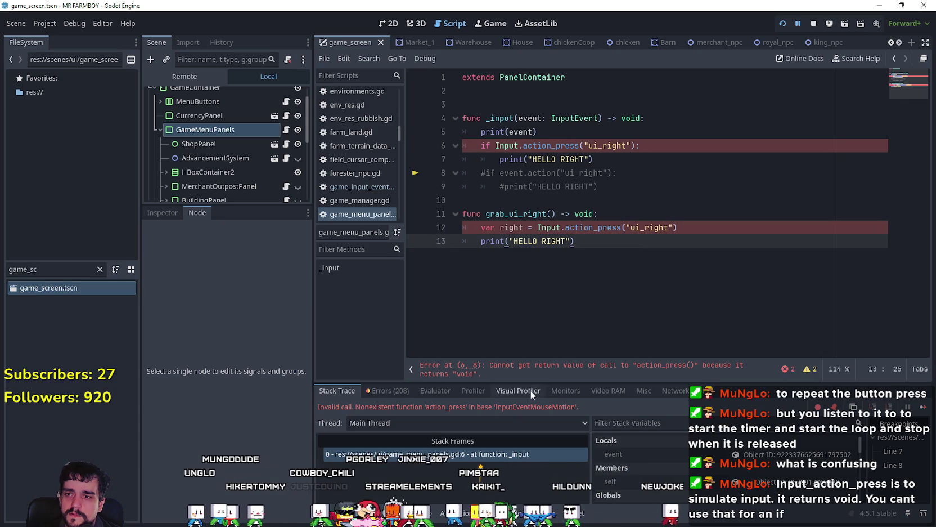
Step: Comment out lines 6–7 with #, then uncomment the if line 6
left_click(481, 145)
type("#")
key("Down")
type("#")
left_click(585, 241)
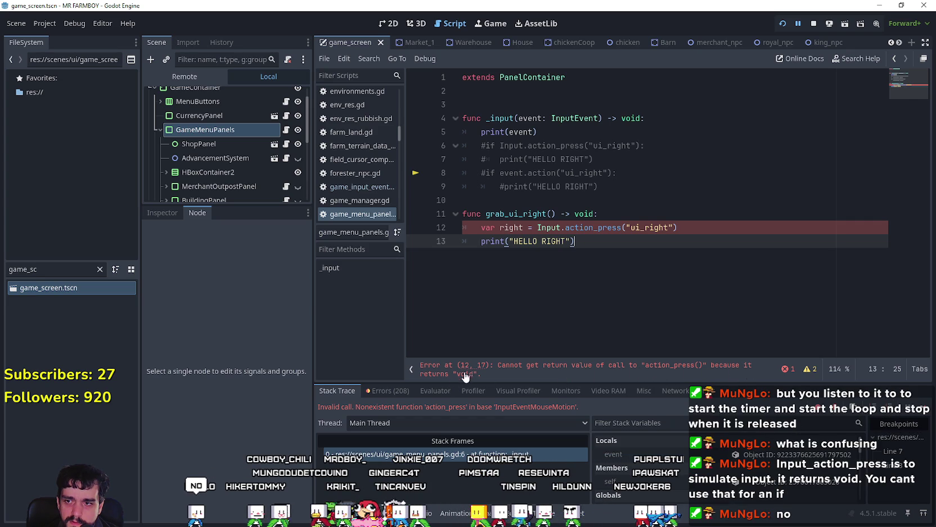
left_click(680, 225)
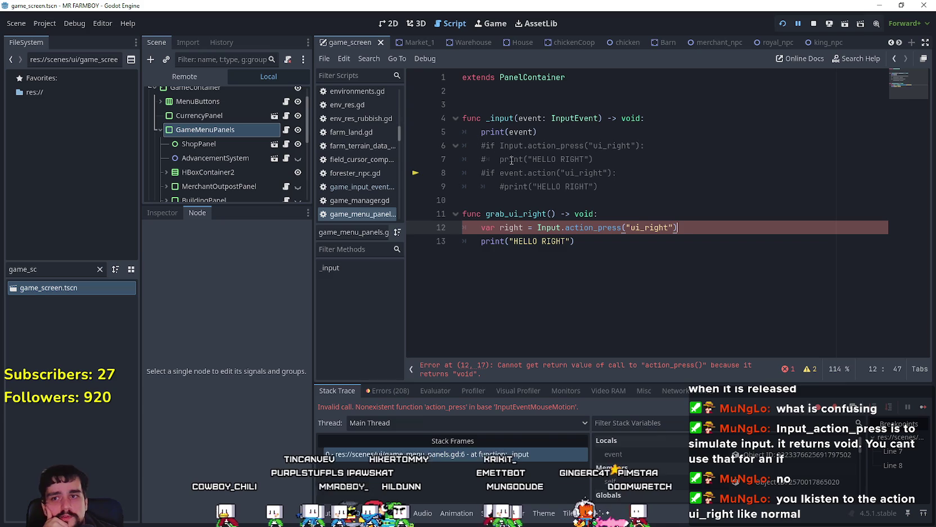
left_click(483, 148)
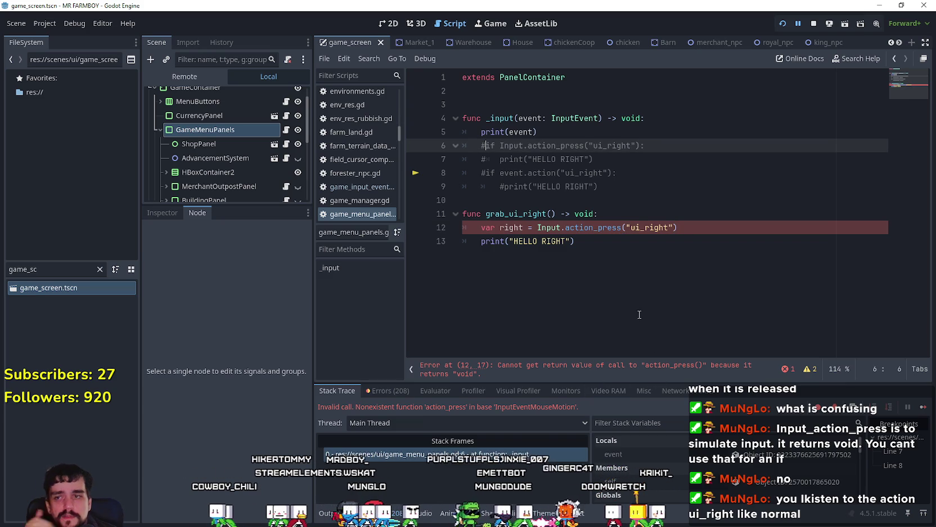
key("BackSpace")
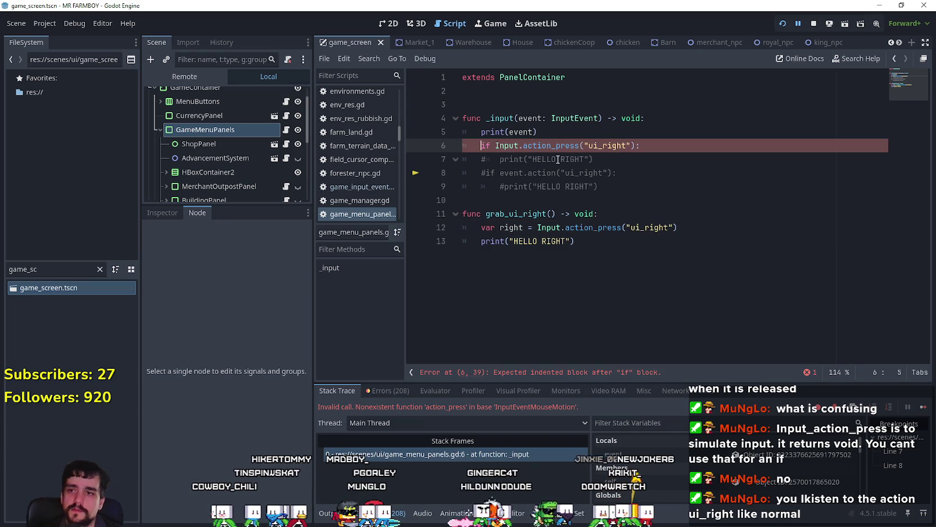
Step: Replace the old condition with if event.is_action_pressed("ui_right"): in _input
left_click(562, 157)
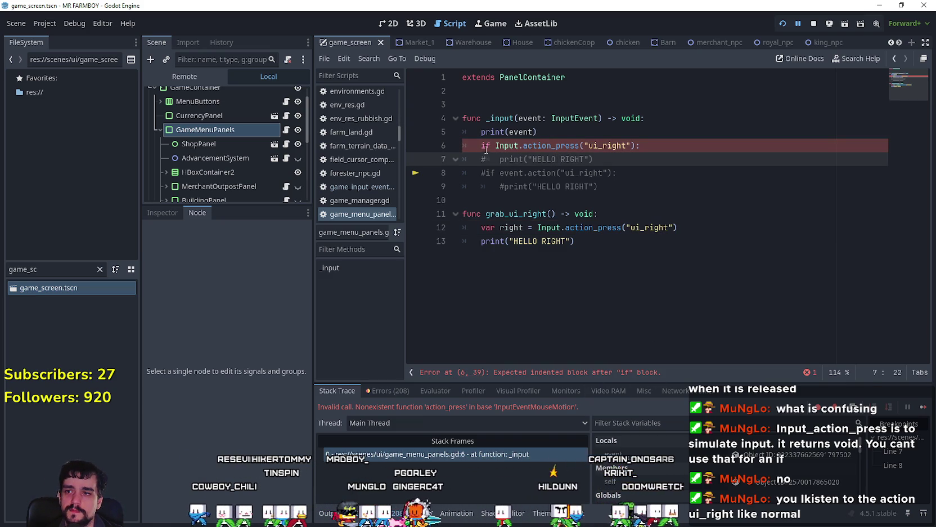
left_click_drag(653, 165, 429, 149)
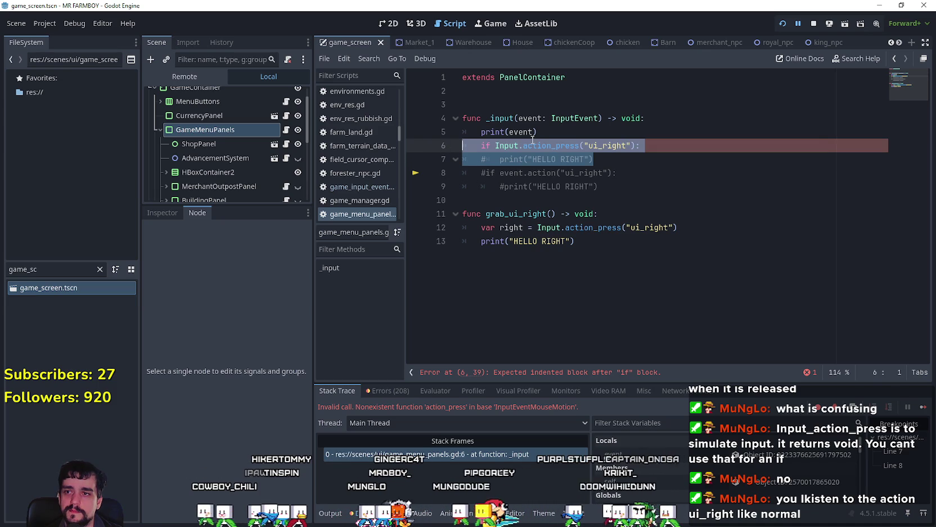
key("BackSpace")
key("Tab")
type("if ")
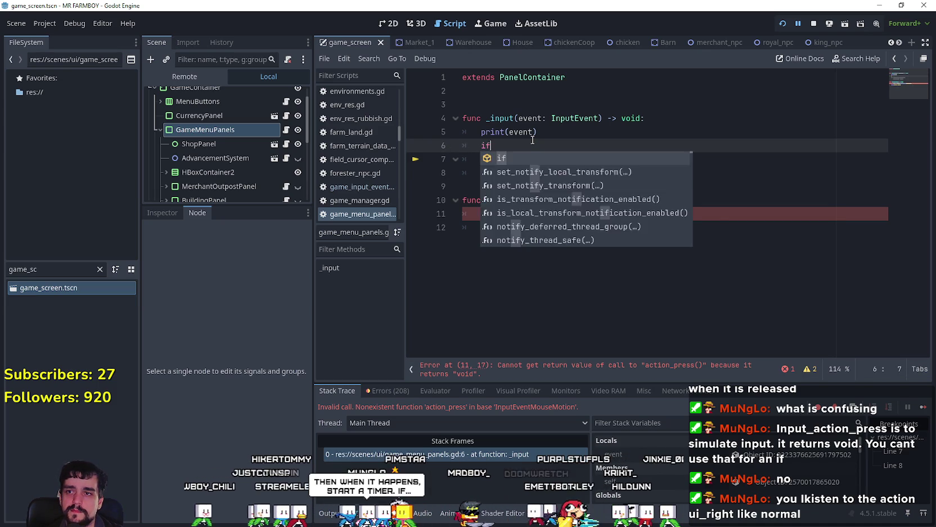
type("event:")
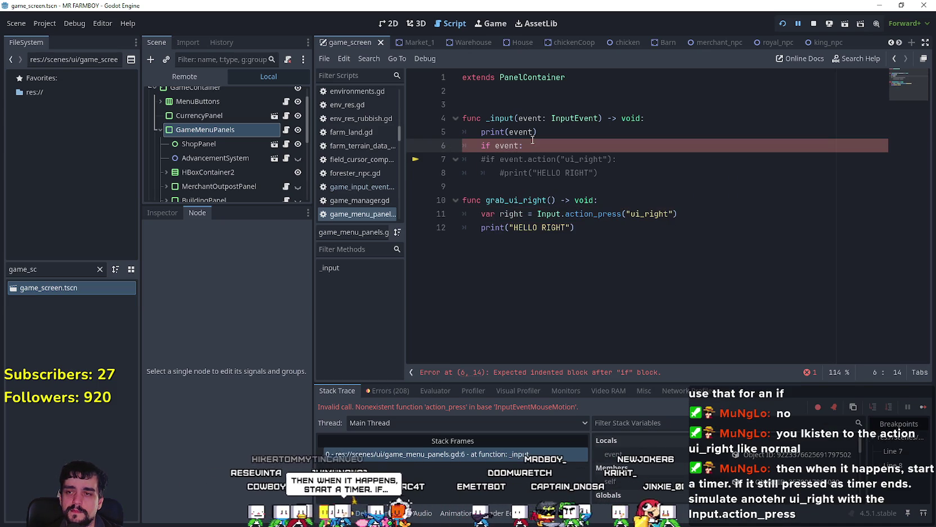
key("BackSpace")
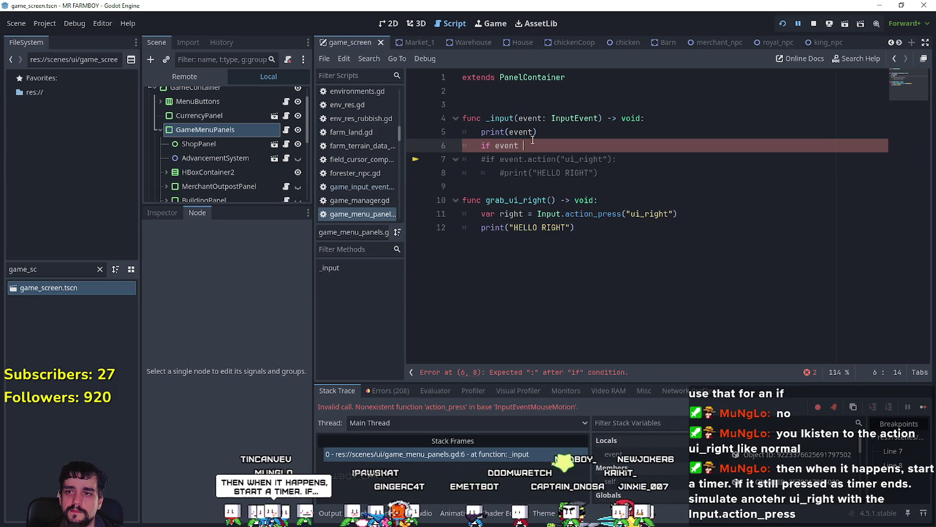
type(".is")
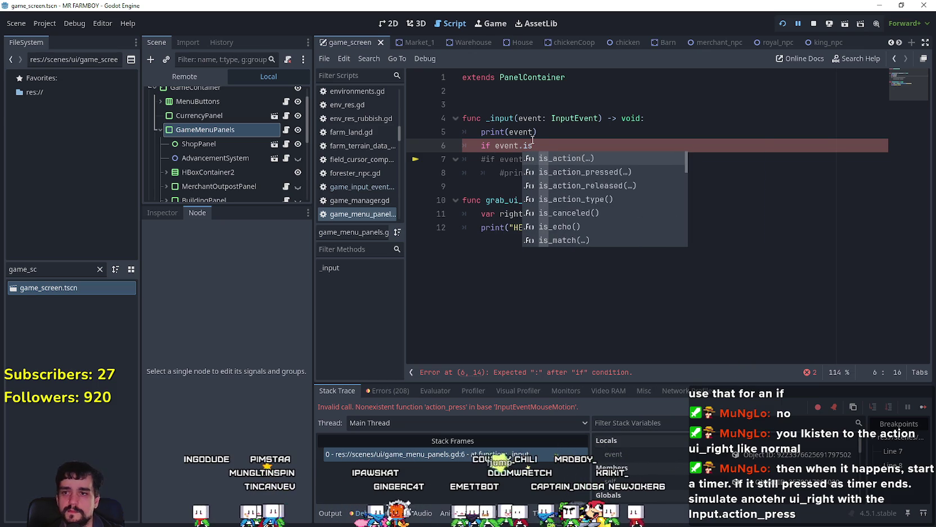
key("Down")
key("Down")
key("Up")
key("Return")
type("\"ui")
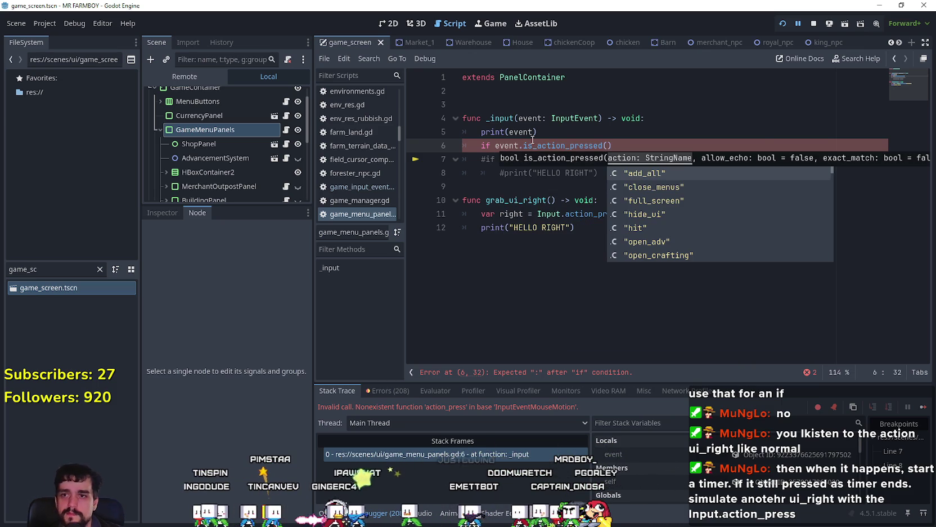
type("_right")
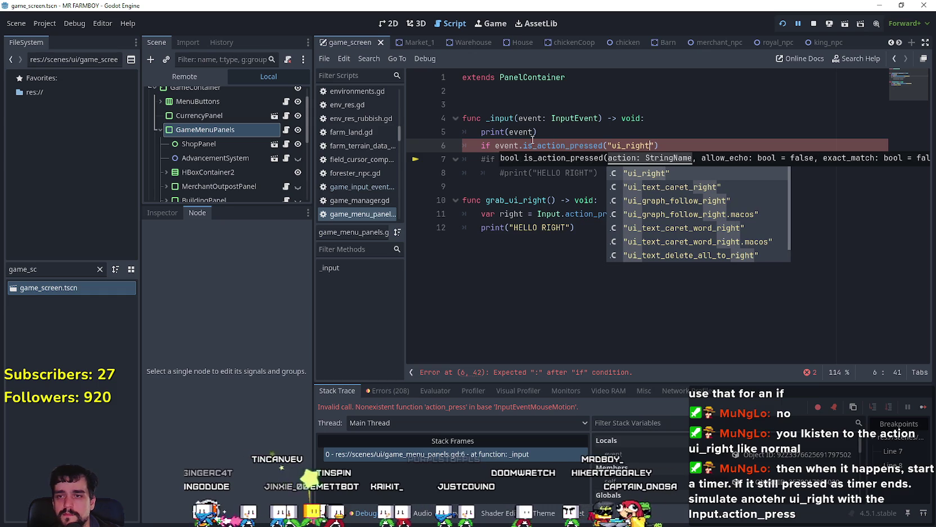
type("\"")
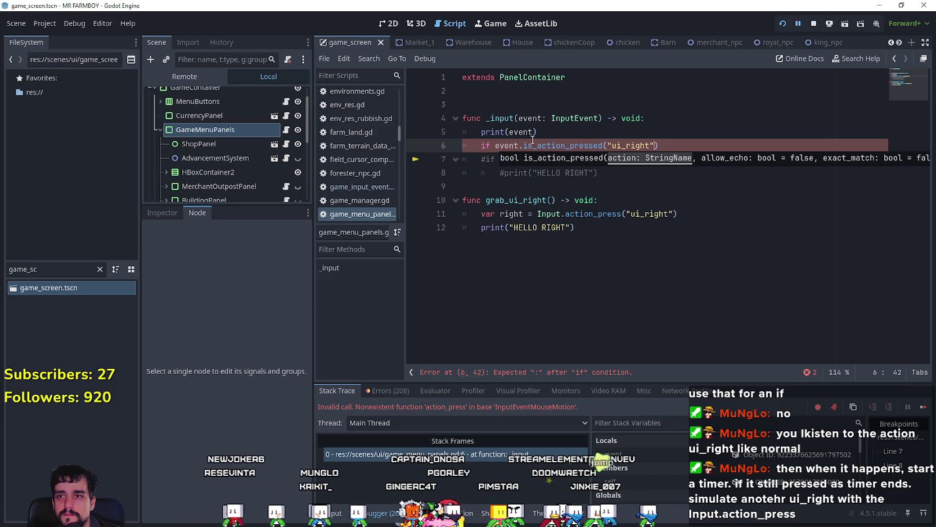
type(")")
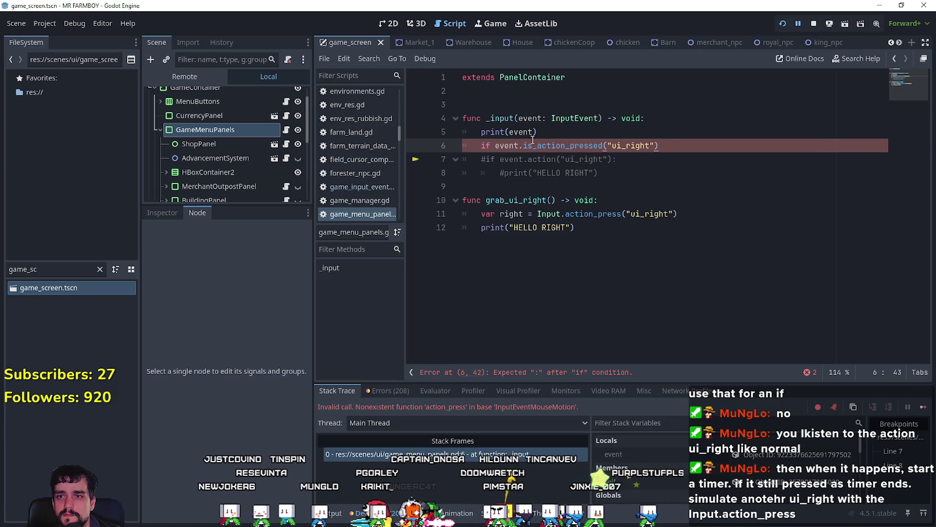
Step: Paste Input.action_press("ui_right") inside the if block and comment out the var right line
key("Return")
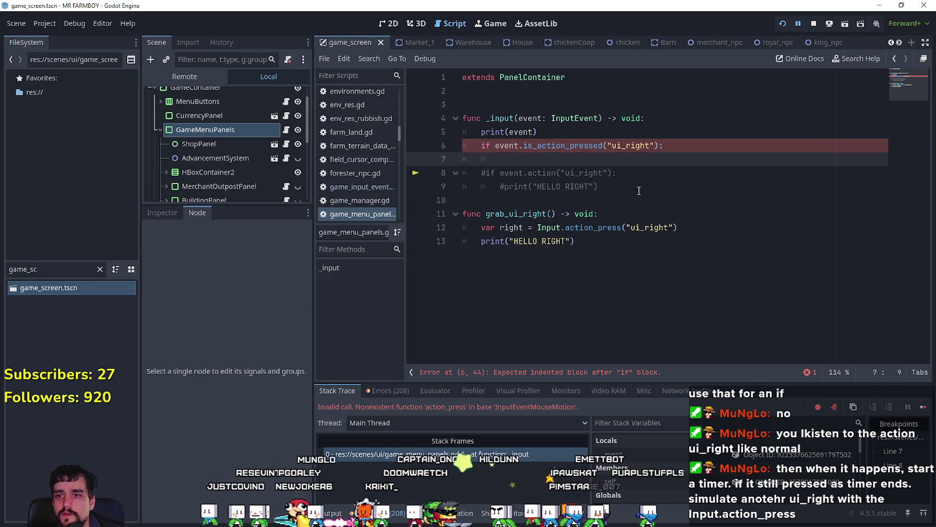
double_click(553, 227)
left_click(717, 228, "shift")
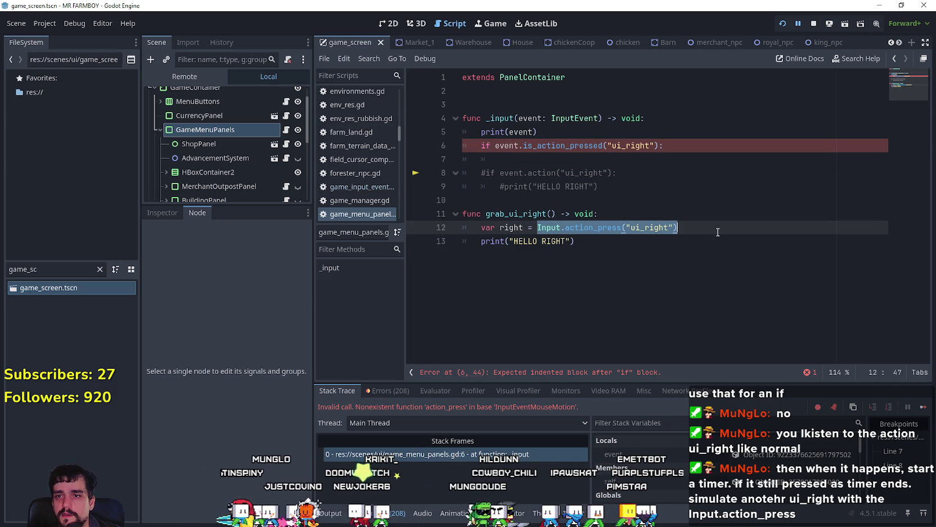
left_click(563, 166)
type("Input.action_press(\"ui_right\")")
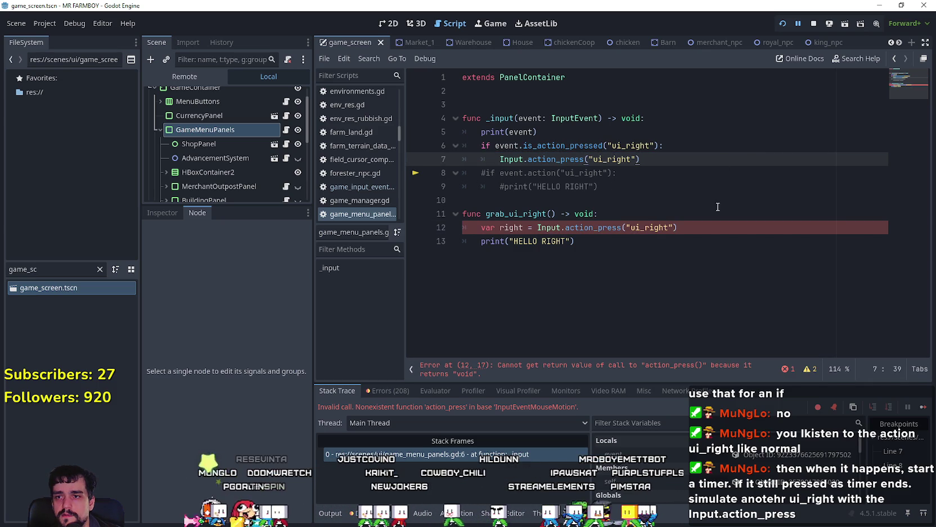
left_click(482, 231)
type("#")
left_click(513, 258)
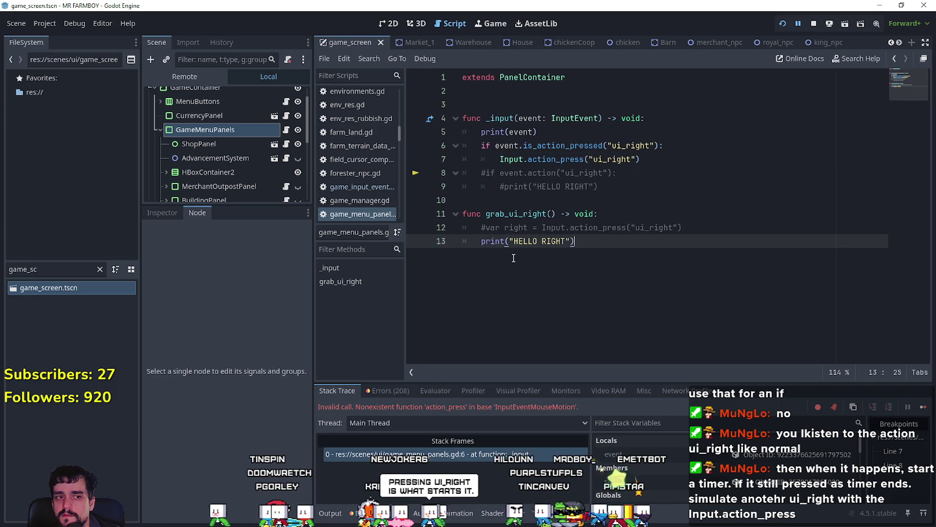
Step: Insert an empty line after the is_action_pressed("ui_right") condition, above Input.action_press
left_click_drag(500, 159, 680, 162)
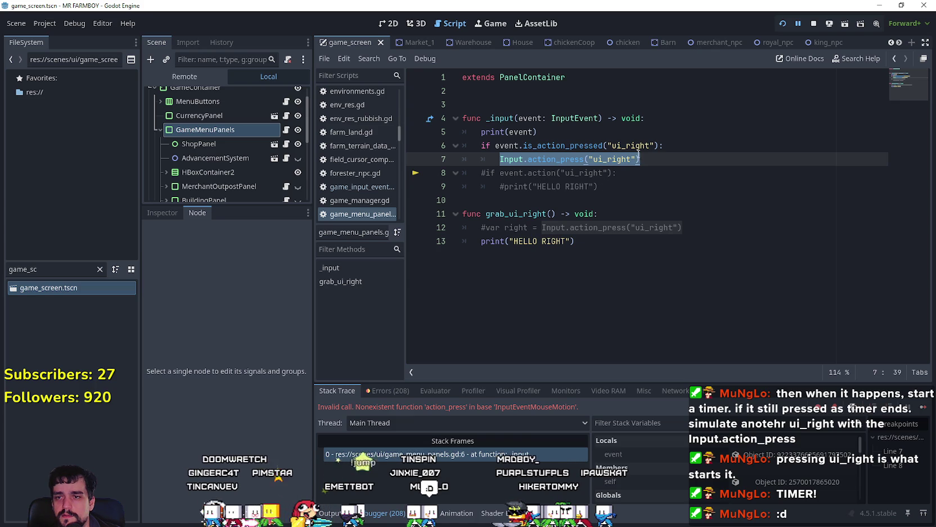
left_click(670, 145)
mouse_move(499, 159)
left_mouse_down()
mouse_move(529, 187)
mouse_move(597, 186)
left_mouse_up()
double_click(615, 173)
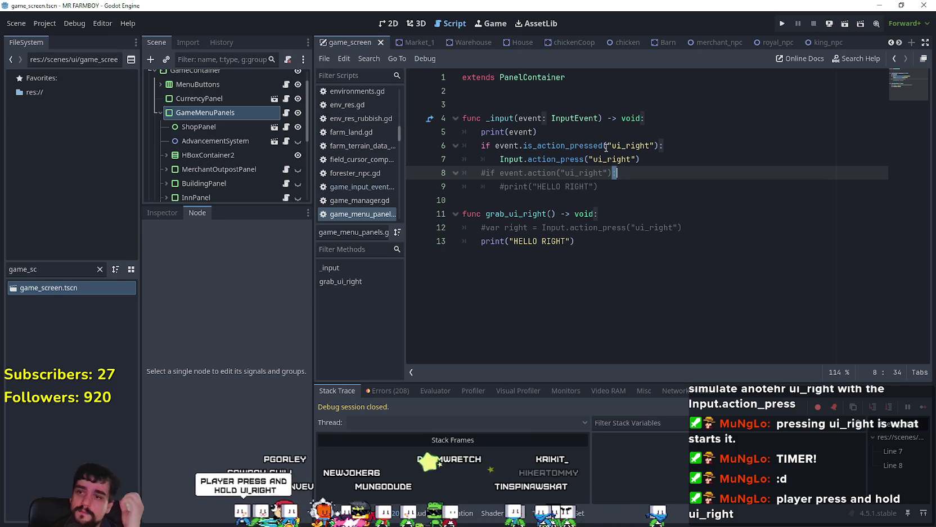
left_click(723, 142)
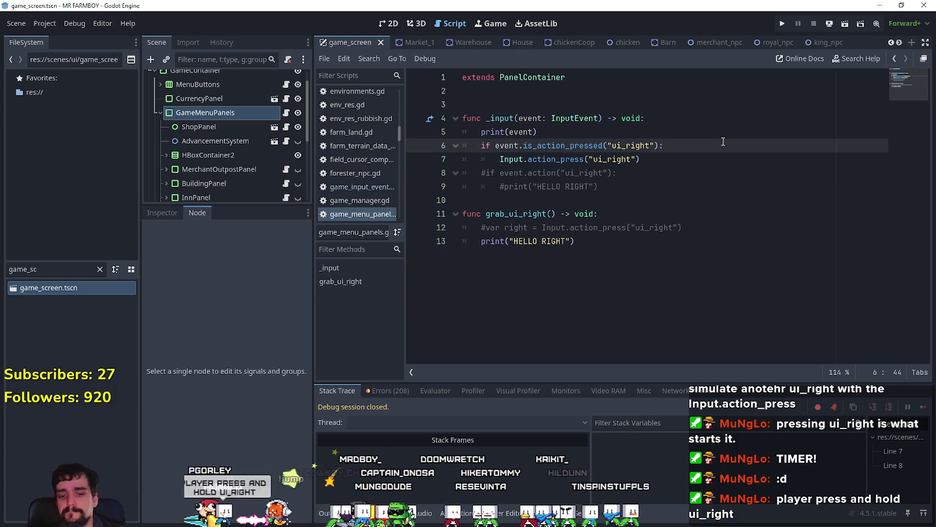
key("Return")
Step: Review the ui_right check, action_press call and commented HELLO RIGHT lines
left_click(566, 104)
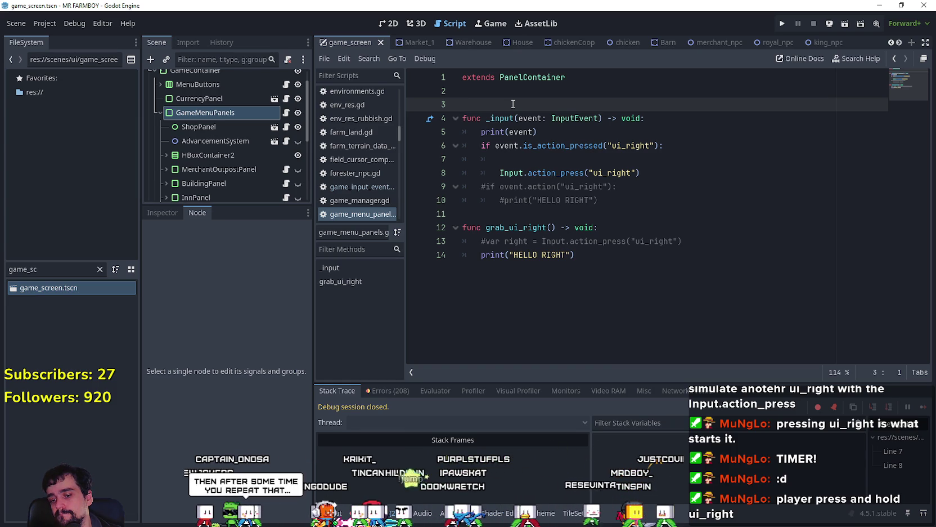
left_click(656, 154)
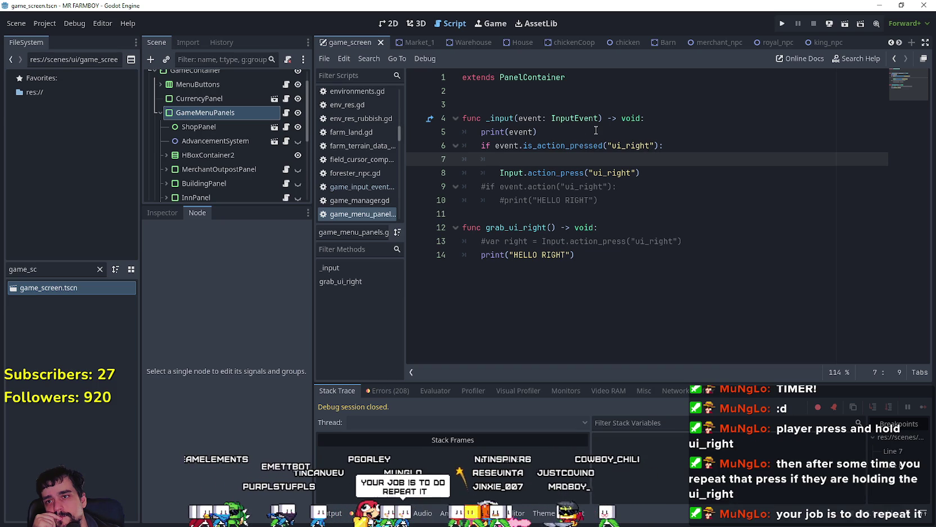
left_click_drag(664, 145, 476, 146)
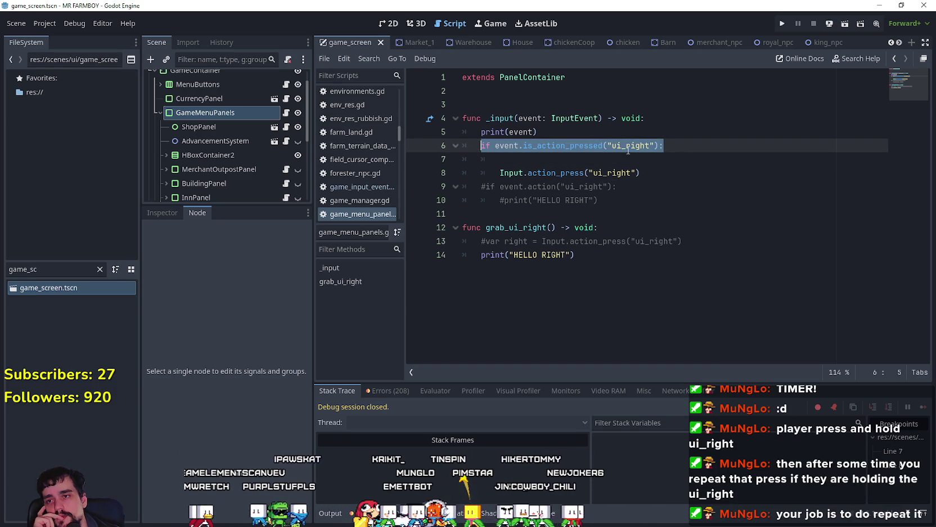
left_click(658, 200)
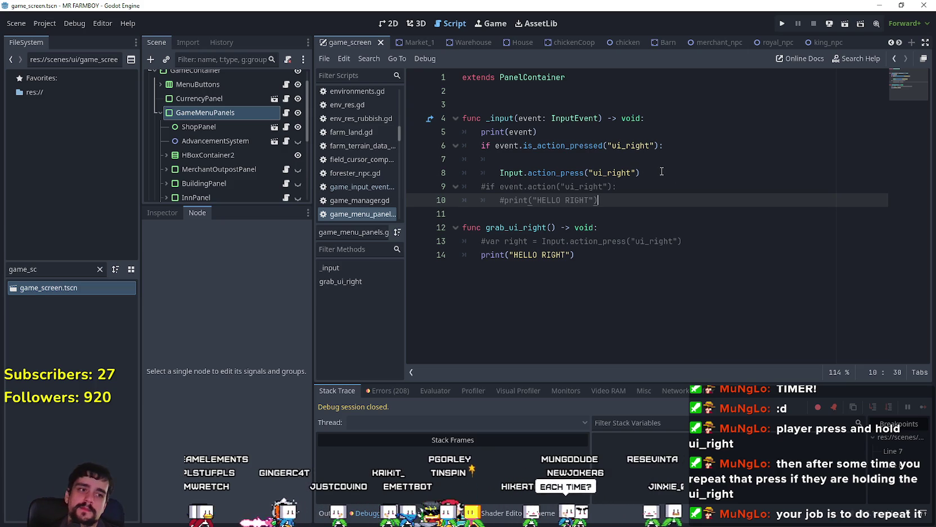
left_click(665, 174)
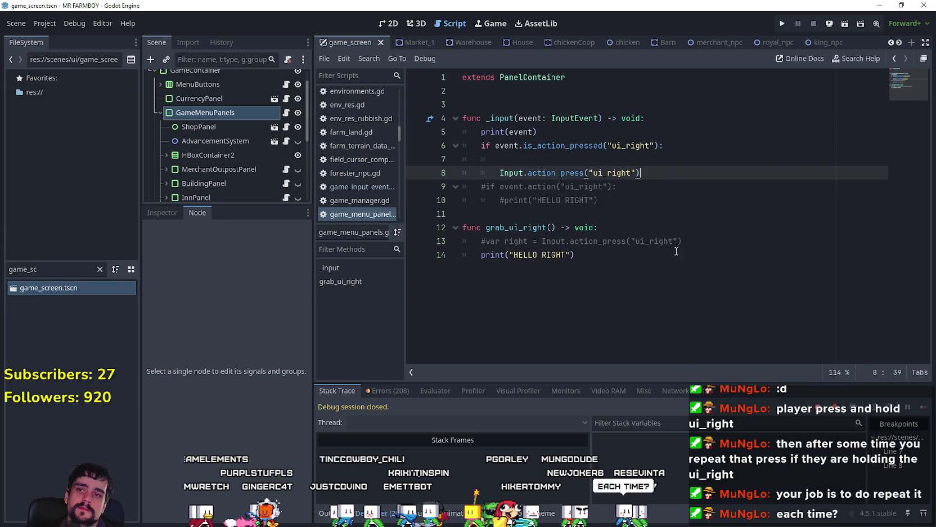
left_click(584, 130)
left_click(581, 159)
left_click(591, 132)
left_click(602, 89)
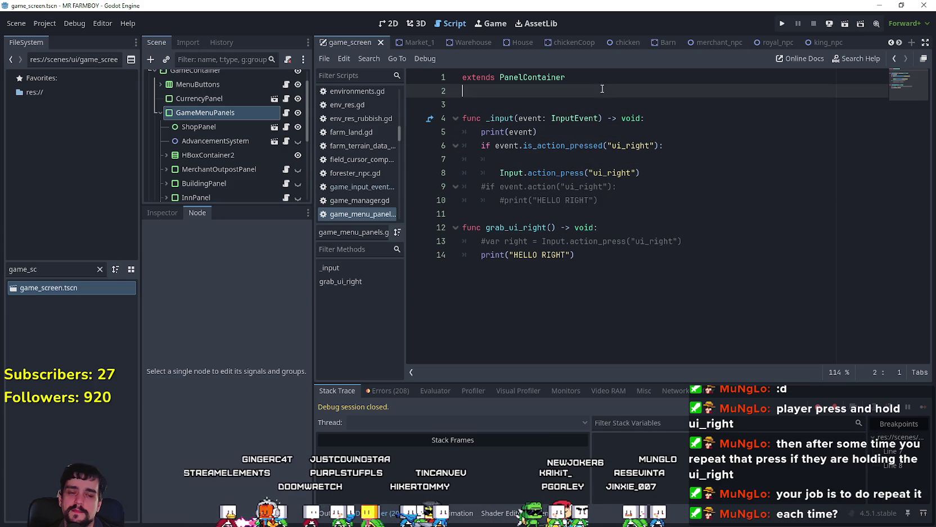
left_click(649, 196)
left_click(655, 158)
left_click(663, 147)
left_click(665, 174)
left_click(656, 198)
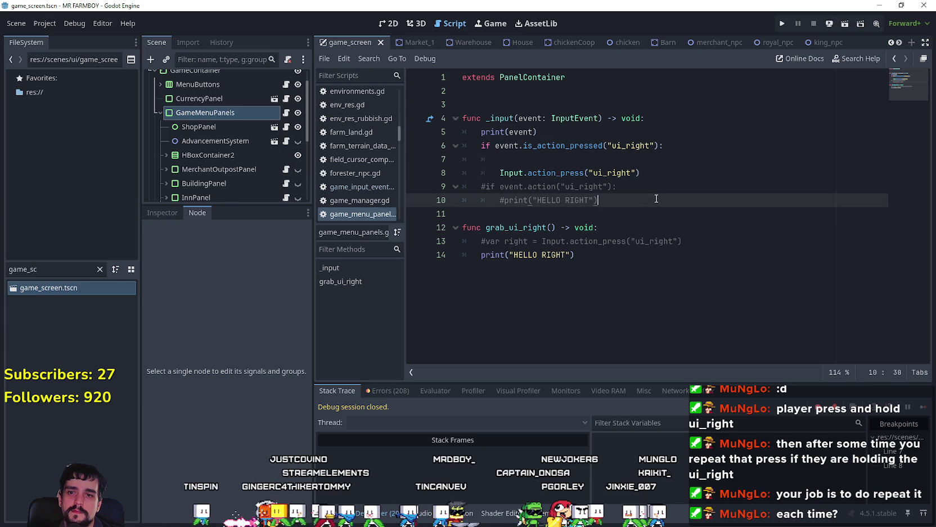
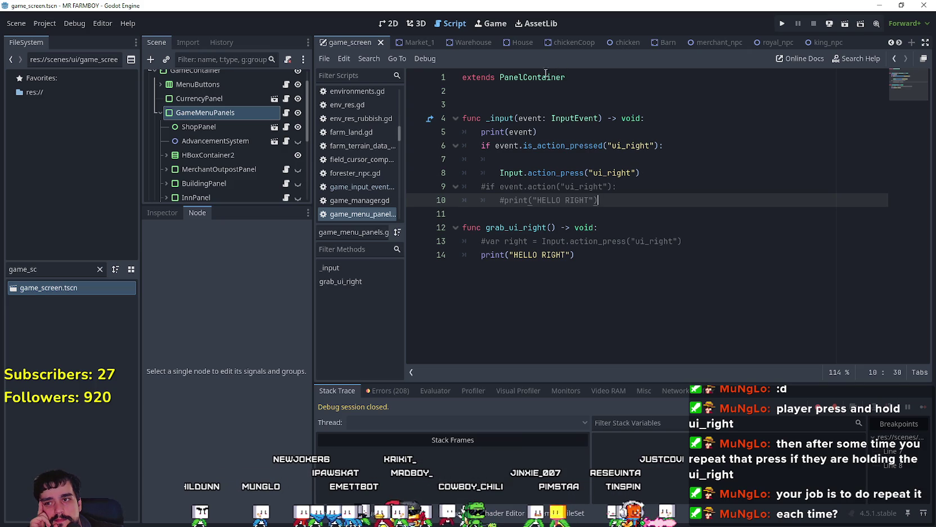
Step: Collapse GameMenuPanels in the Scene dock and start typing 'var timer: t' on script line 3
left_click(537, 99)
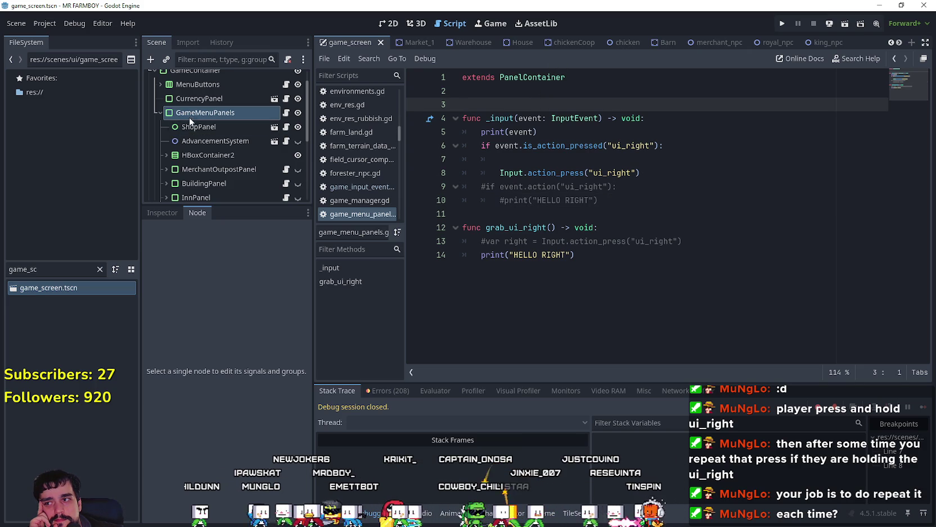
scroll(193, 180, "down", 4)
scroll(193, 196, "up", 5)
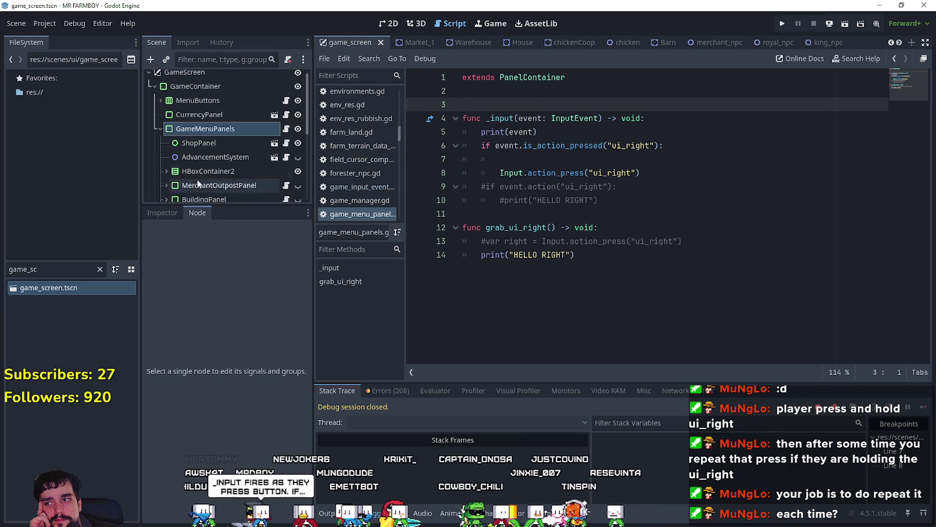
left_click(161, 131)
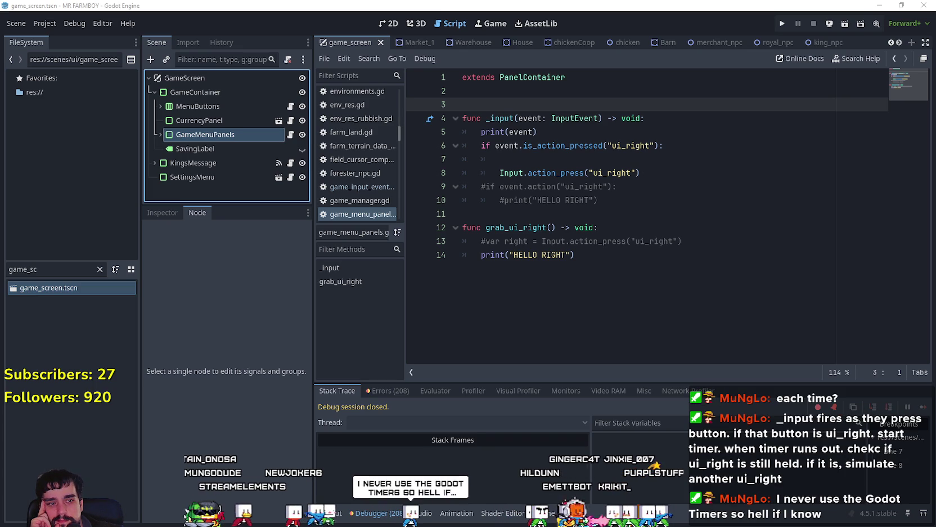
left_click(538, 107)
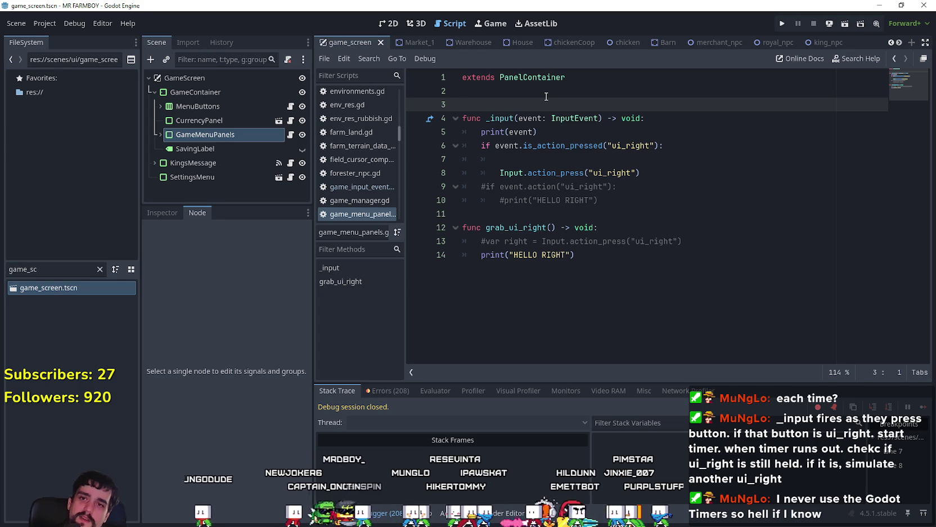
type("va")
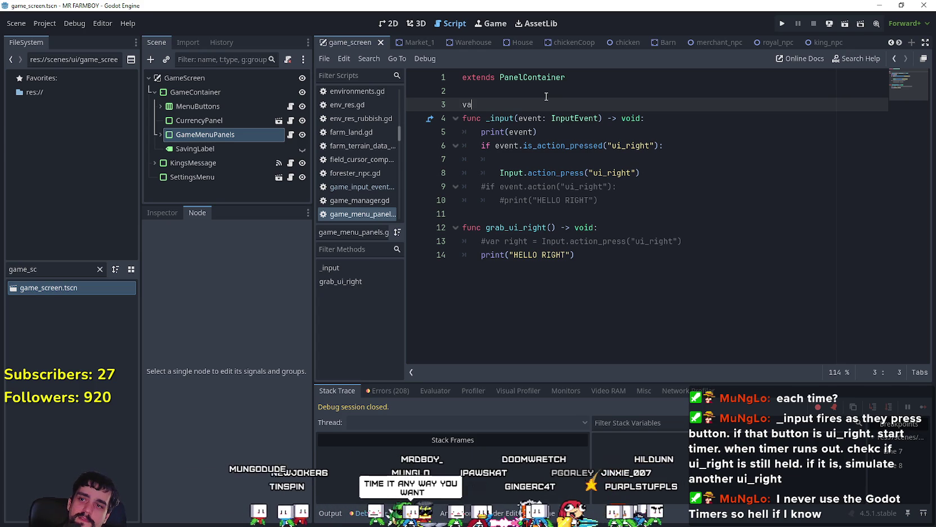
type("r timer: t")
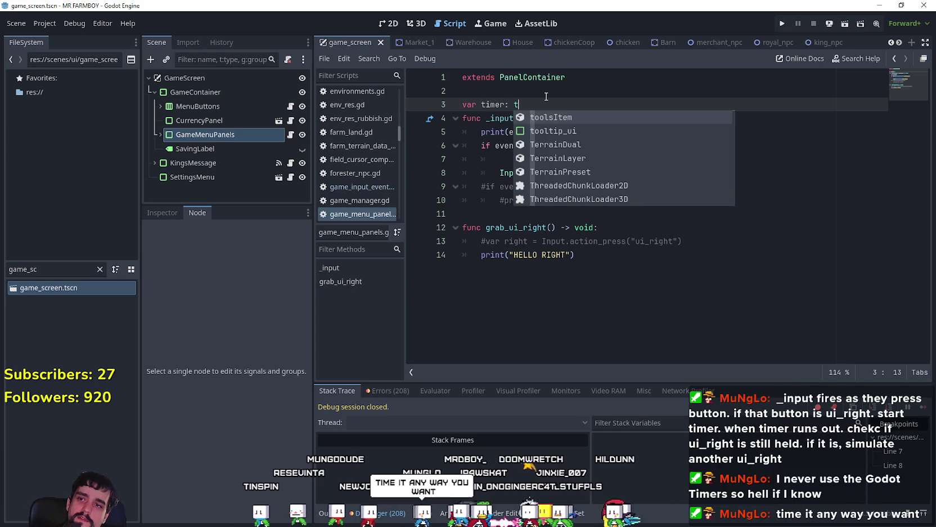
Step: Fix the type so line 3 reads 'var timer: Timer'
key("BackSpace")
type("Timer")
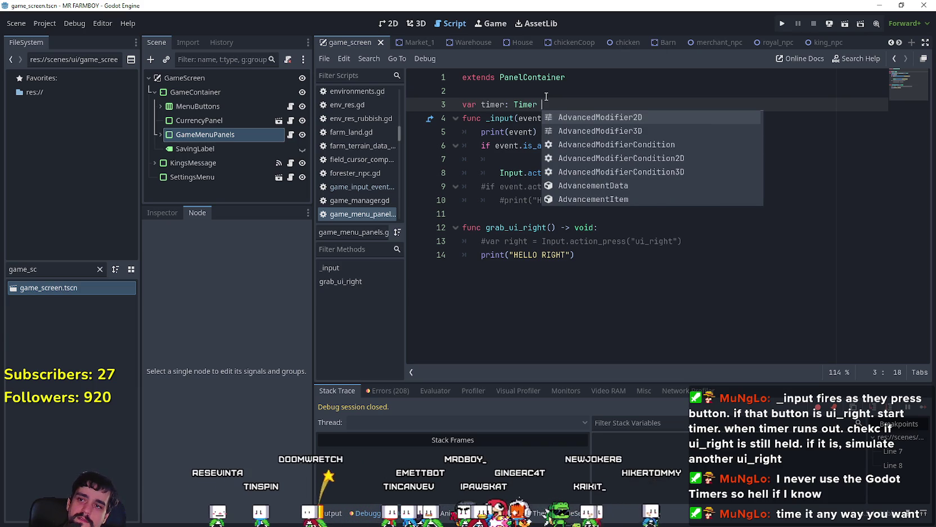
left_click(514, 157)
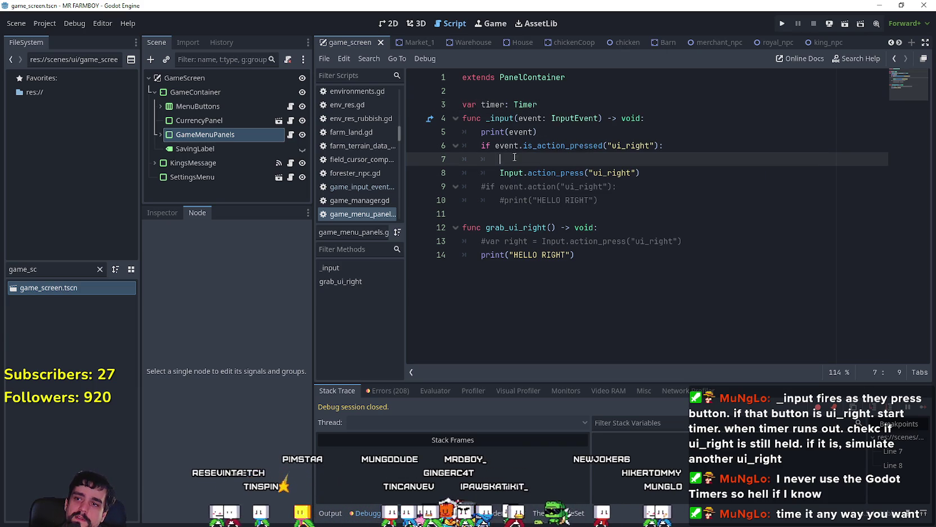
left_click(557, 104)
left_click(542, 147)
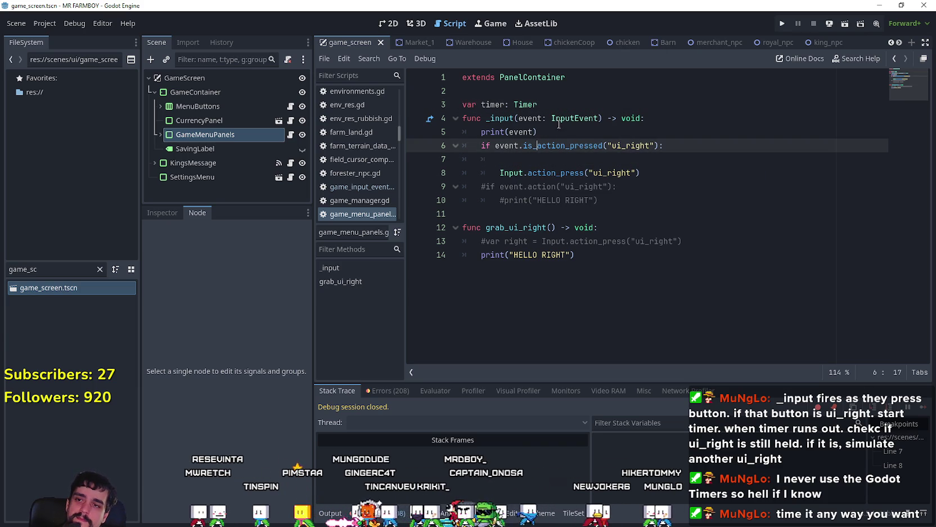
left_click(557, 104)
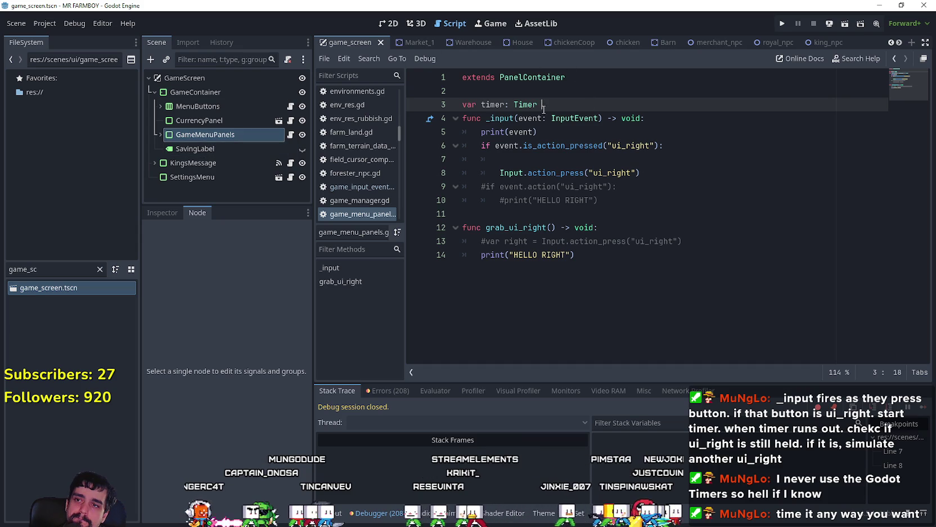
Step: Add a _ready() function that assigns timer = Timer.new()
key("Return")
key("Return")
type("fun")
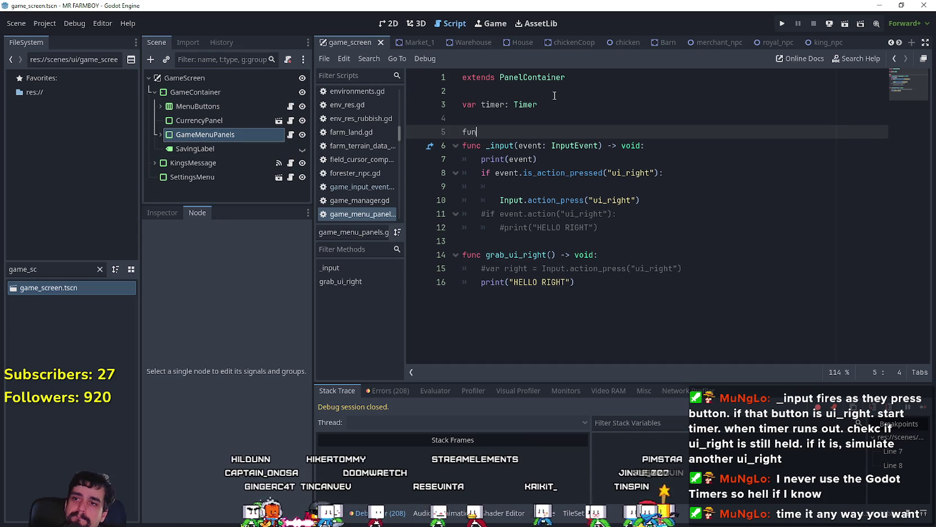
type("c rea")
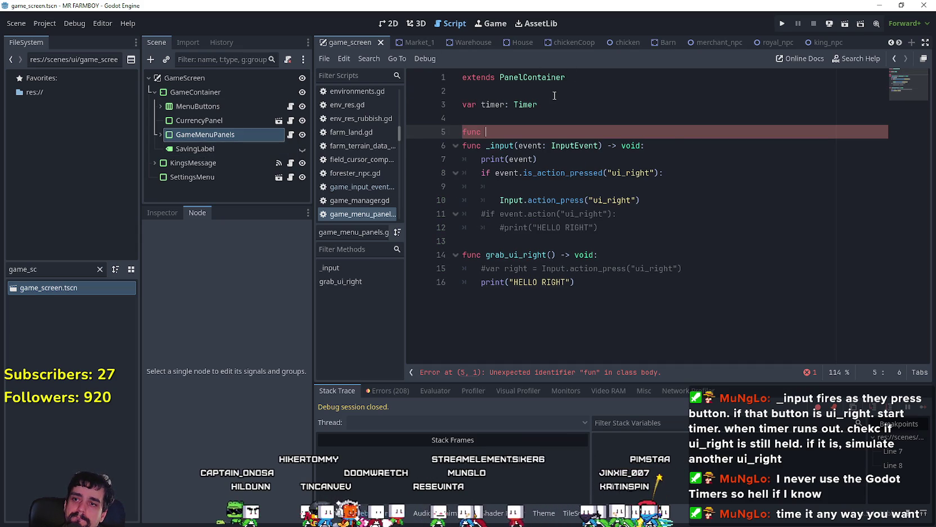
key("Return")
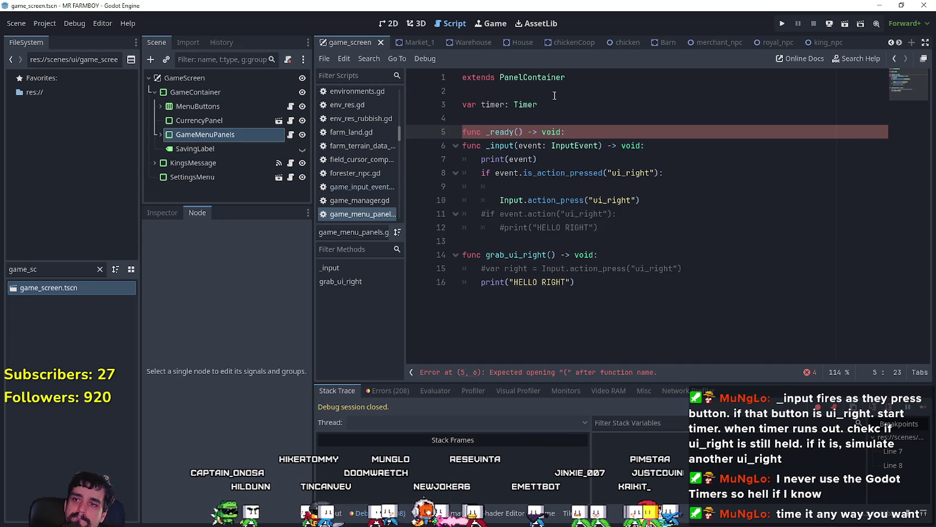
key("Return")
type("timer.")
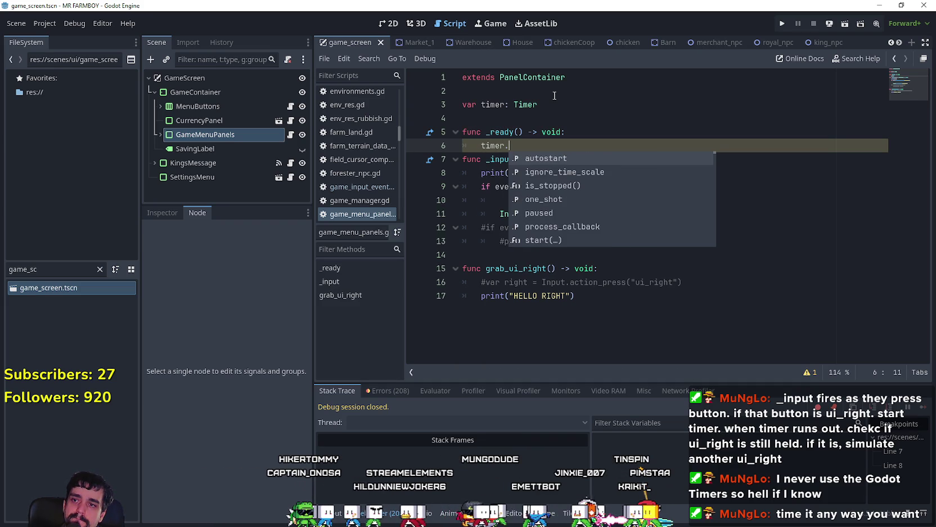
key("BackSpace")
type("= Timer")
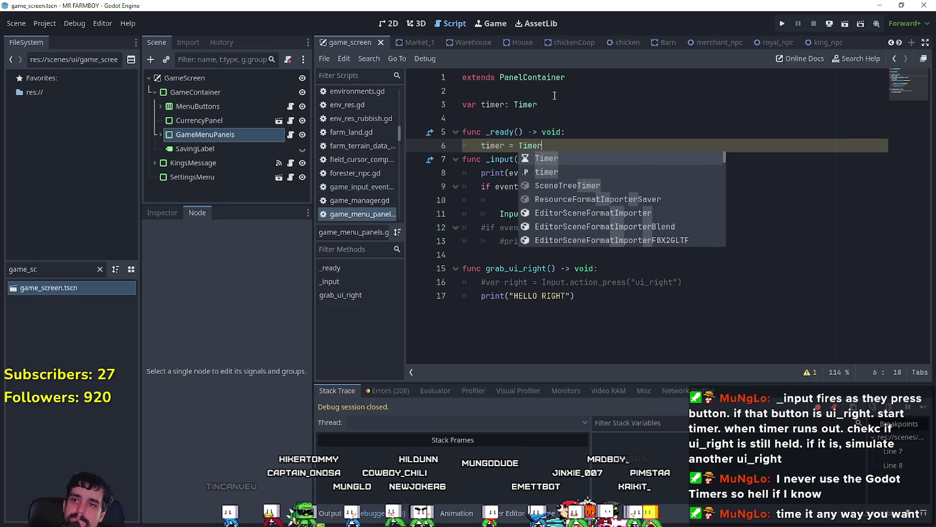
type(".new(")
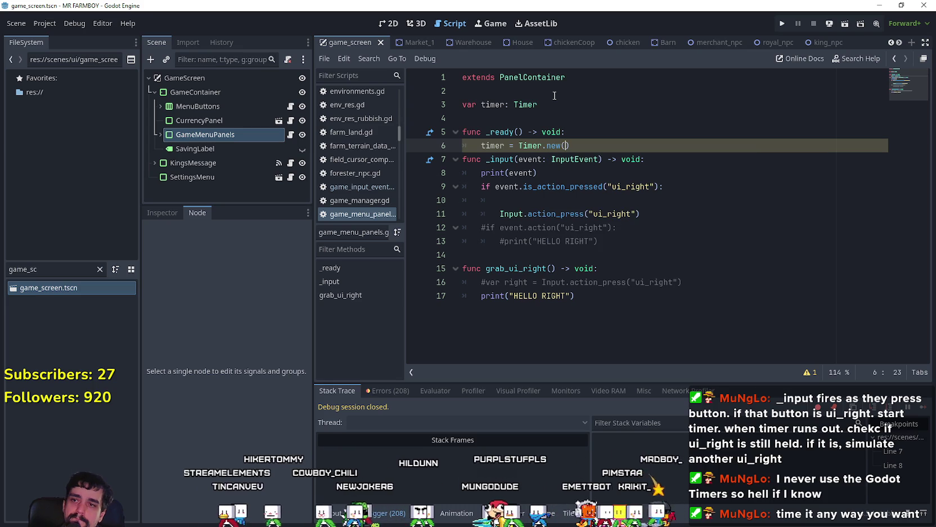
type(")")
key("Return")
Step: Type 'timer.' and browse its member suggestions, such as one_shot, autostart and timeout
type("timer.")
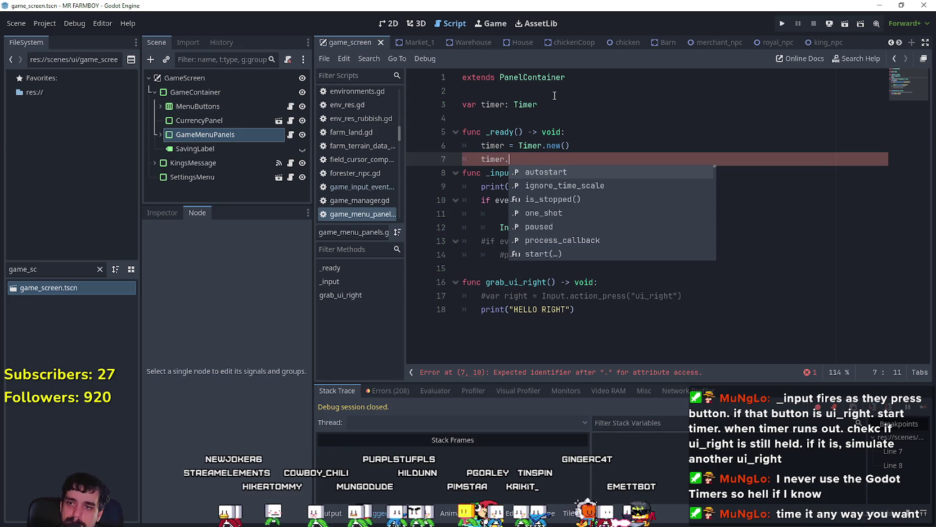
key("Down")
key("Down")
key("Down")
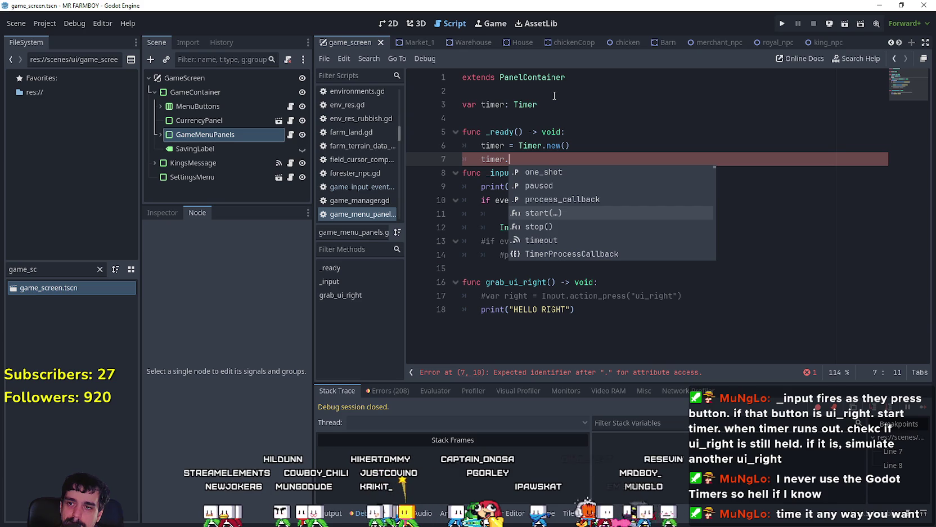
key("Up")
key("Up")
key("Up")
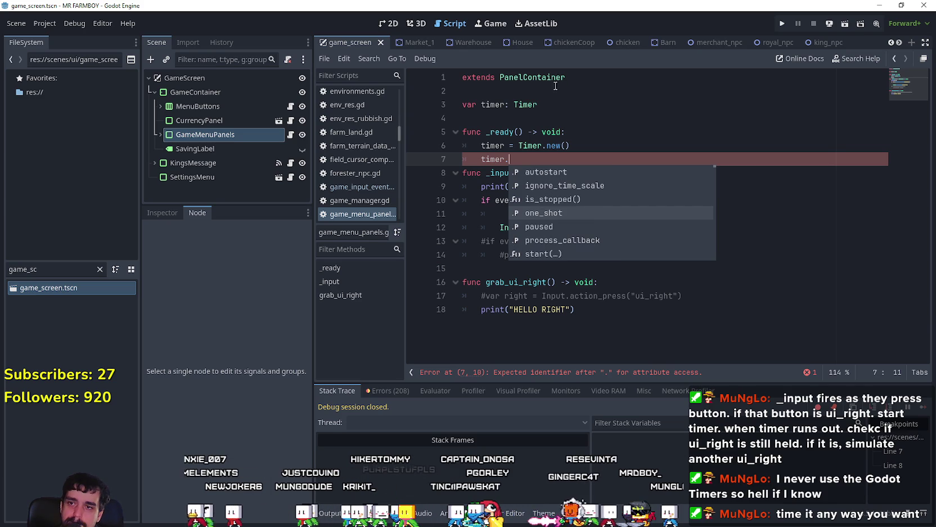
left_click(532, 159)
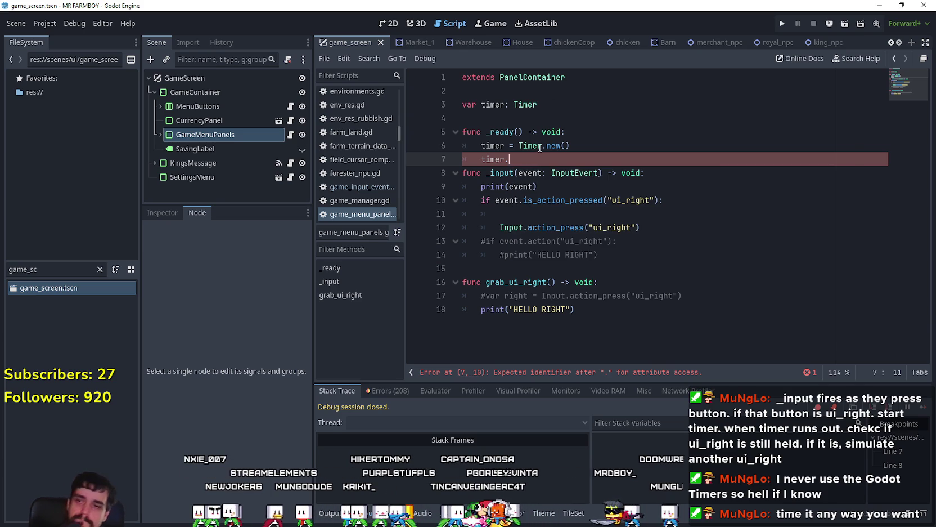
key("ctrl+space")
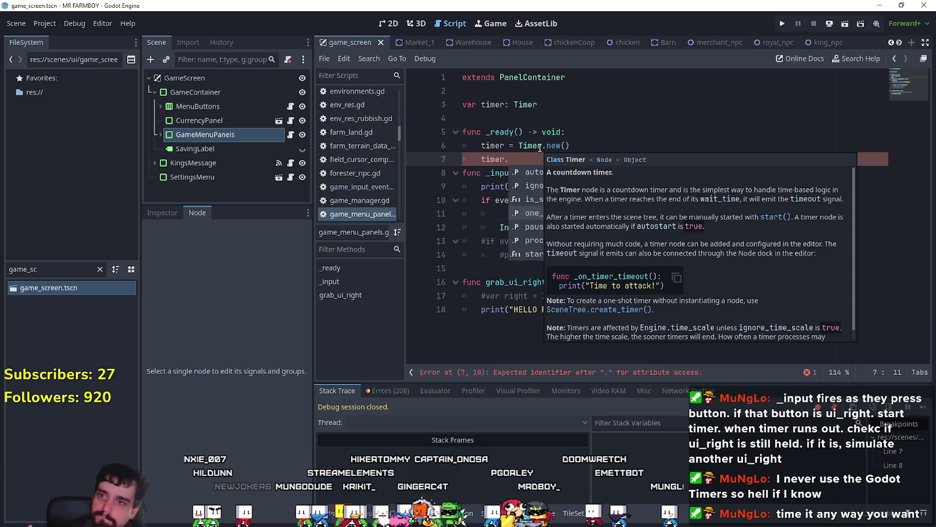
key("Down")
key("Down")
key("Down")
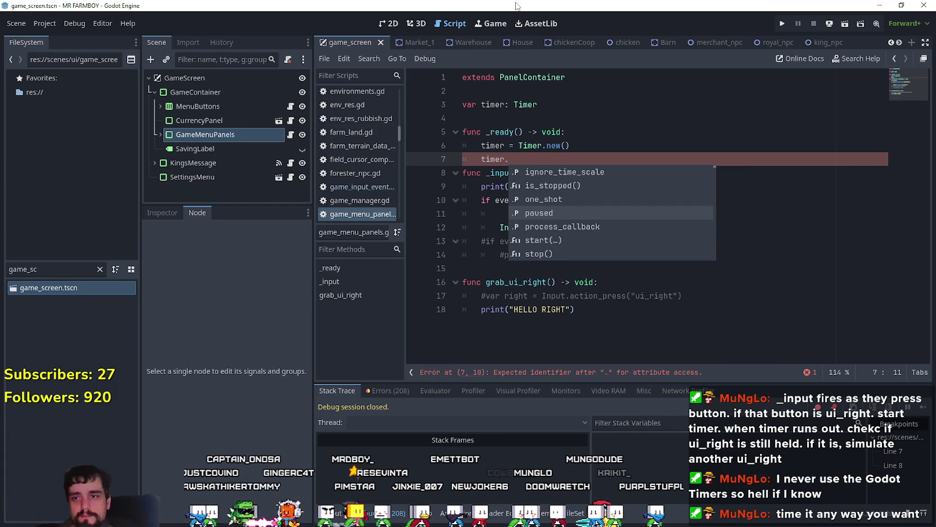
key("Down")
key("Down")
key("Down")
key("Down")
key("Up")
key("Up")
key("Down")
key("Down")
key("Down")
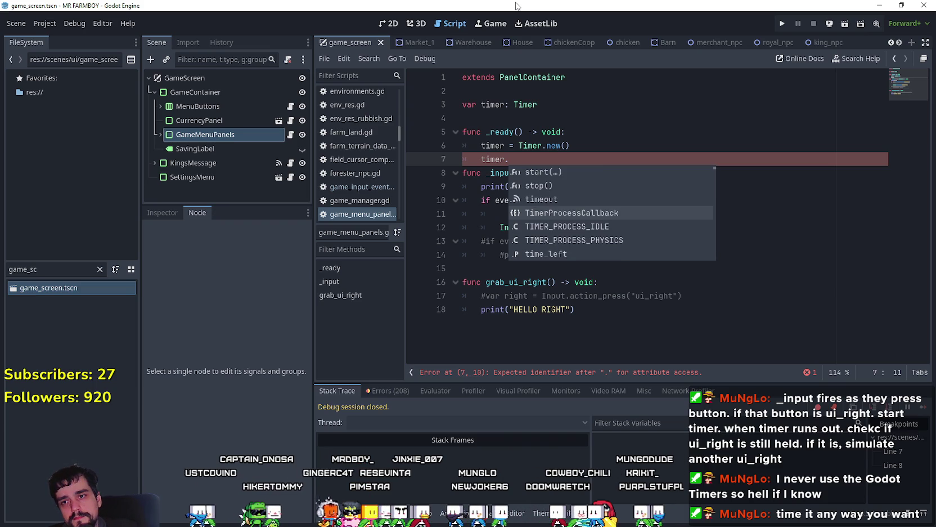
key("Down")
key("Down")
key("Down")
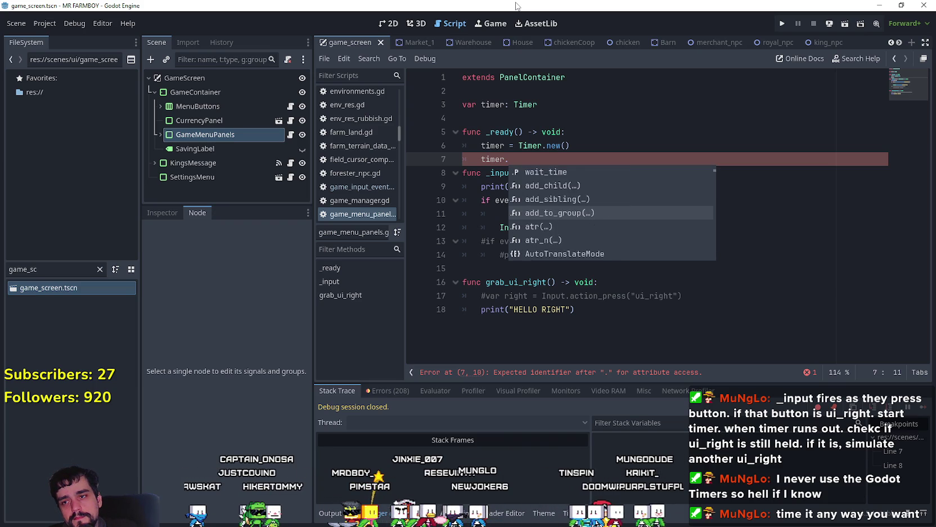
key("Up")
key("Up")
key("Up")
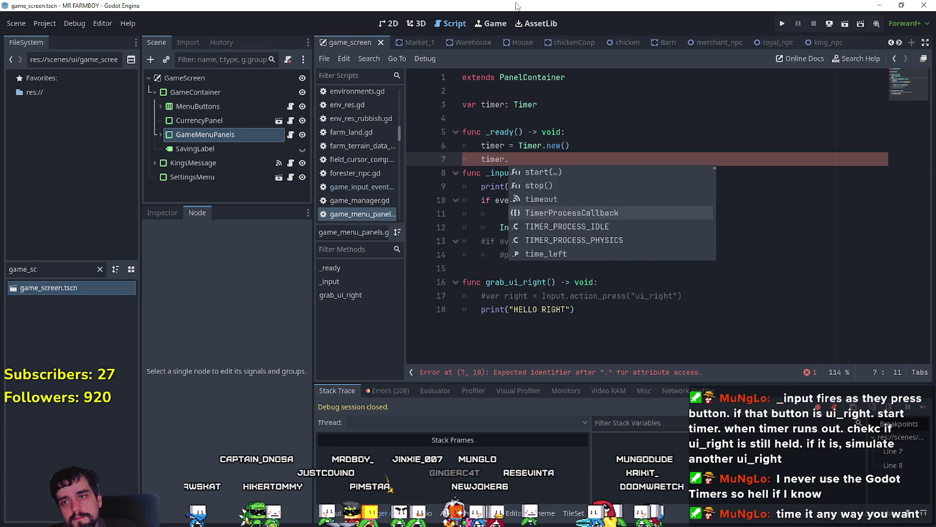
key("Down")
key("Down")
key("Down")
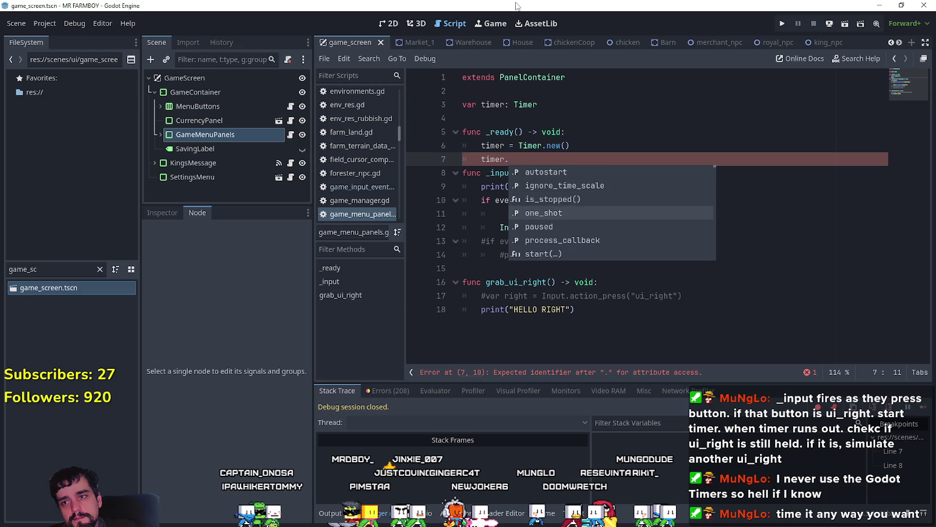
key("Down")
key("Down")
key("Down")
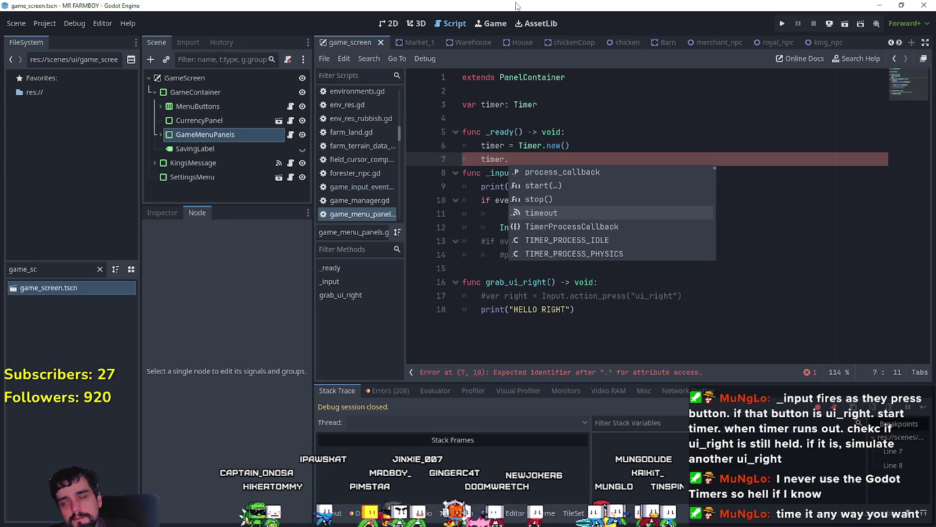
Step: Add a Timer node to the scene and select it to view its properties
right_click(207, 130)
left_click(266, 161)
type("timer")
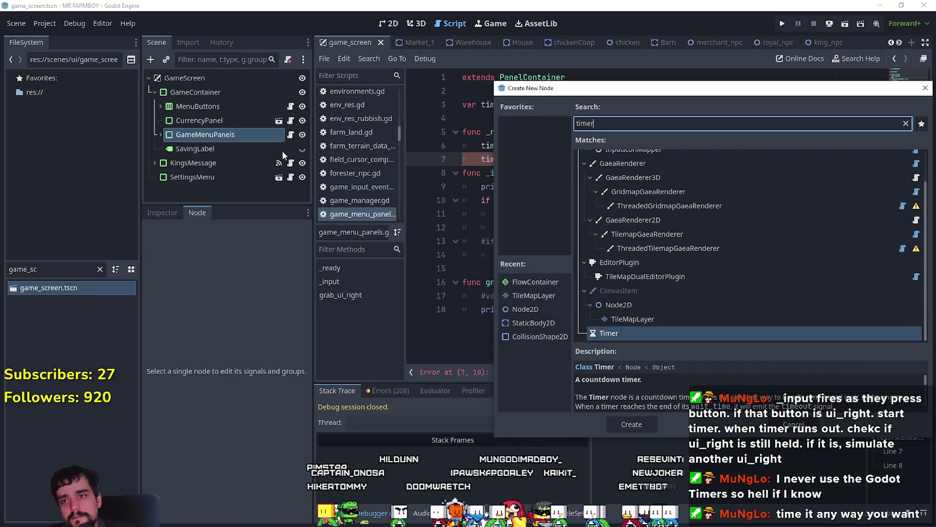
key("Return")
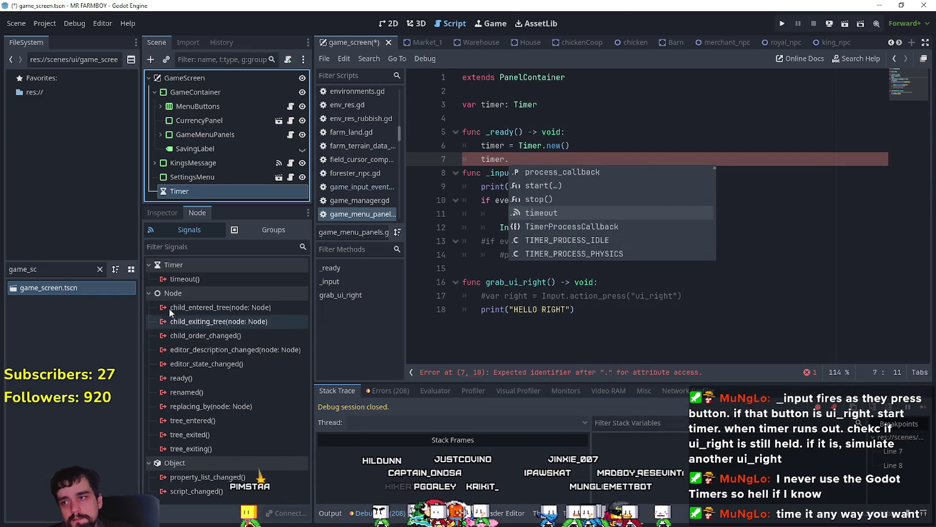
left_click(162, 212)
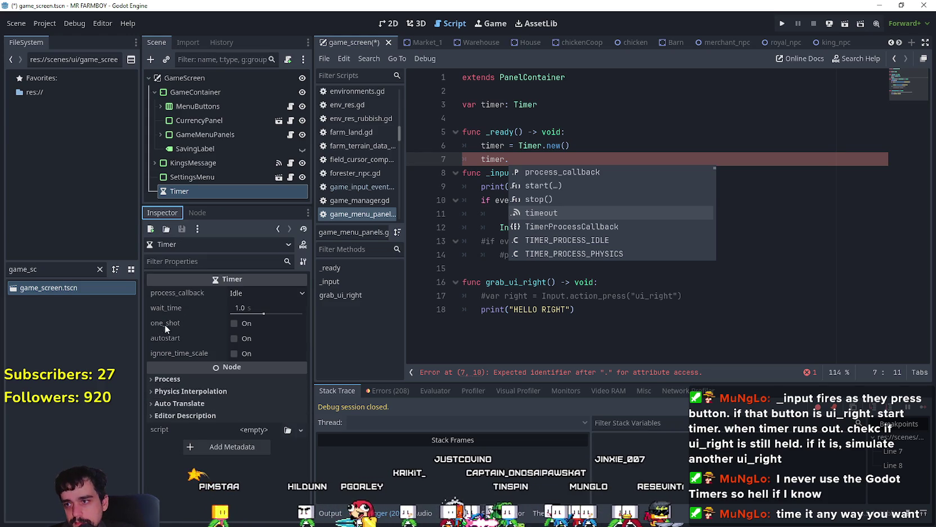
Step: Complete line 7 as timer.wait_time = 0.5 inside _ready()
type("wai")
key("Return")
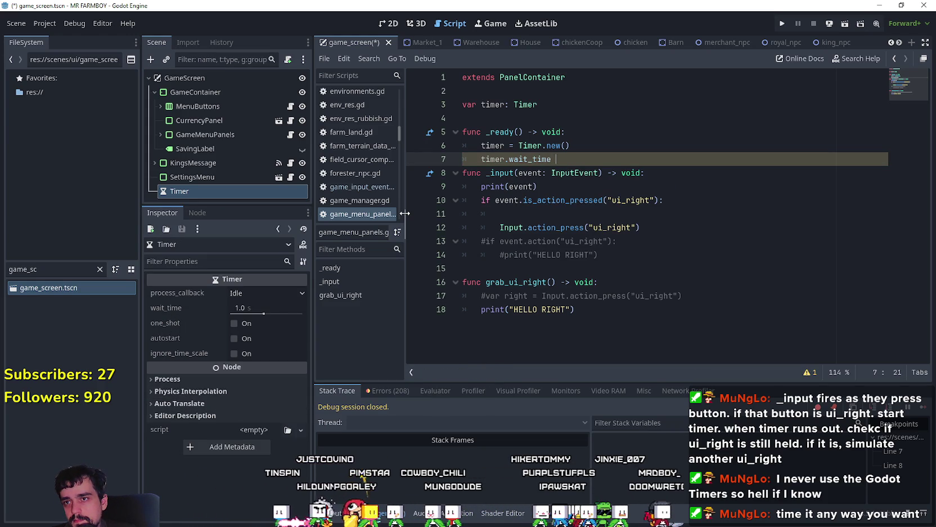
type("= 0.")
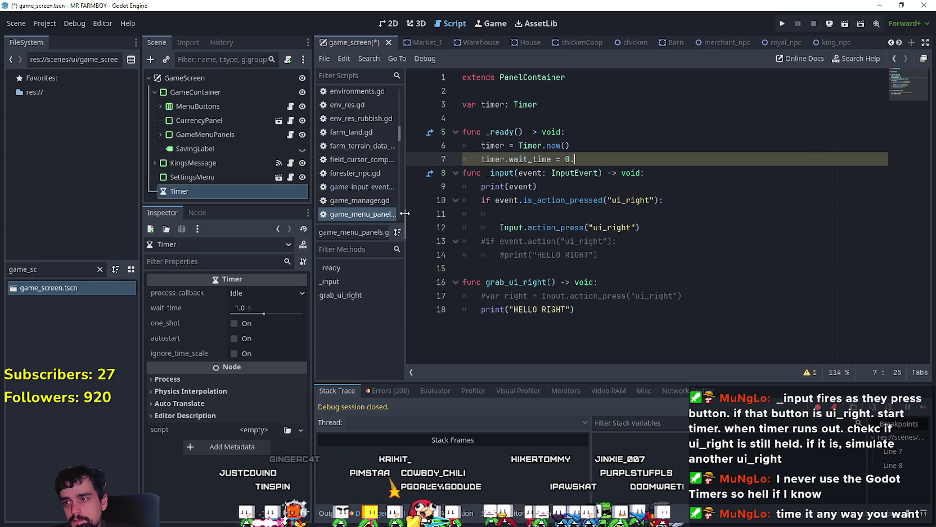
type("5")
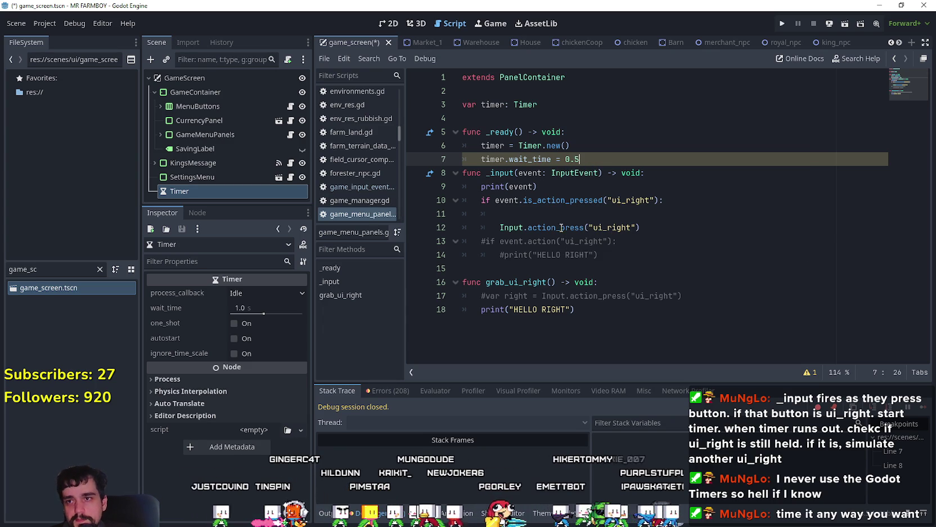
left_click(559, 228)
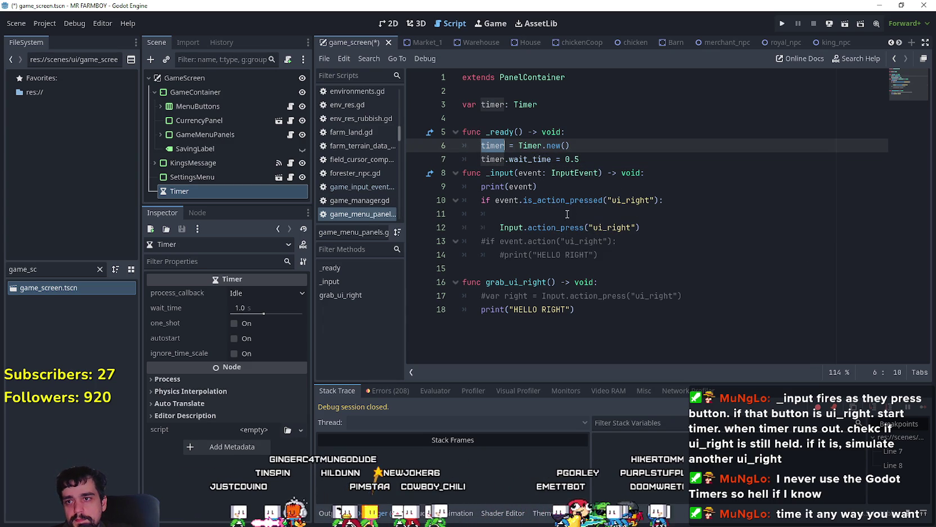
Step: Call timer.start() on line 11 under the ui_right pressed check
left_click(569, 212)
type("timer")
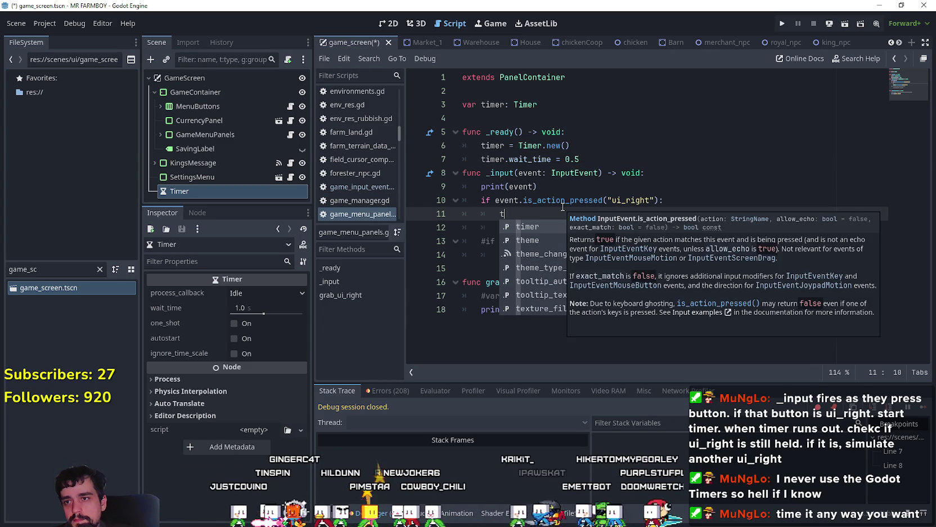
key("Escape")
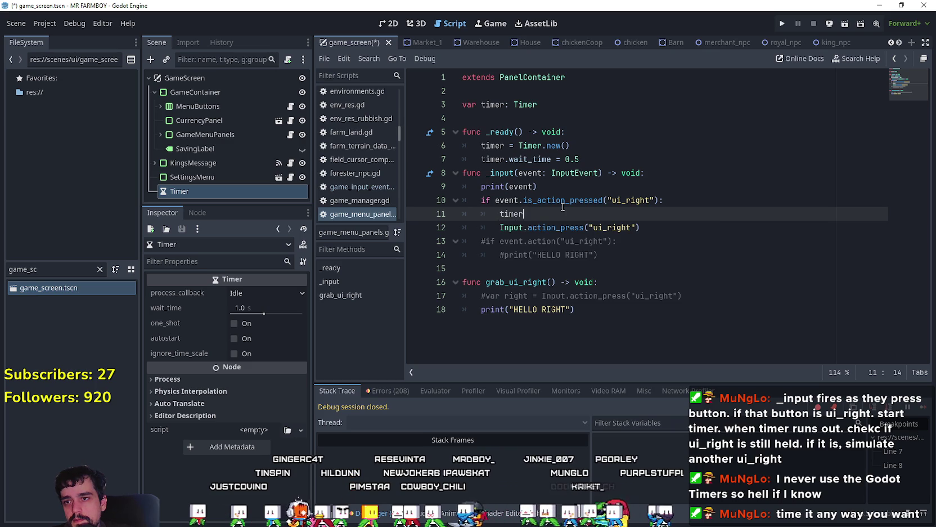
type(".star")
key("Return")
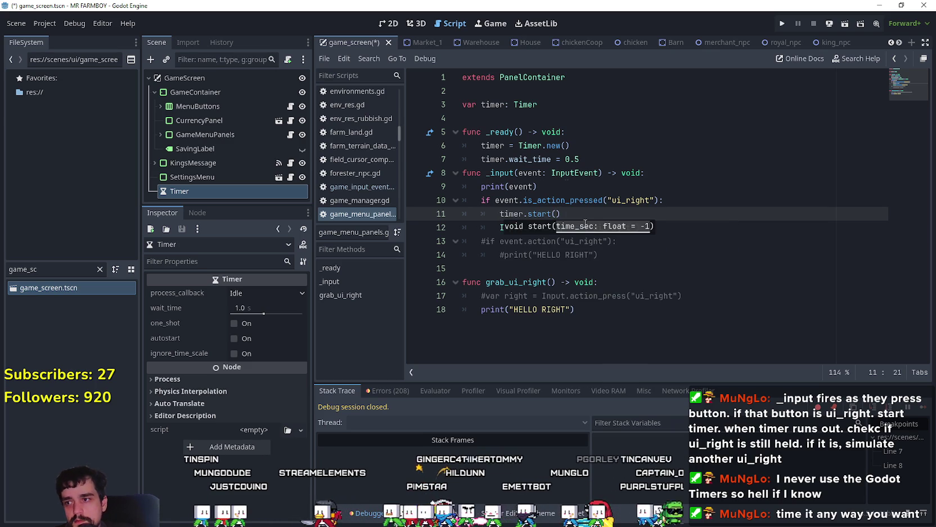
Step: Add an elif event.is_action_released("ui_right") branch that calls timer.stop()
left_click(640, 254)
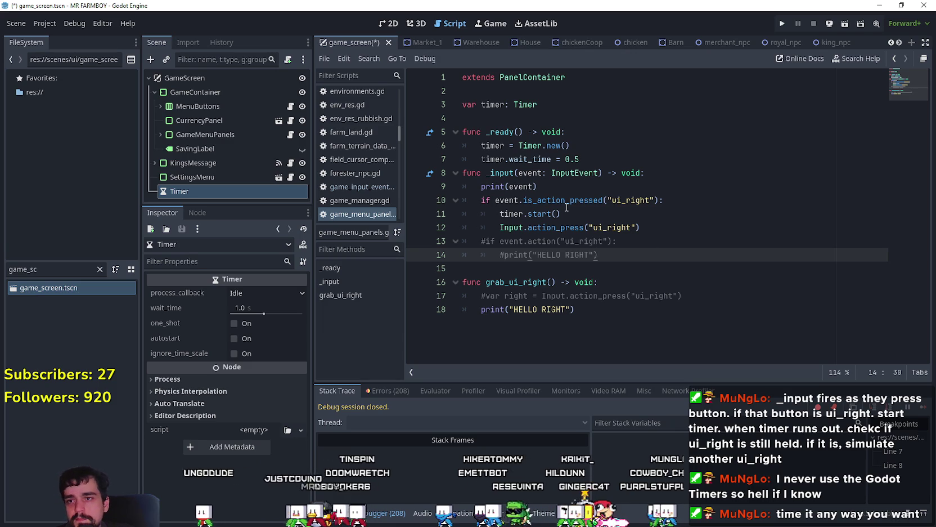
double_click(539, 214)
left_click(667, 245)
key("ctrl+shift+Return")
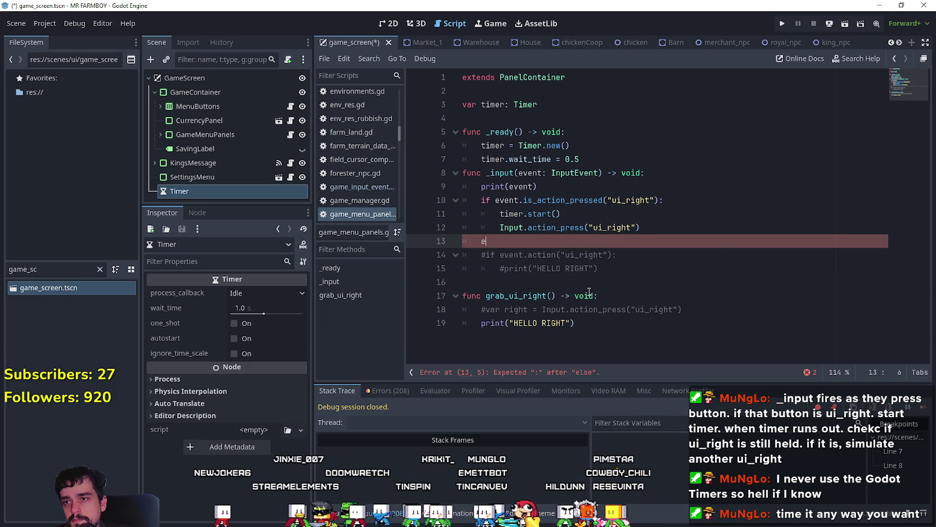
type("lif ")
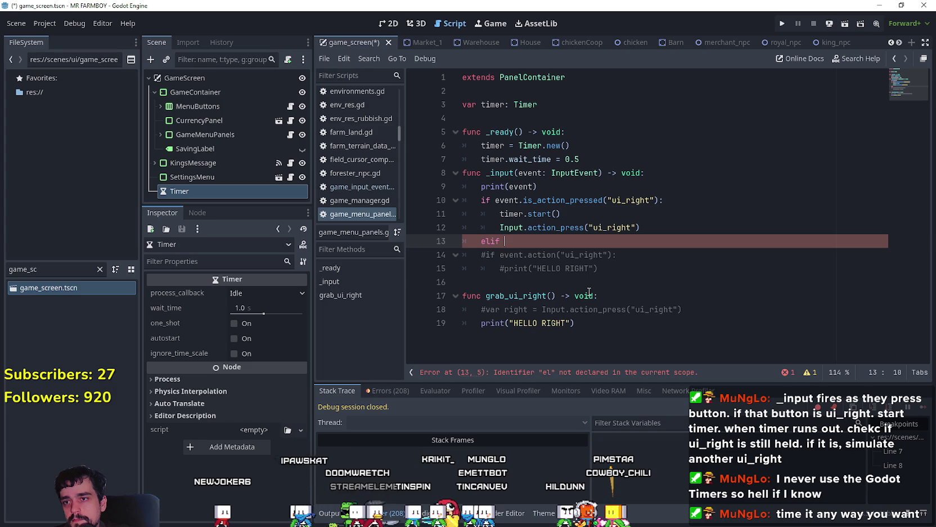
type("event.is")
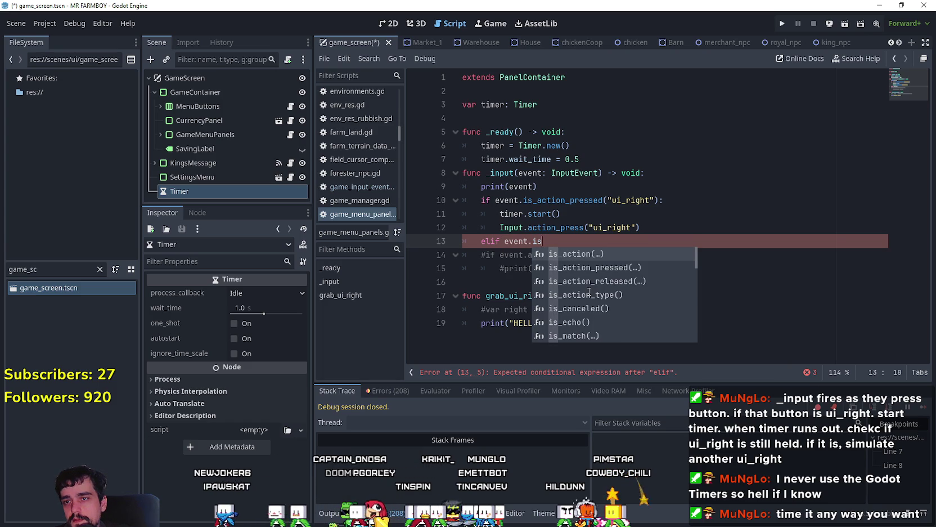
key("Down")
key("Down")
key("Return")
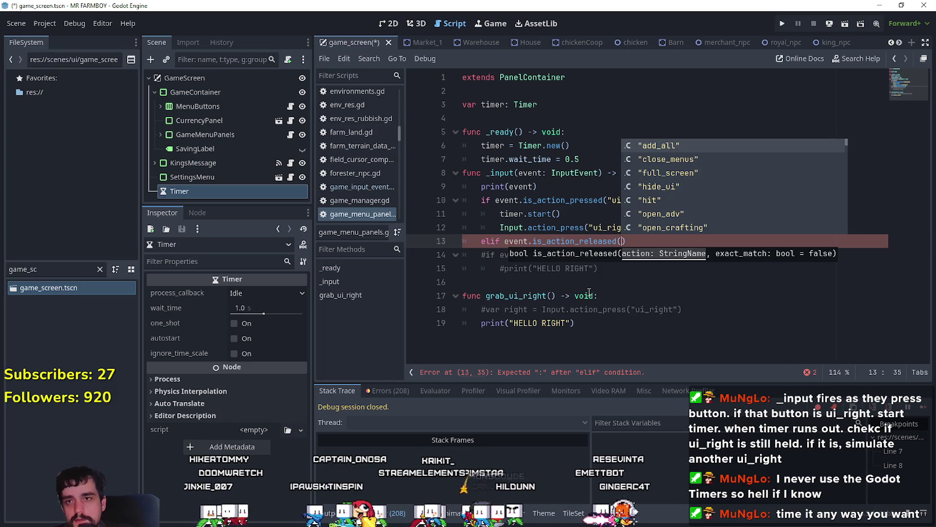
type("\"ui_")
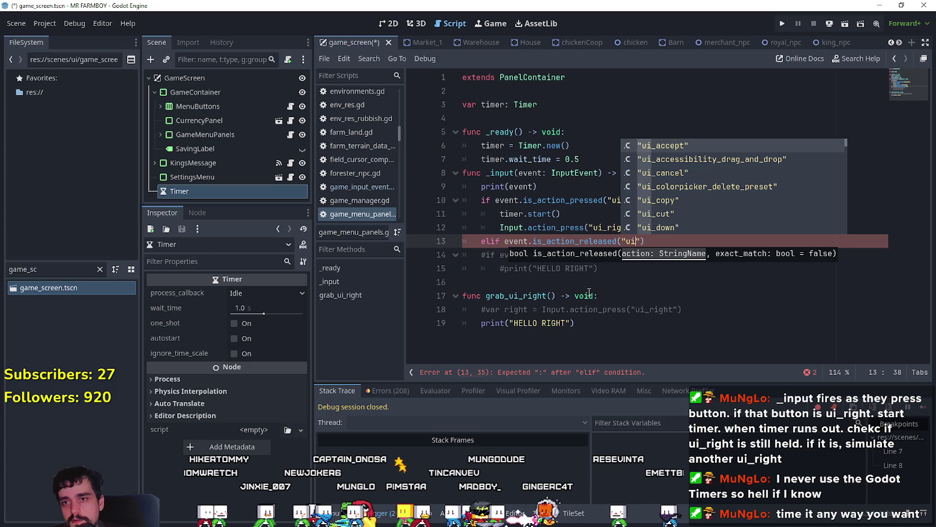
type("right")
key("Return")
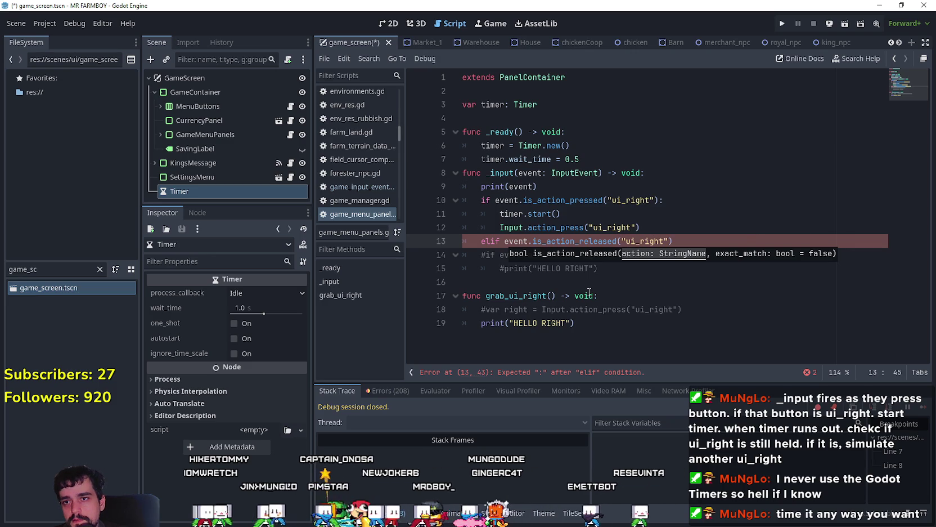
type(":")
key("Return")
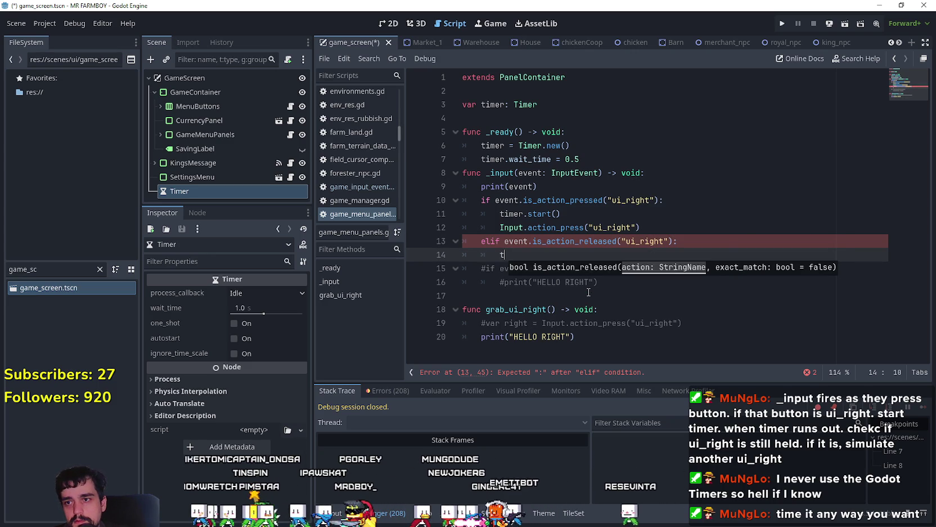
type("timer.stop()")
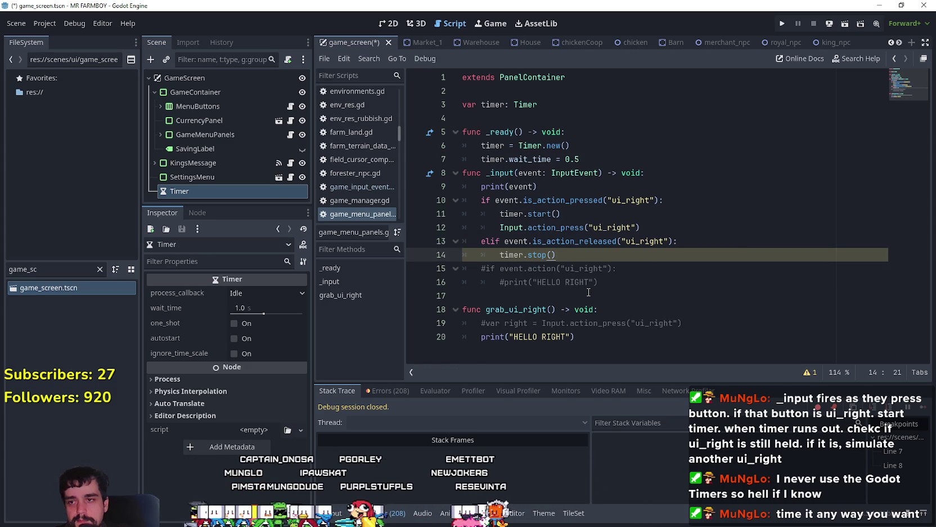
Step: Delete the Input.action_press call from the _input function
left_click(618, 233)
left_click(695, 253)
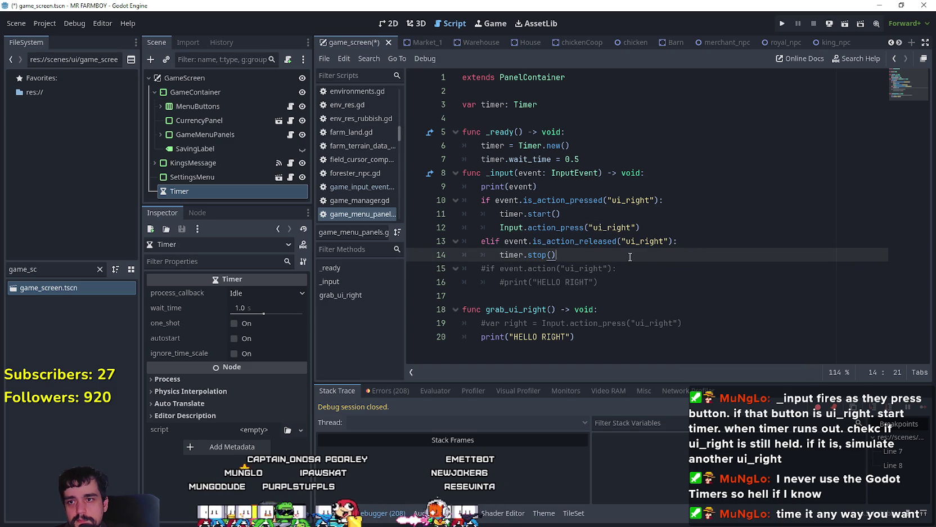
left_click(598, 212)
key("Return")
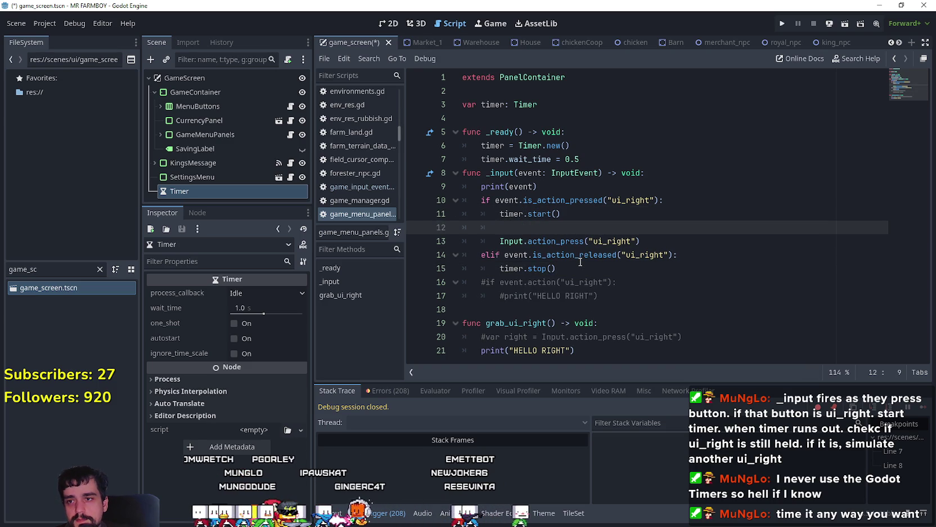
key("ctrl+z")
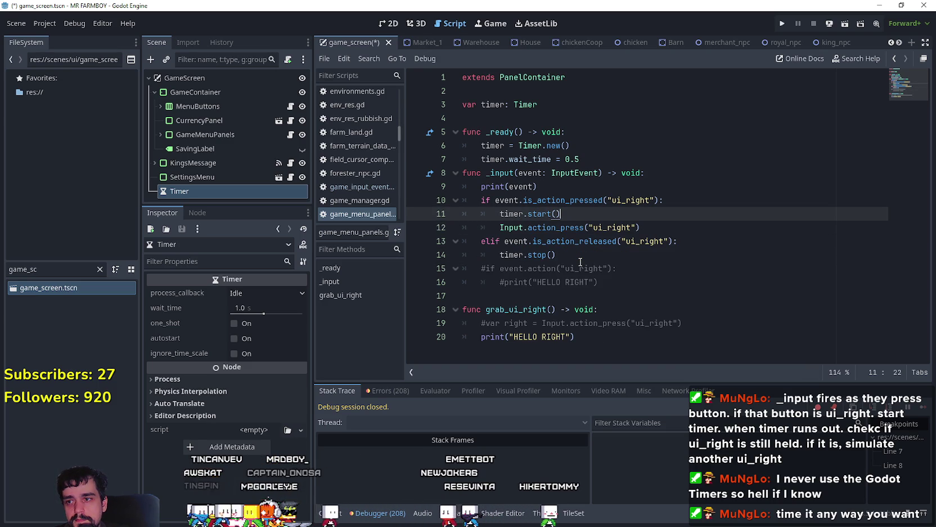
left_click(562, 323)
left_click(562, 295)
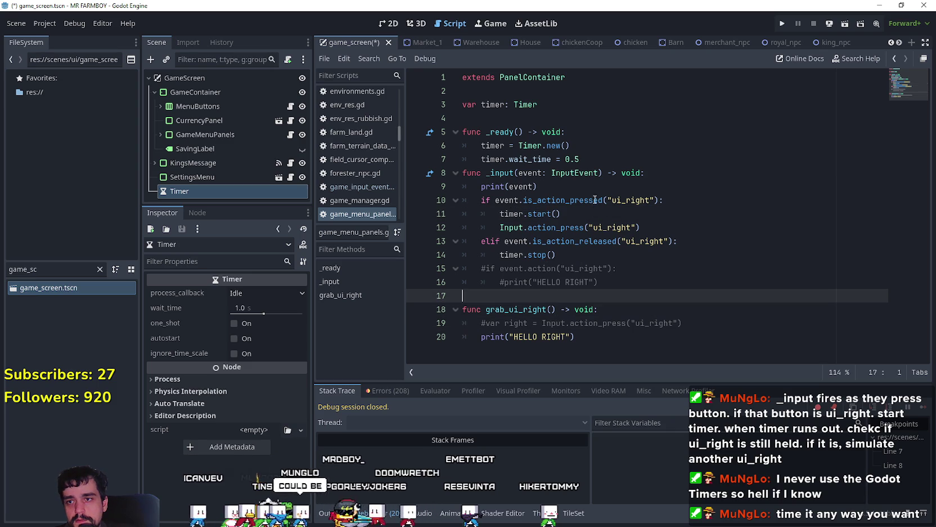
left_click(589, 211)
mouse_move(688, 224)
left_mouse_down()
mouse_move(500, 214)
mouse_move(462, 227)
left_mouse_up()
key("ctrl+c")
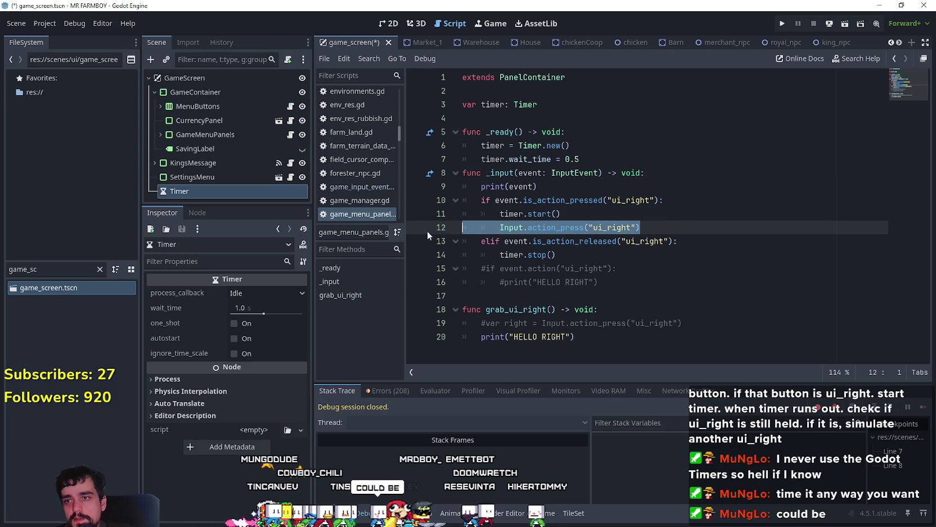
key("BackSpace")
key("BackSpace")
Step: Remove the leftover blank lines after the _input function
left_click(556, 279)
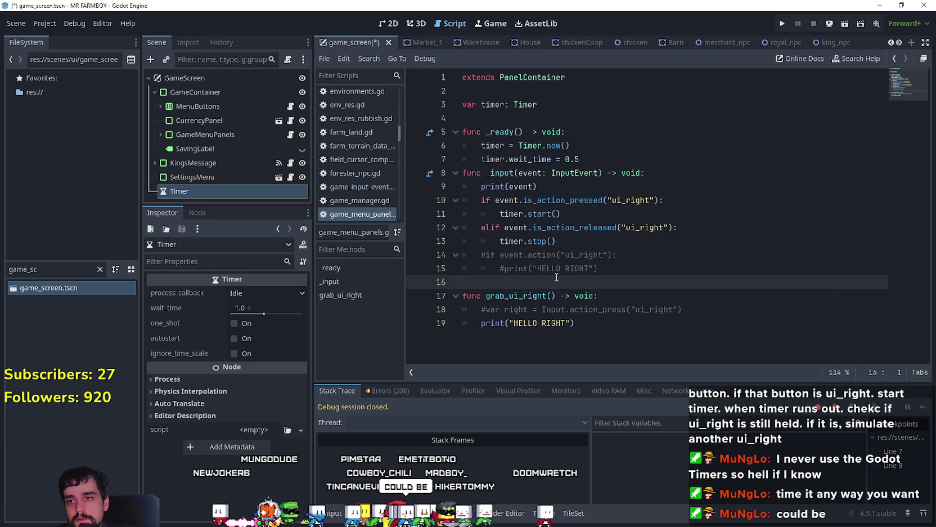
key("Return")
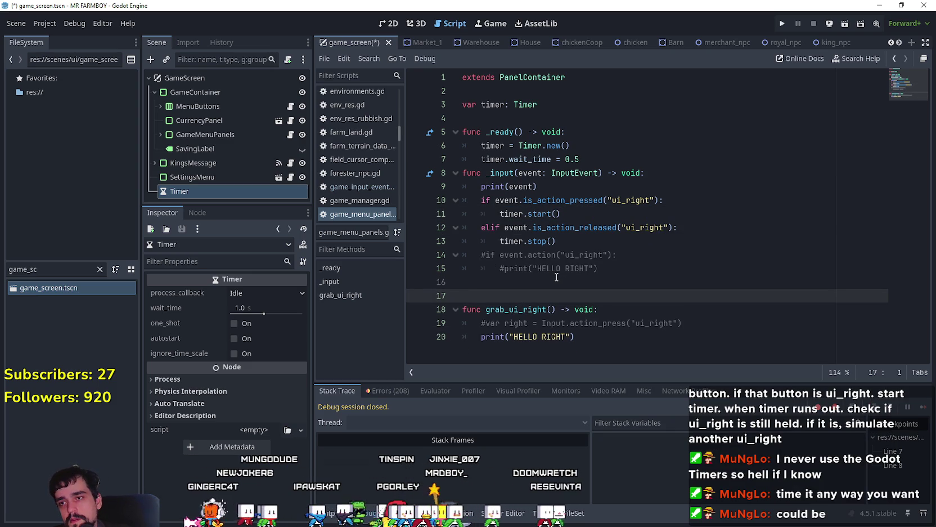
key("BackSpace")
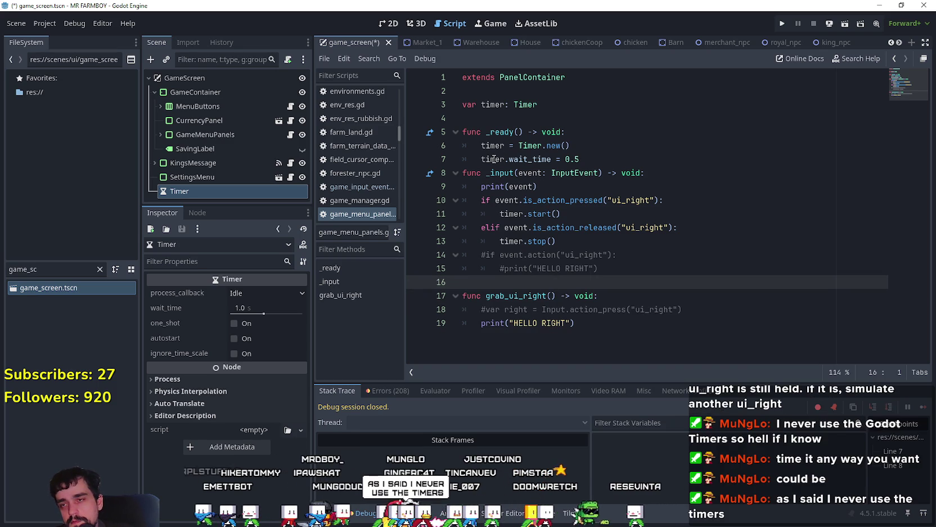
mouse_move(494, 159)
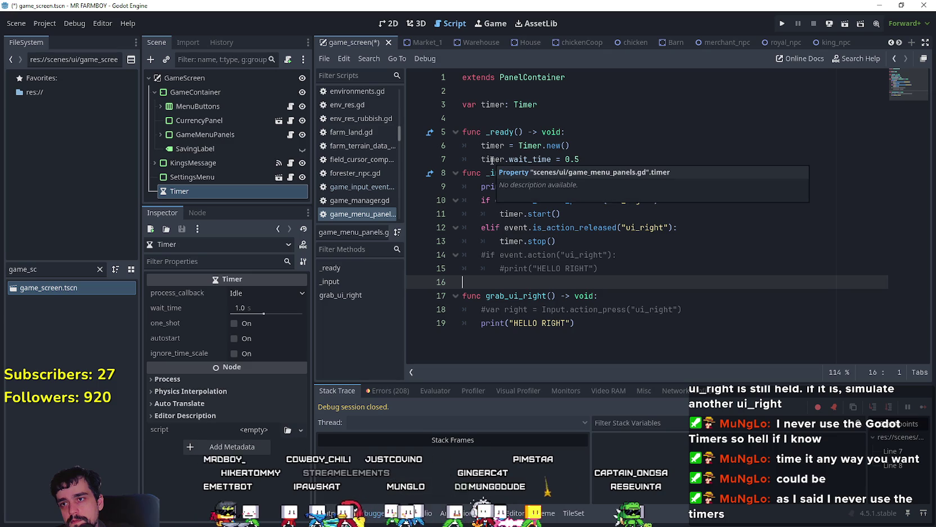
mouse_move(159, 311)
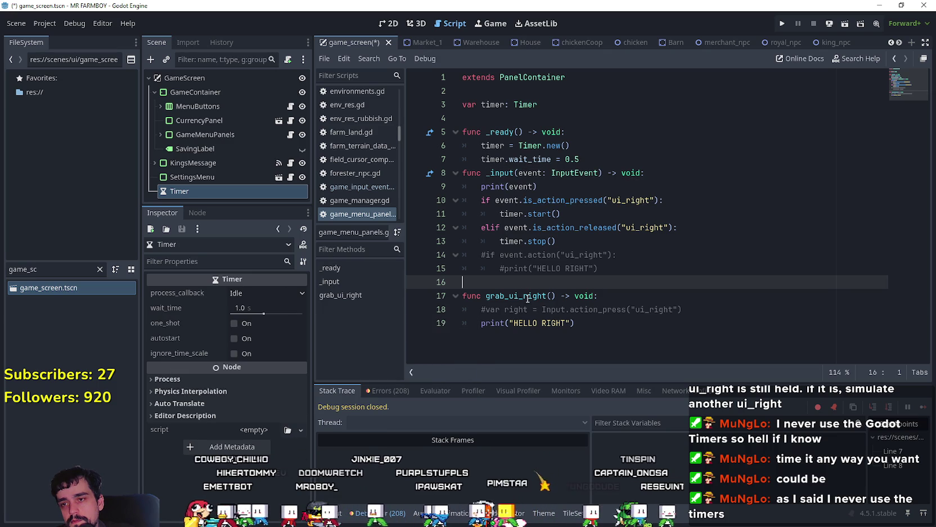
left_click(611, 151)
Step: Connect timer.timeout to move_right in _ready()
key("Down")
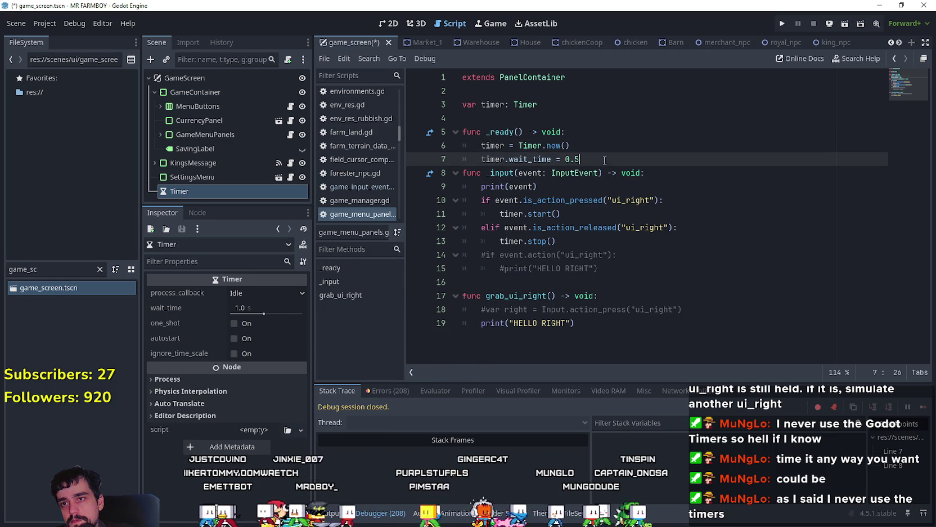
key("Return")
type("timer.time")
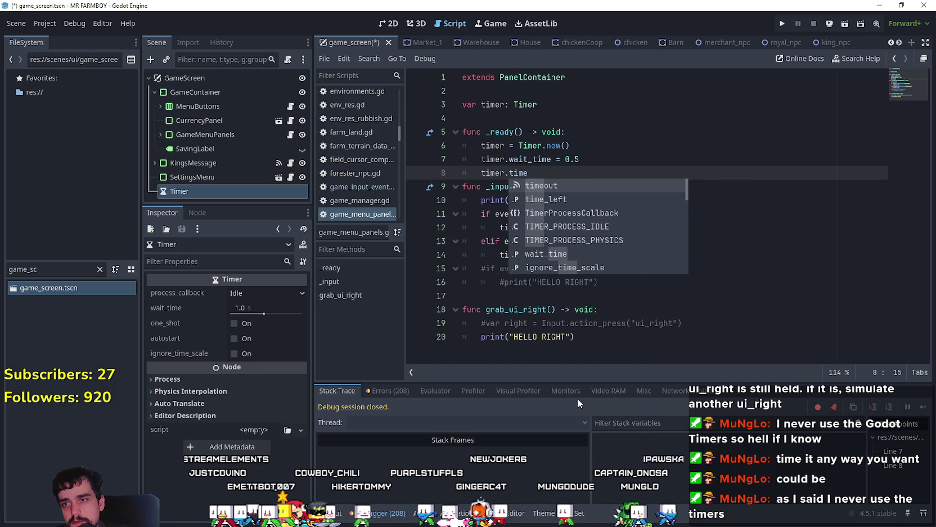
key("Return")
type(".co")
key("Return")
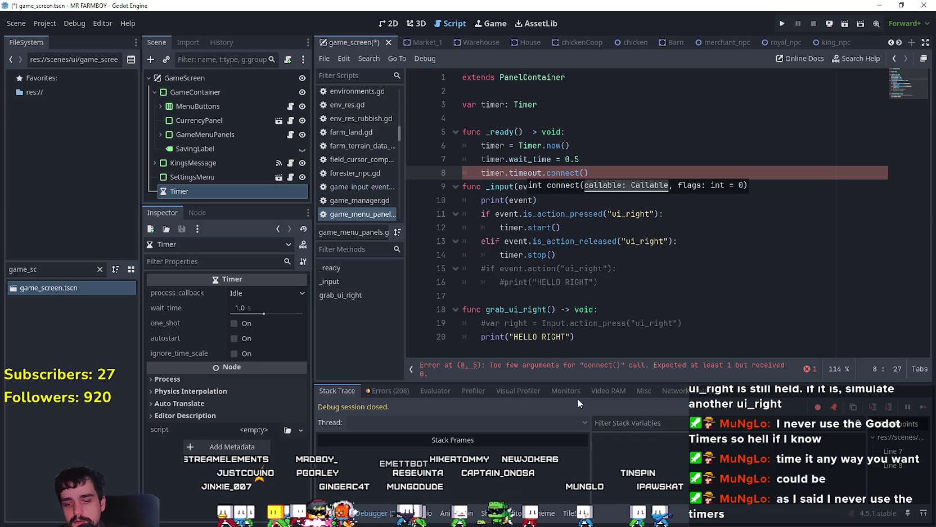
type("move_righ")
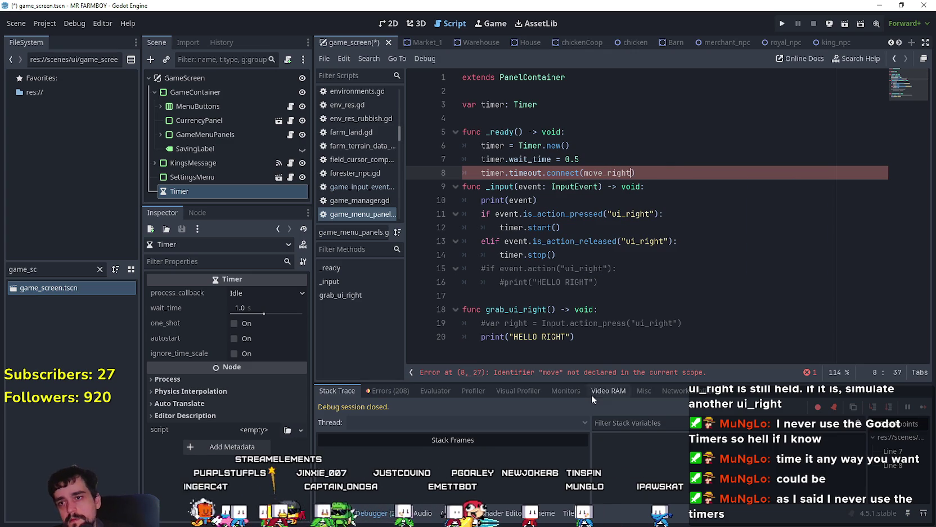
type("t")
Step: Write a move_right() function whose body calls Input.action_press("ui_right")
left_click(528, 299)
type("func move_right -> v")
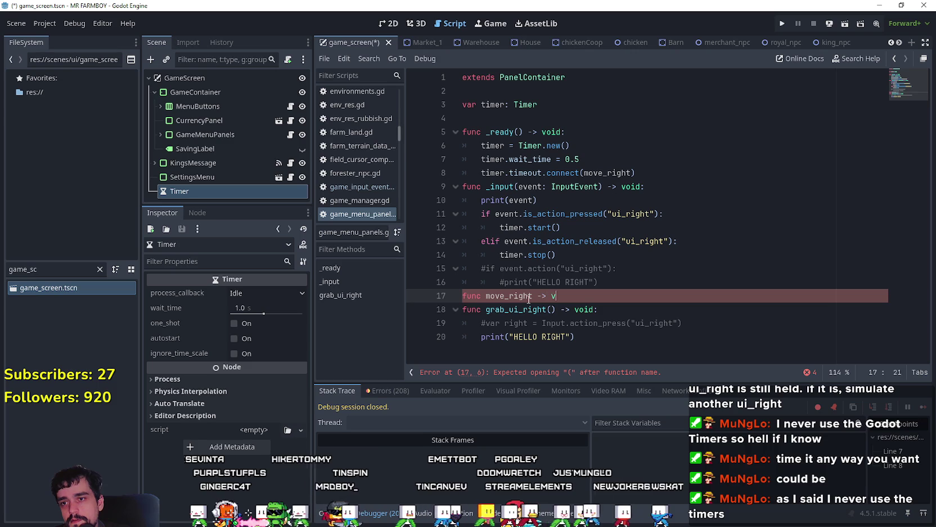
type("oid:")
key("Return")
key("ctrl+v")
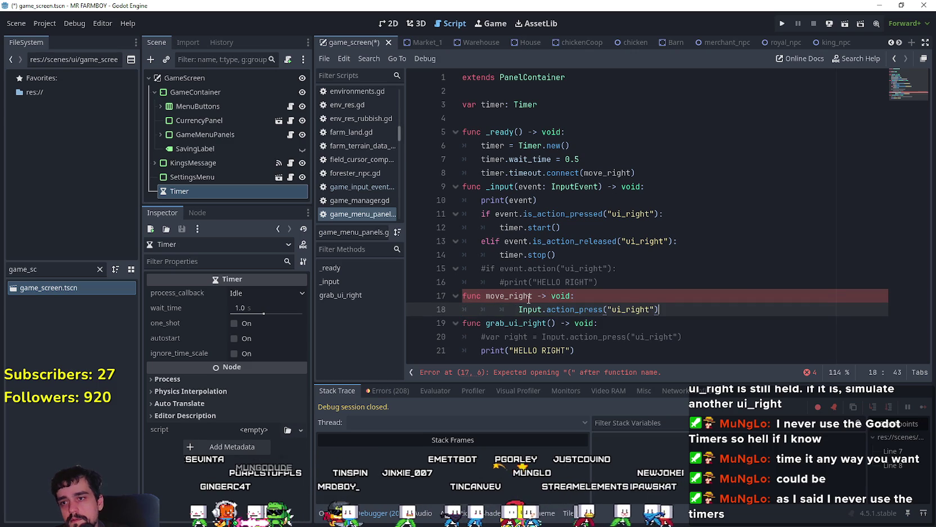
key("shift+Tab")
key("shift+Tab")
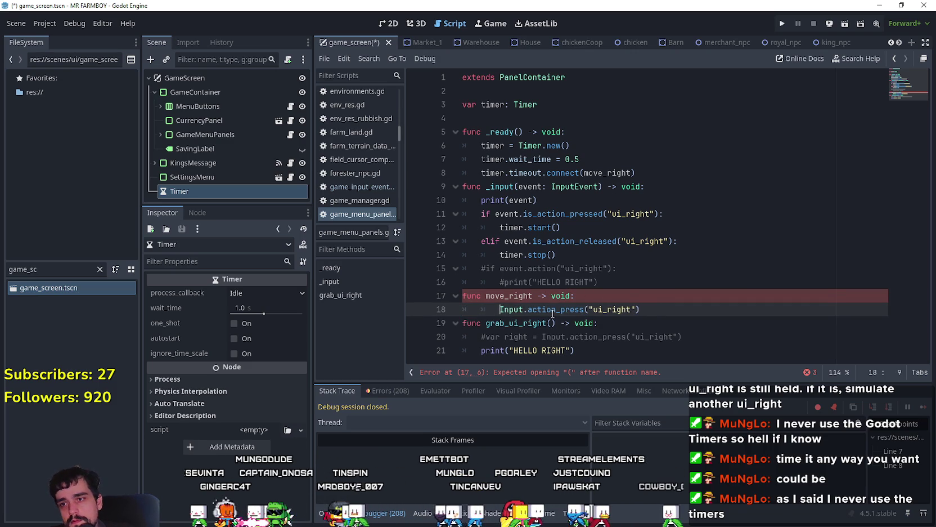
left_click(635, 295)
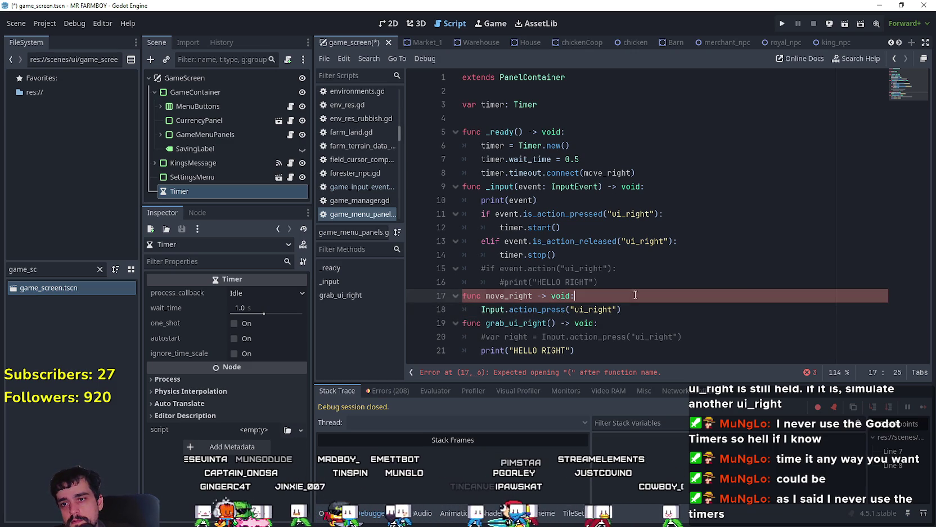
left_click(657, 314)
key("Return")
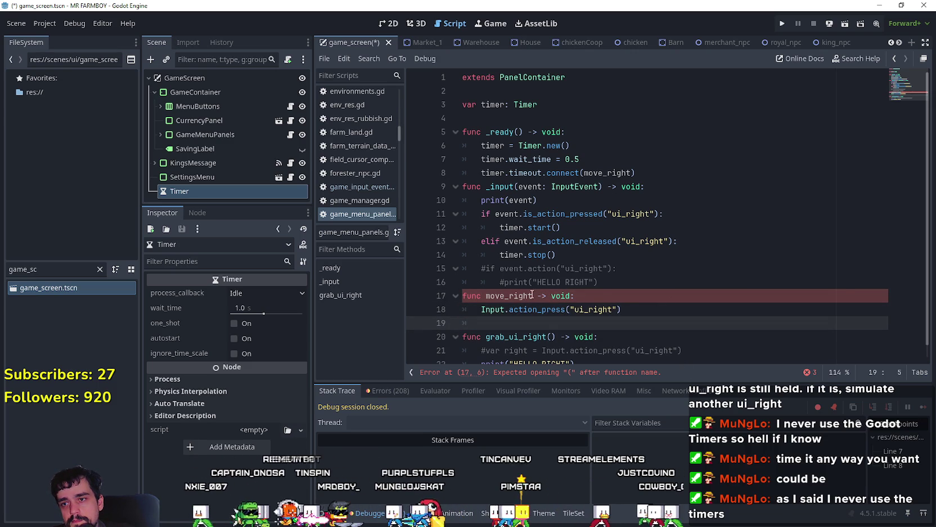
left_click(532, 295)
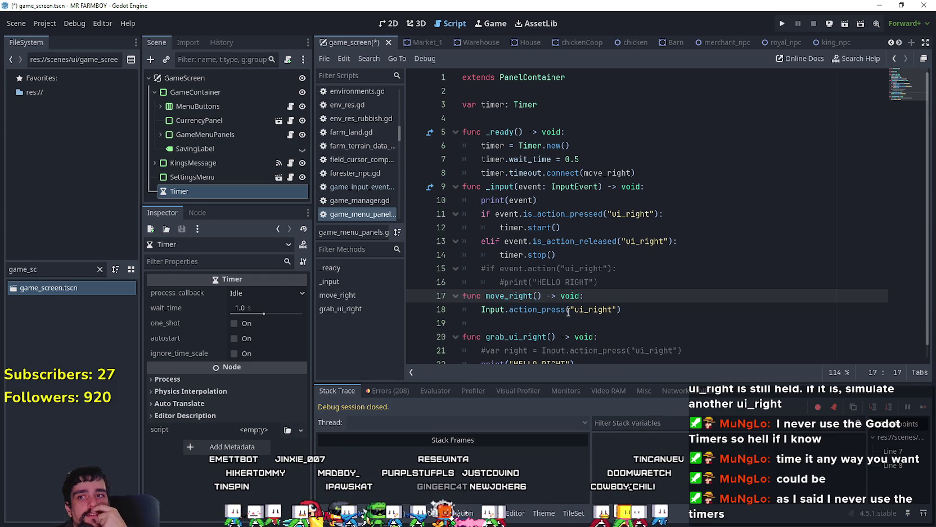
Step: Delete the commented-out ui_right lines
mouse_move(597, 282)
left_mouse_down()
mouse_move(462, 282)
mouse_move(463, 269)
left_mouse_up()
key("BackSpace")
left_click(675, 175)
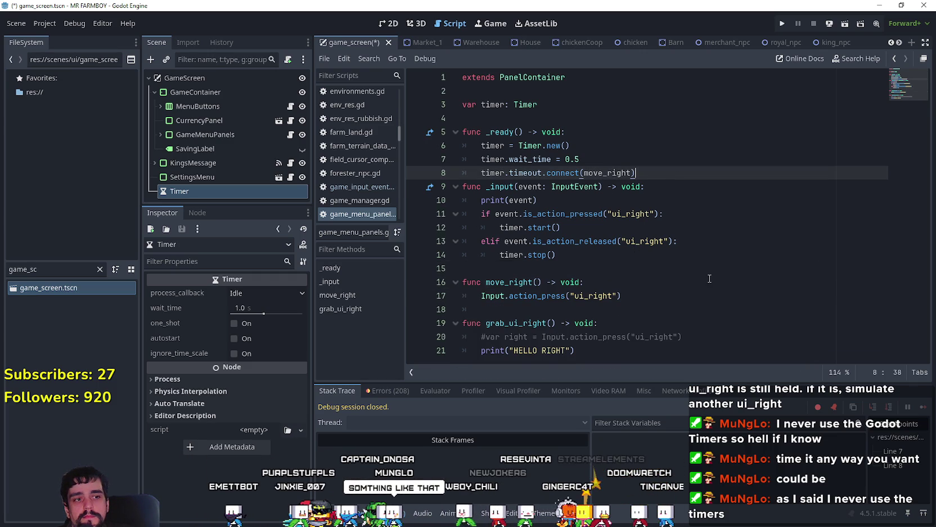
Step: Delete the unused grab_ui_right function and remove the stray blank line after timer.stop()
key("Return")
scroll(656, 302, "down", 1)
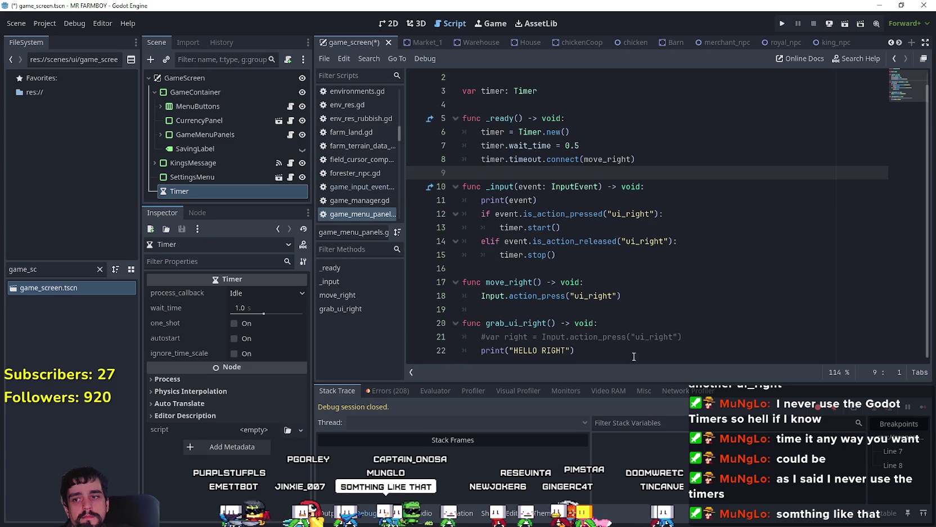
left_click_drag(637, 354, 463, 325)
key("BackSpace")
left_click(500, 271)
left_click(503, 280)
key("BackSpace")
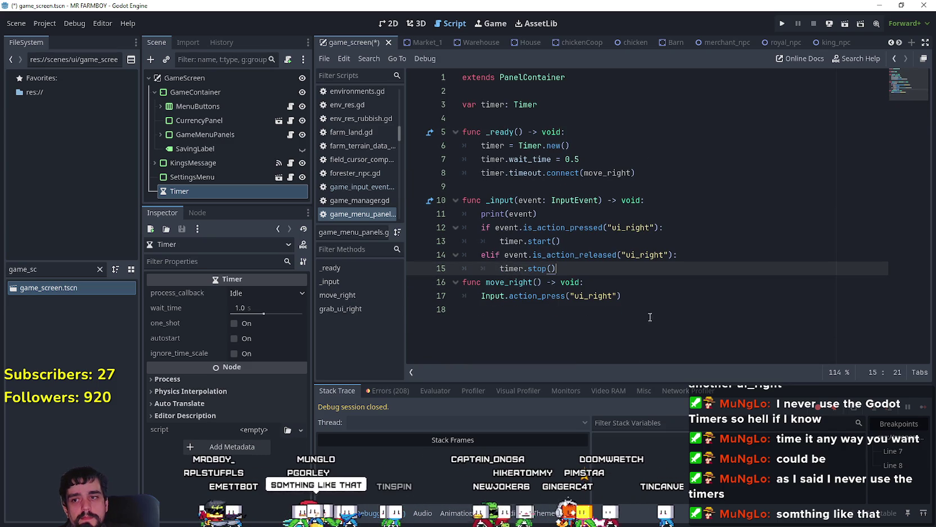
Step: Save the script, change timer.wait_time to 0.2, and run the project
left_click(706, 318)
key("ctrl+s")
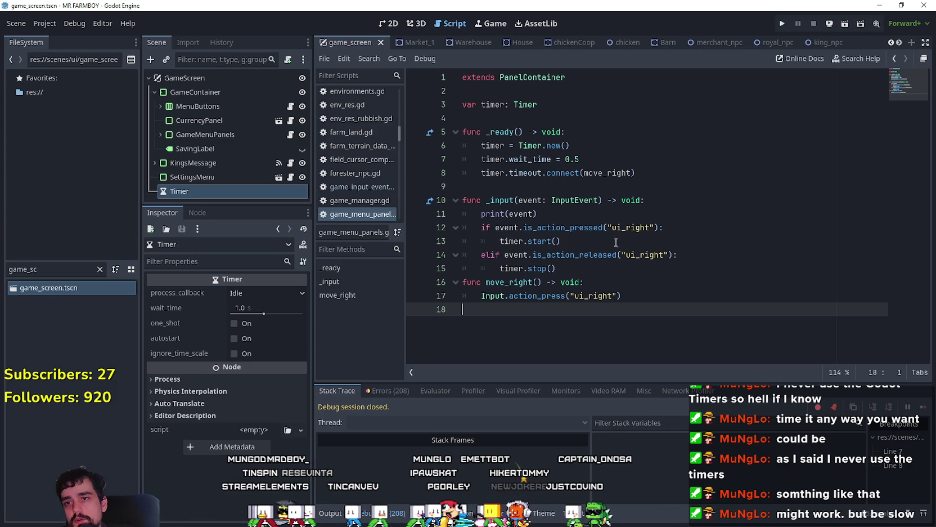
left_click(612, 157)
type("2")
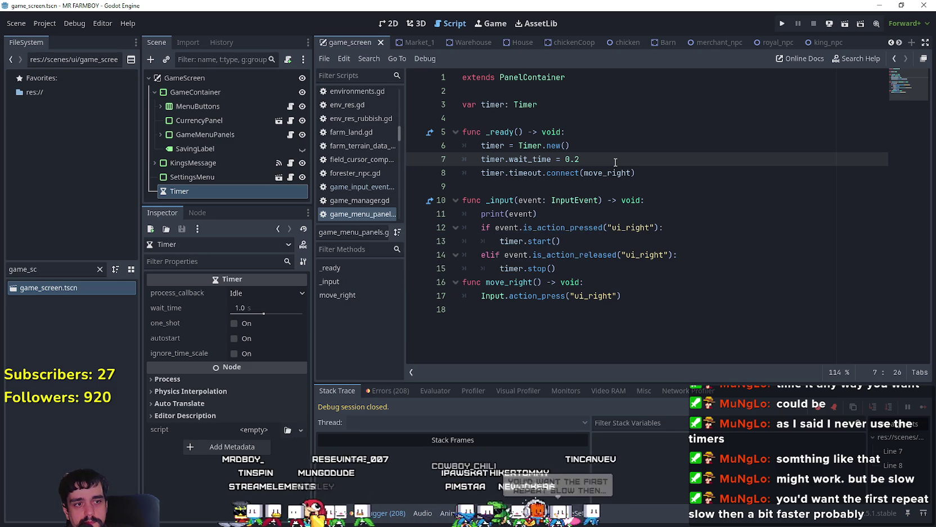
left_click(780, 25)
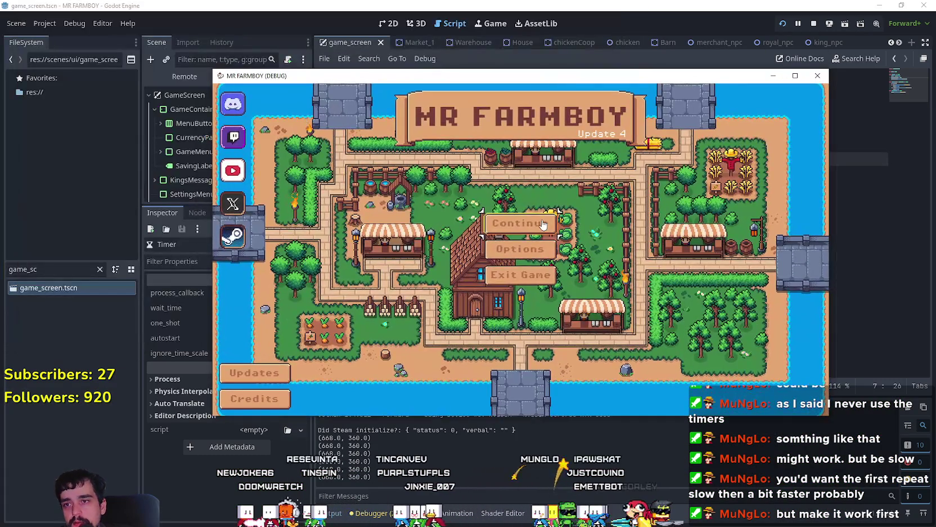
Step: Continue past the title menu, maximize the game window, and load Save 5
left_click(520, 222)
left_click(795, 75)
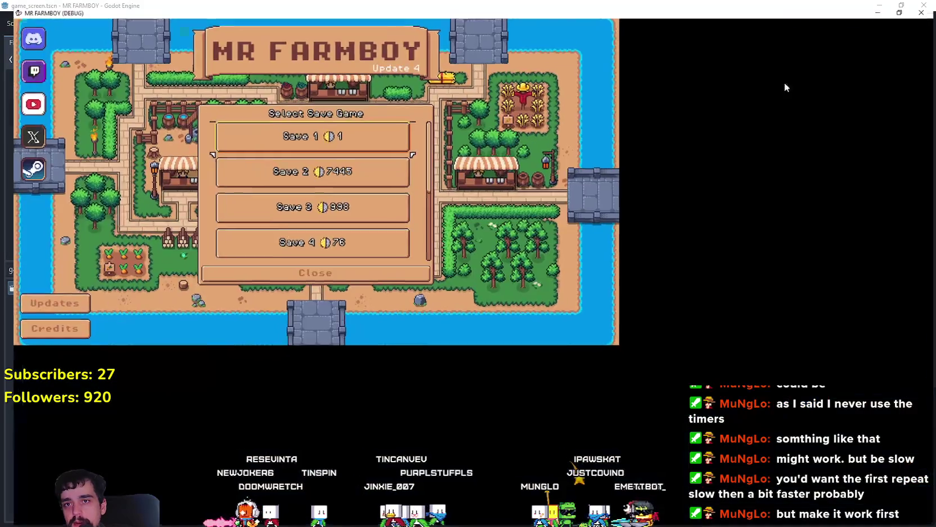
scroll(507, 236, "down", 3)
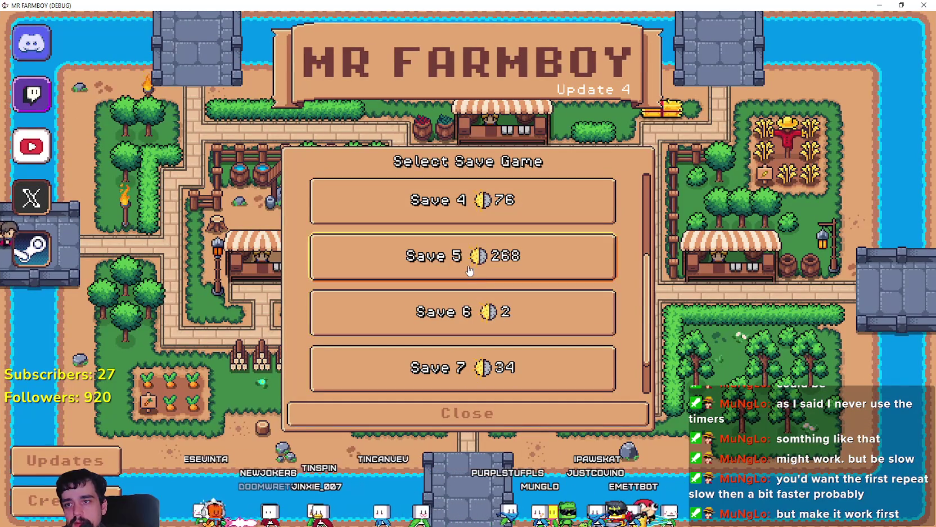
left_click(473, 265)
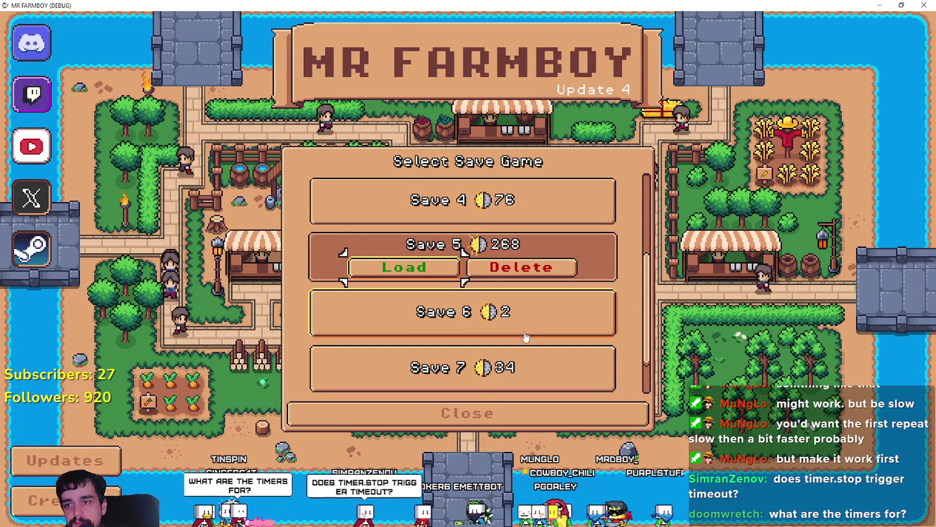
scroll(546, 338, "up", 3)
scroll(477, 313, "down", 1)
scroll(477, 314, "down", 3)
left_click(429, 218)
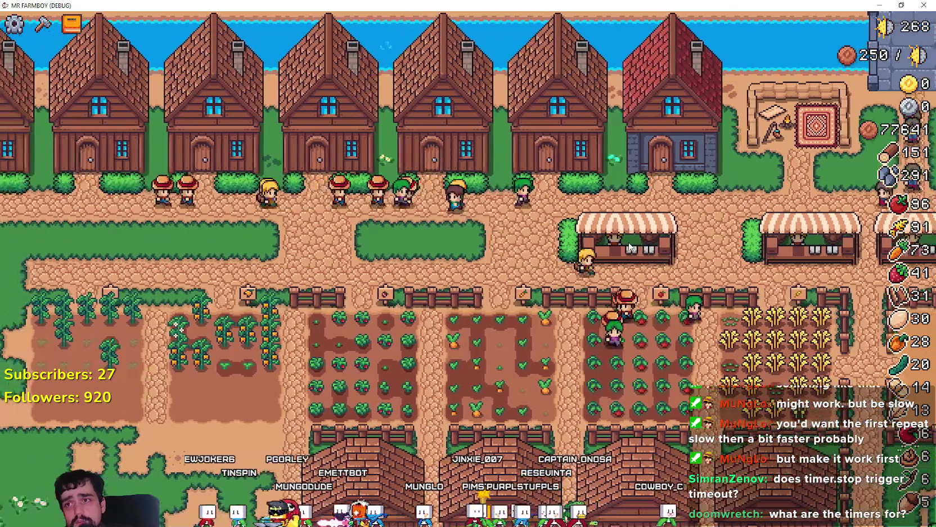
Step: Open a house's Hireable Workers panel, then shrink the game back to a smaller window
left_click(481, 394)
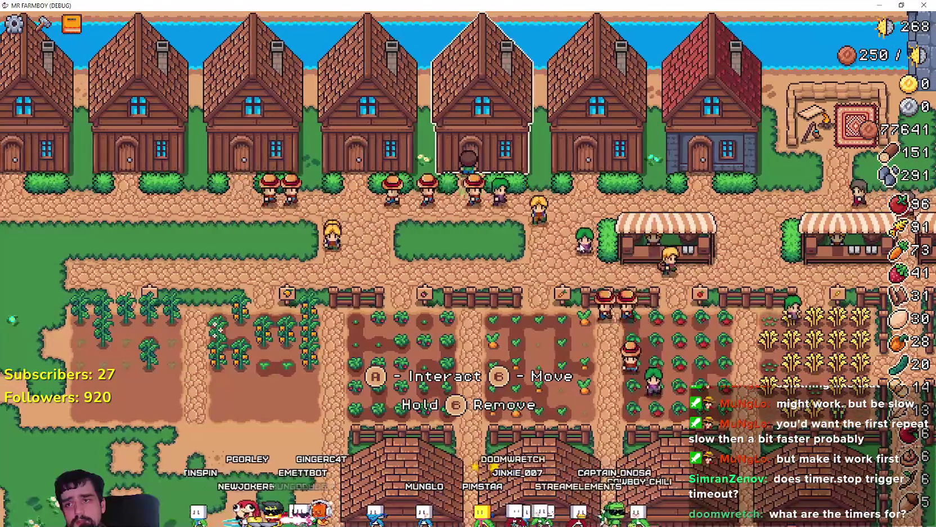
left_click(429, 372)
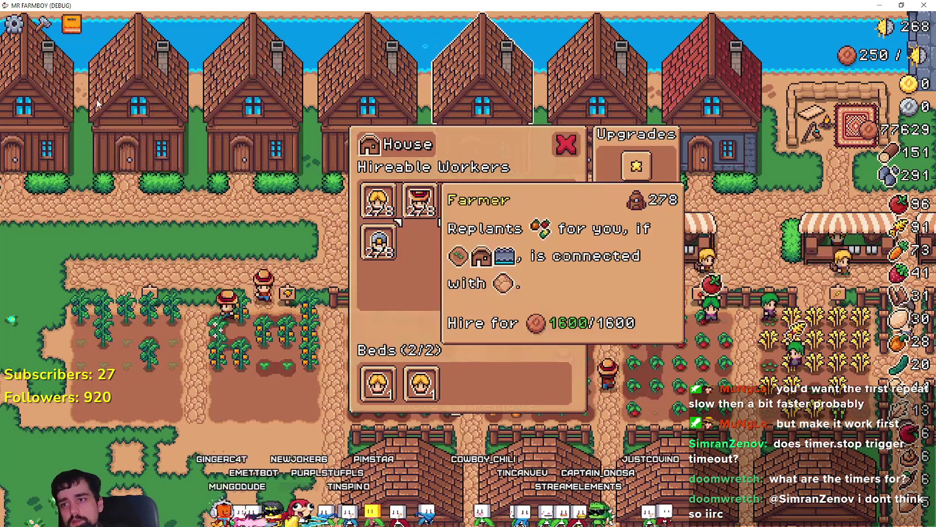
mouse_move(522, 222)
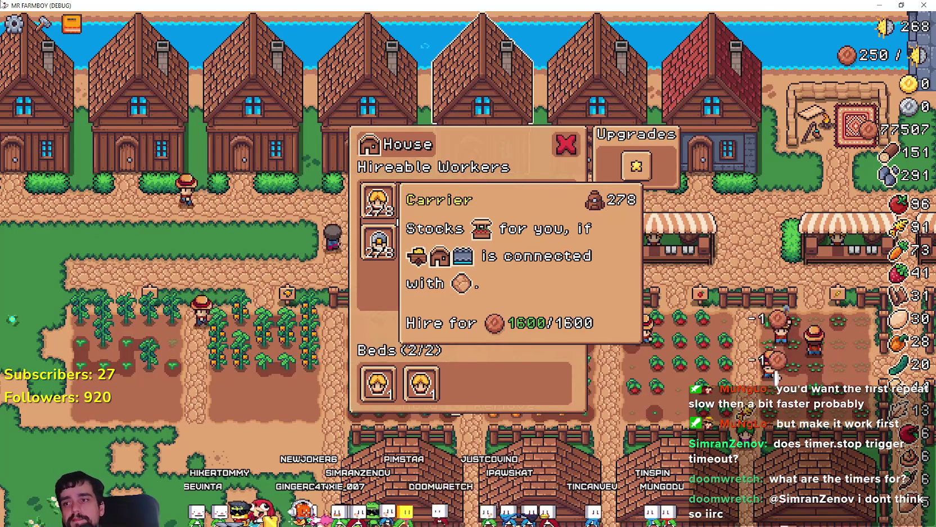
key("super+Down")
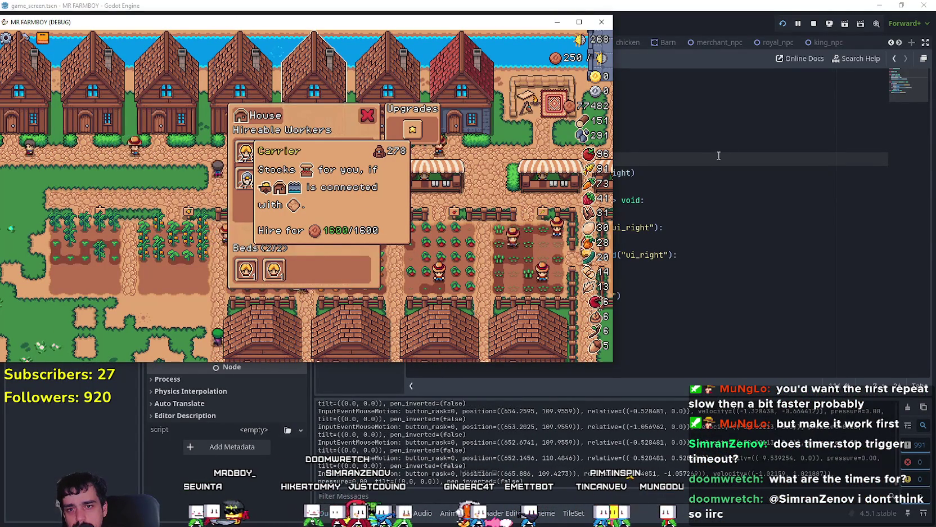
Step: Cycle the worker selection right through Farmer, Gatherer and Rancher and back, then stop the game
key("Right")
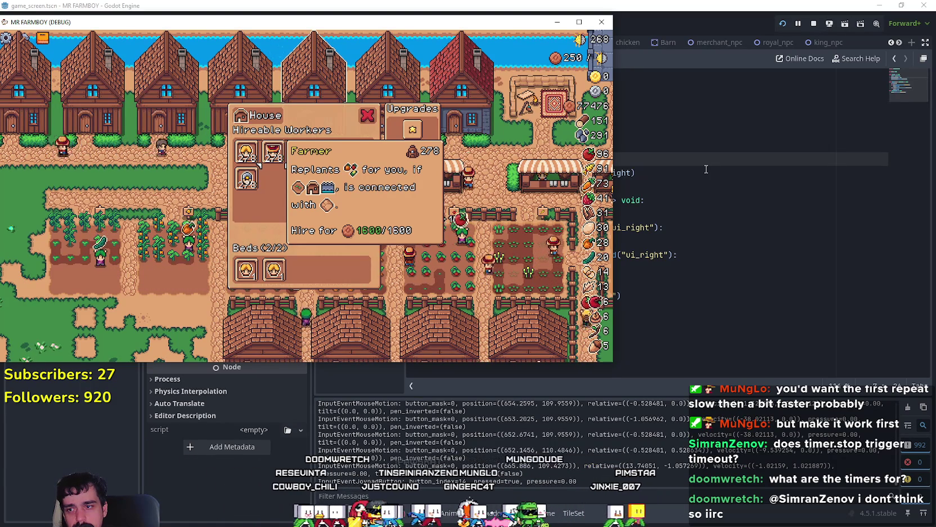
key("Right")
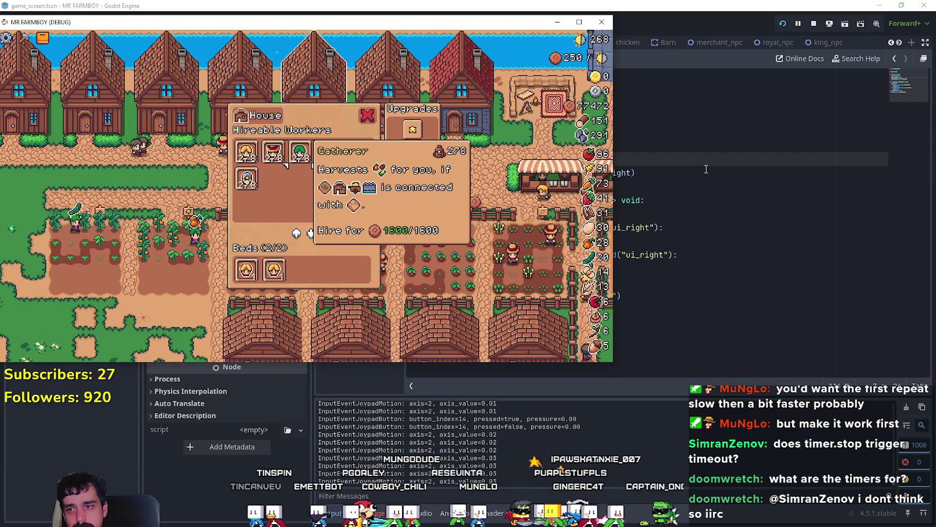
key("Right")
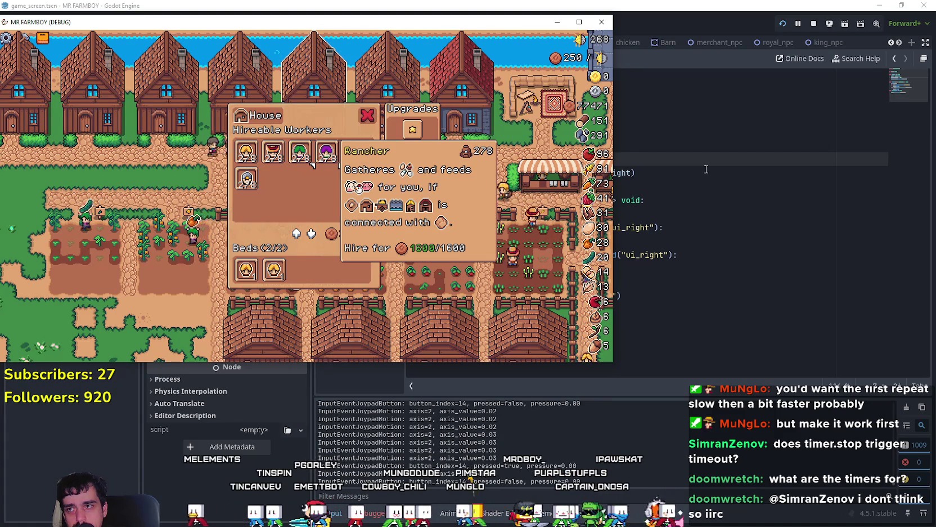
key("Left")
key("Left")
key("Left")
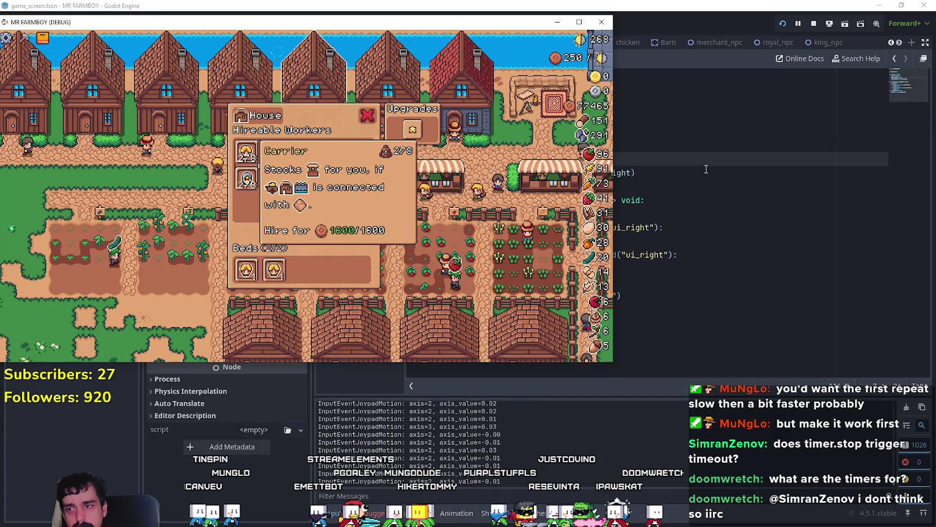
key("Right")
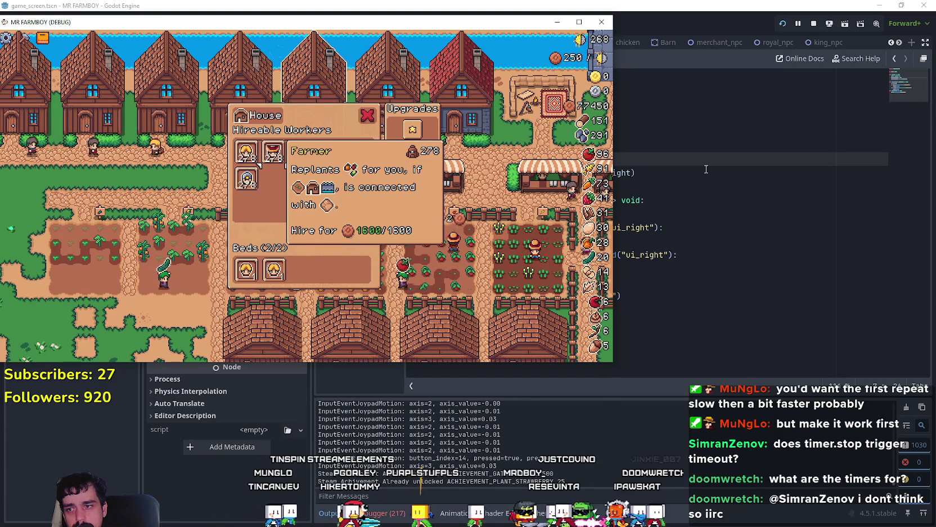
key("Right")
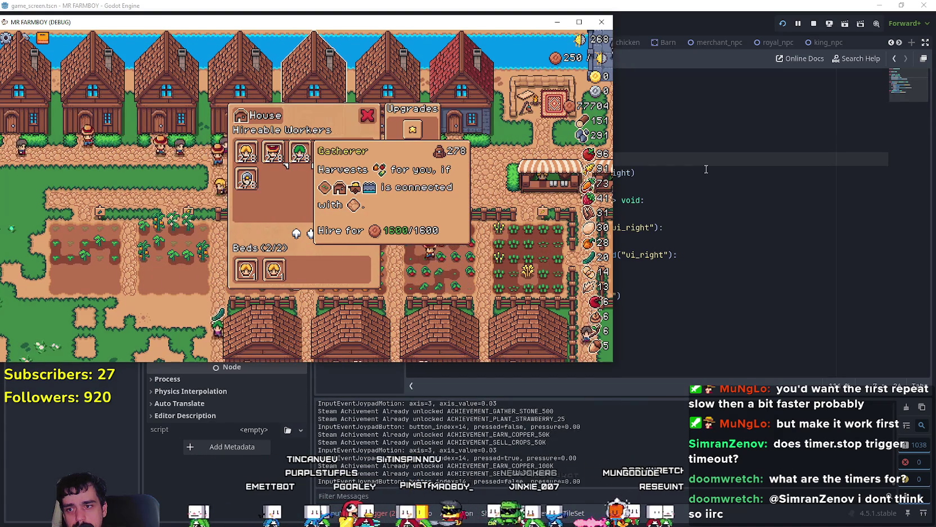
key("Right")
key("Right")
key("Left")
key("Left")
key("Left")
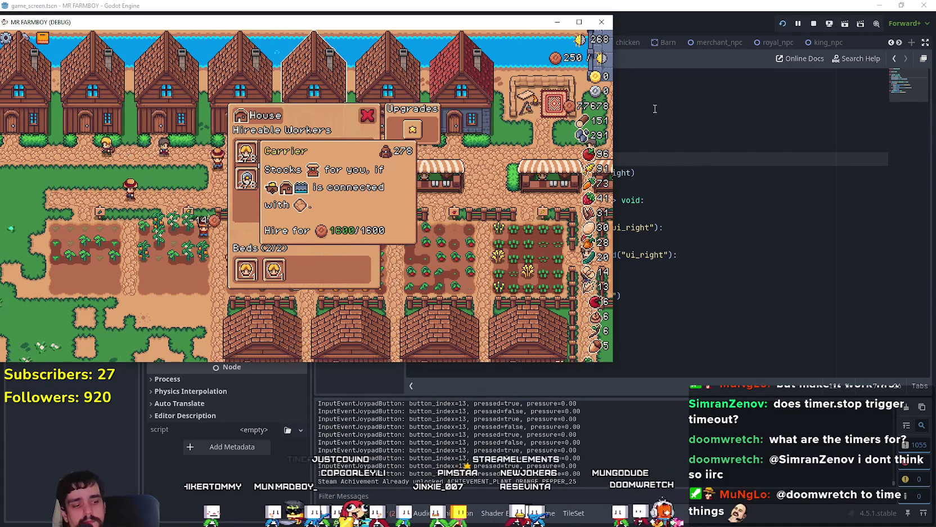
left_click(813, 24)
left_click(649, 284)
Step: Set a breakpoint on the action_press line, add a print after it in move_right, and save
left_click(477, 214)
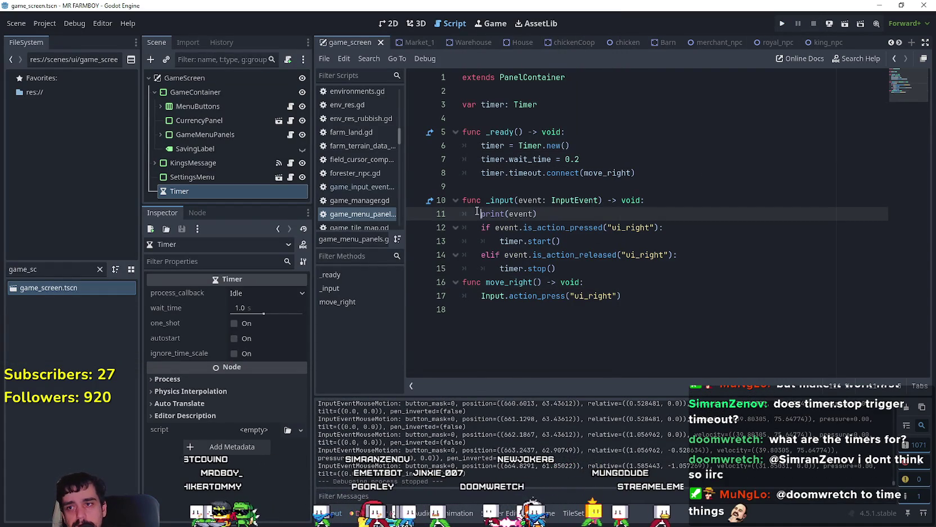
type("#")
left_click(589, 240)
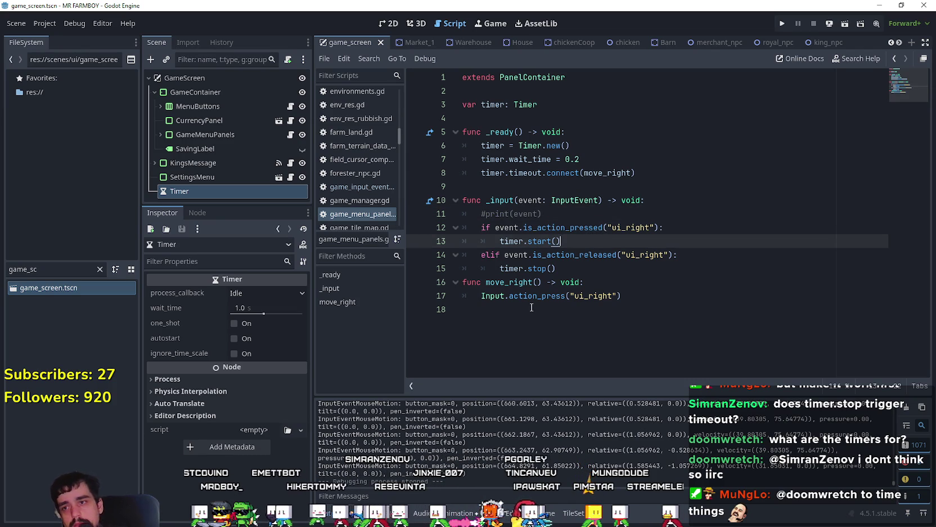
left_click(590, 267)
key("Return")
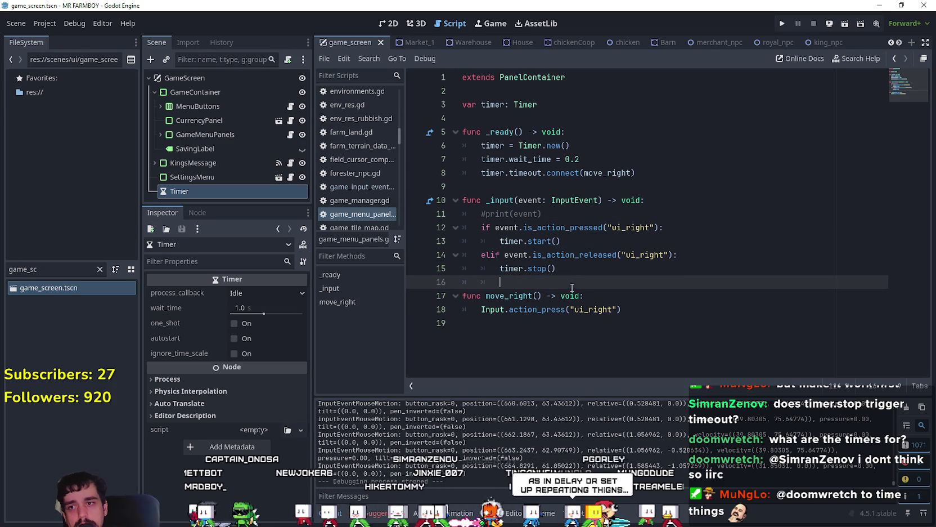
left_click(413, 313)
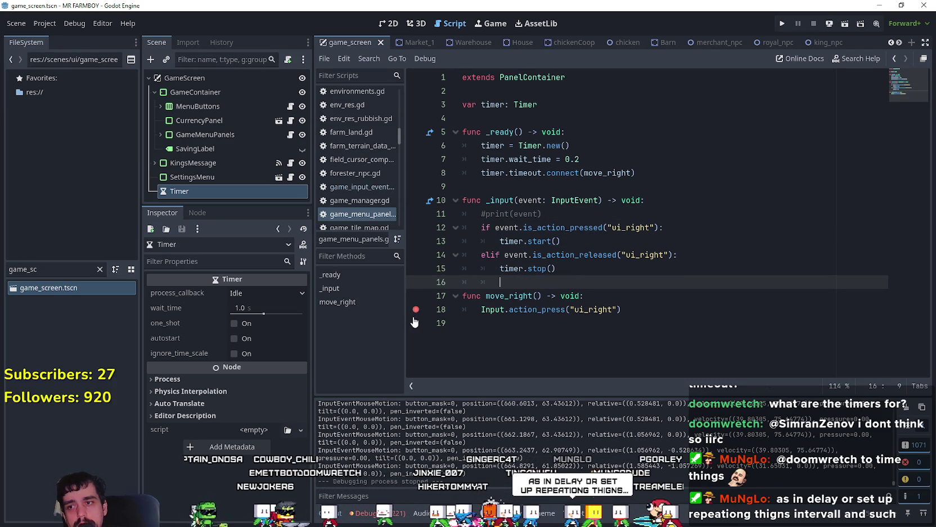
left_click(630, 310)
key("Return")
type("prin")
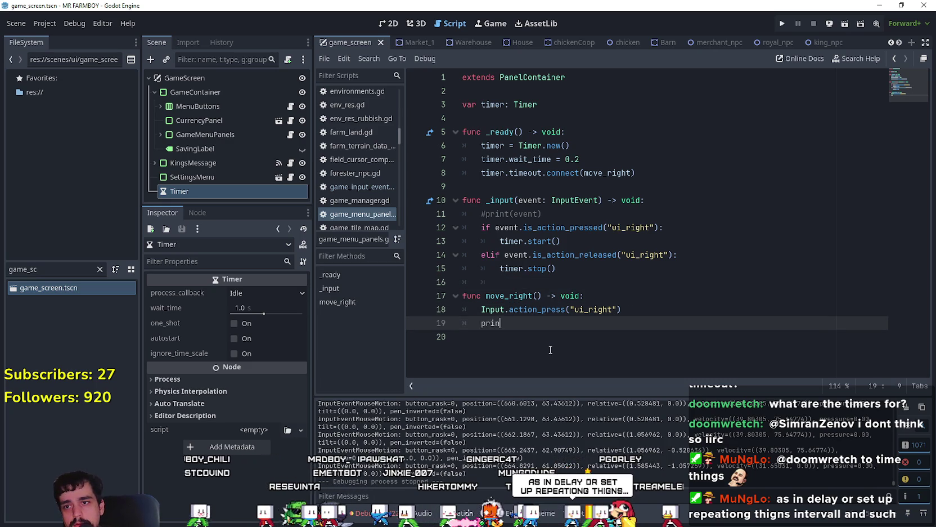
type("t")
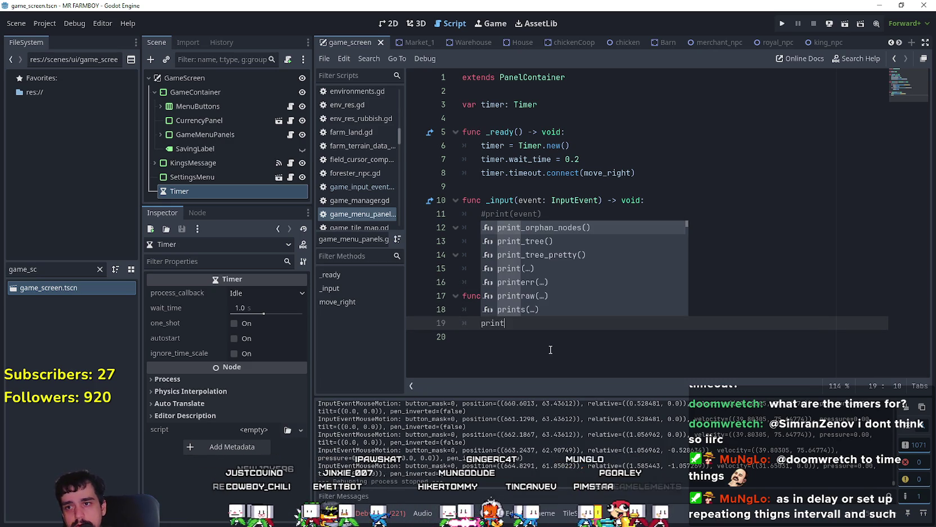
type("(")
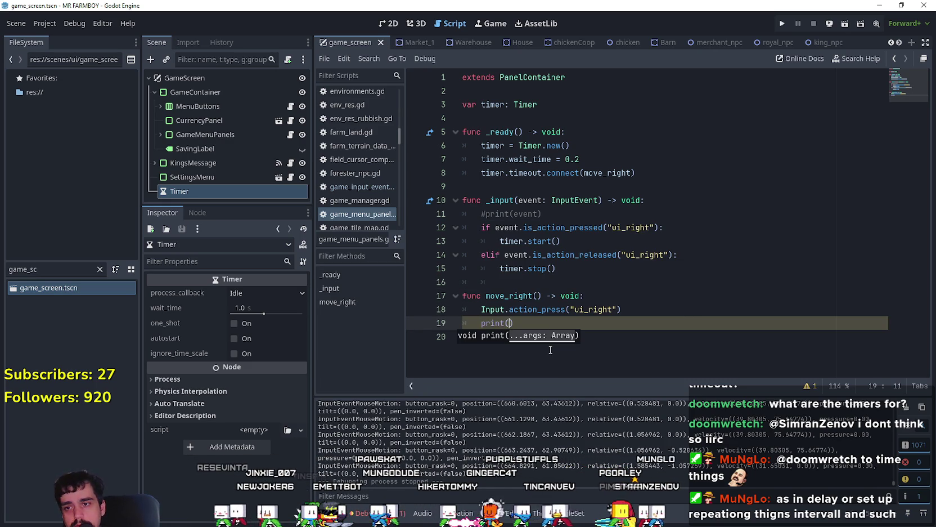
type("\"MOVE RIGHT")
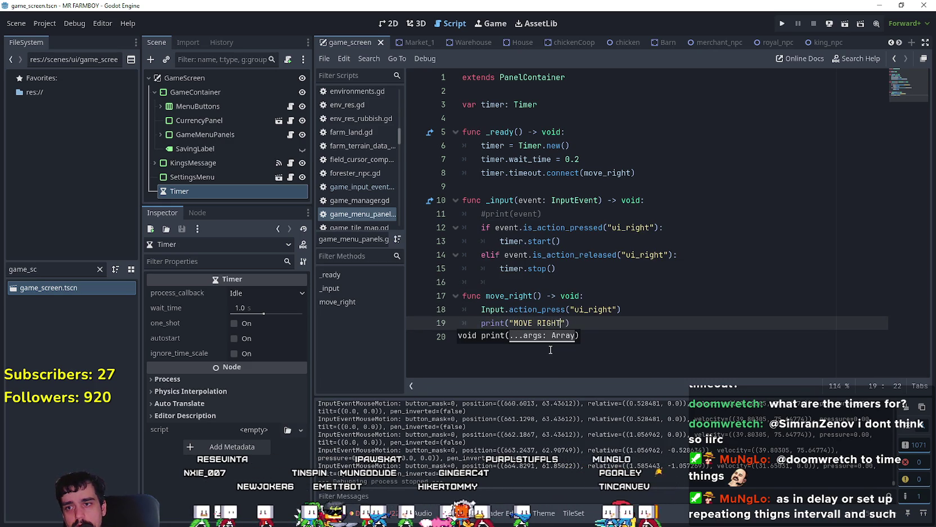
type("BISH")
key("ctrl+s")
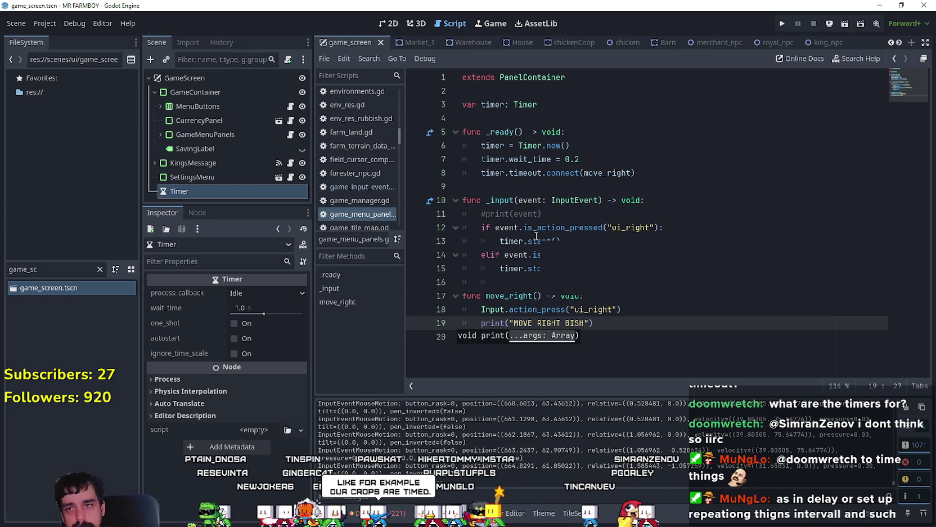
Step: Dismiss the timeout documentation popup and return to the end of the timer.stop() line
mouse_move(536, 236)
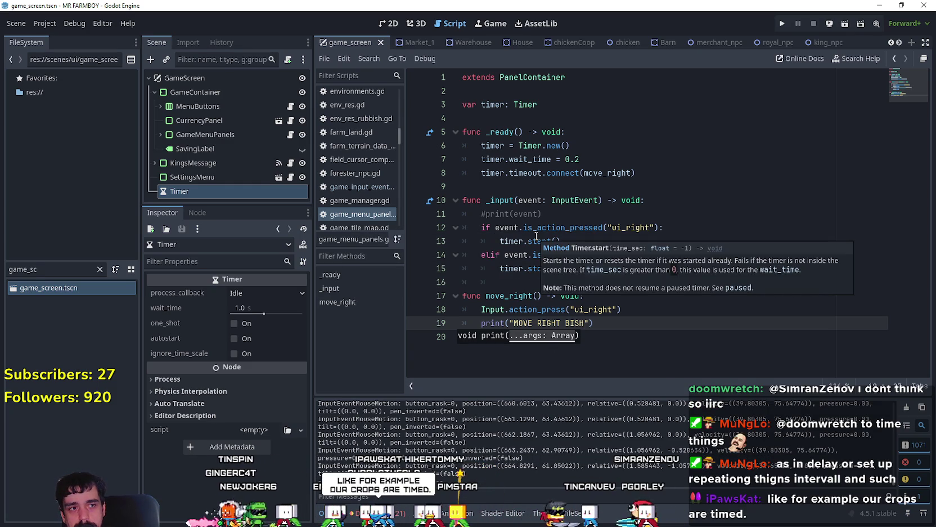
mouse_move(523, 169)
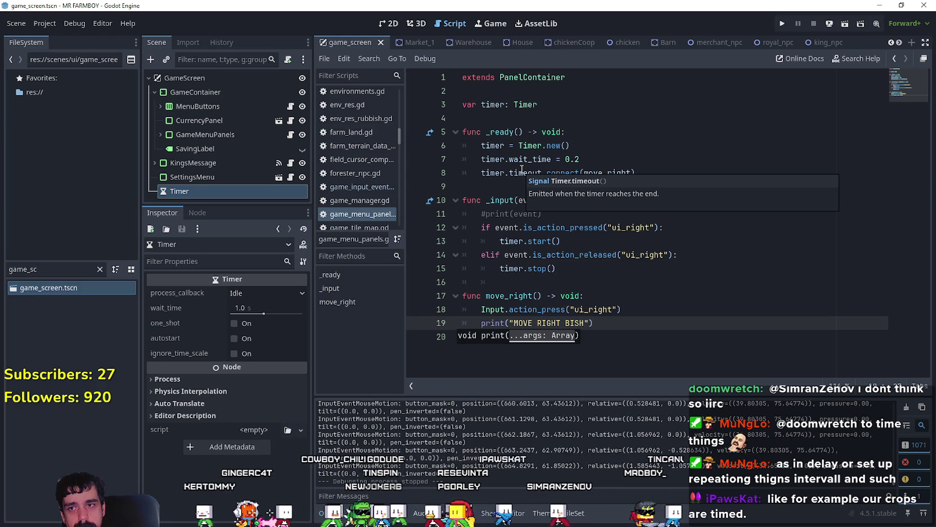
left_click(506, 187)
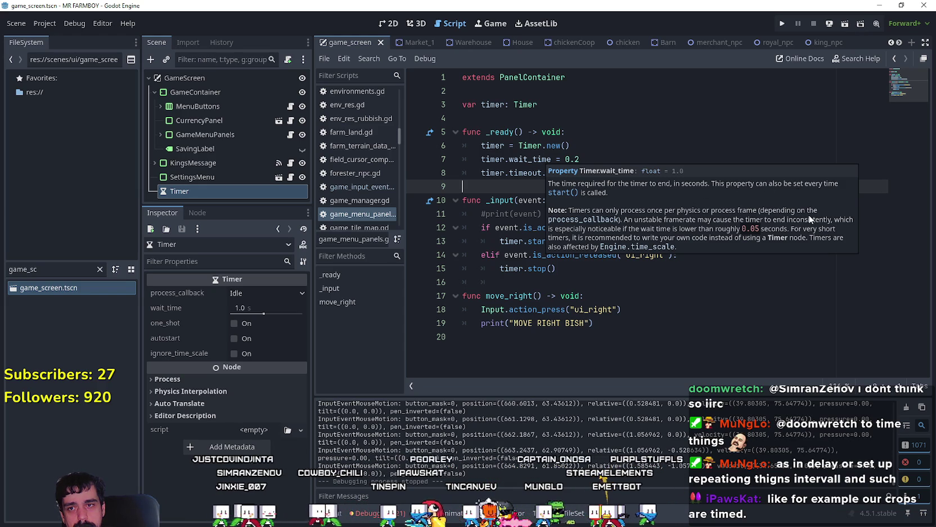
left_click(737, 307)
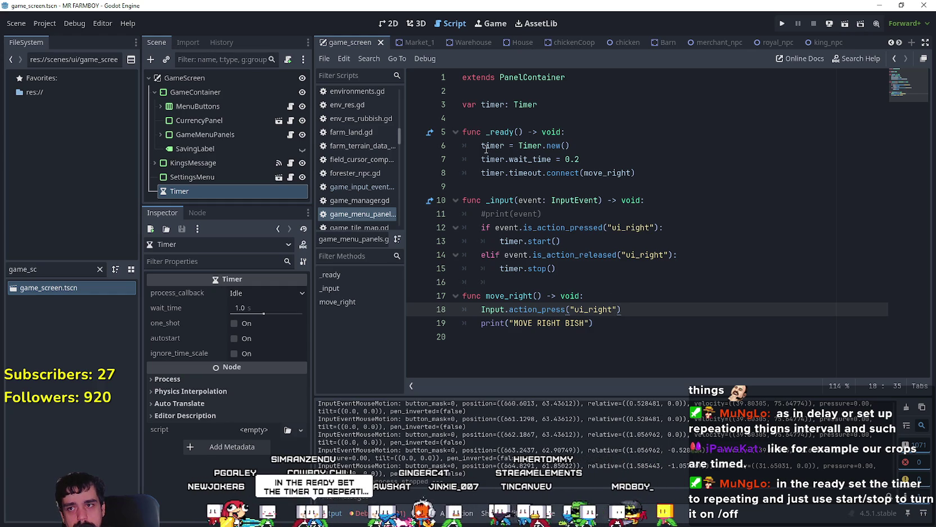
left_click(662, 341)
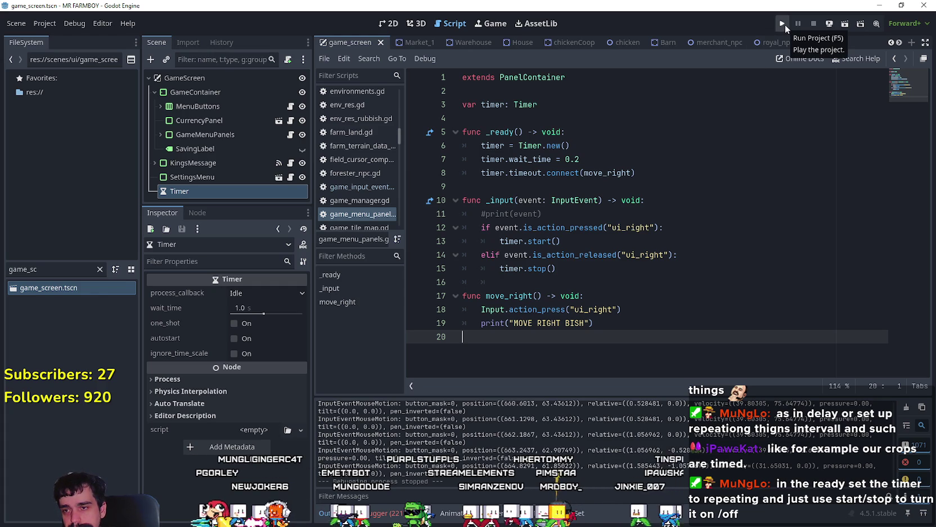
left_click(678, 268)
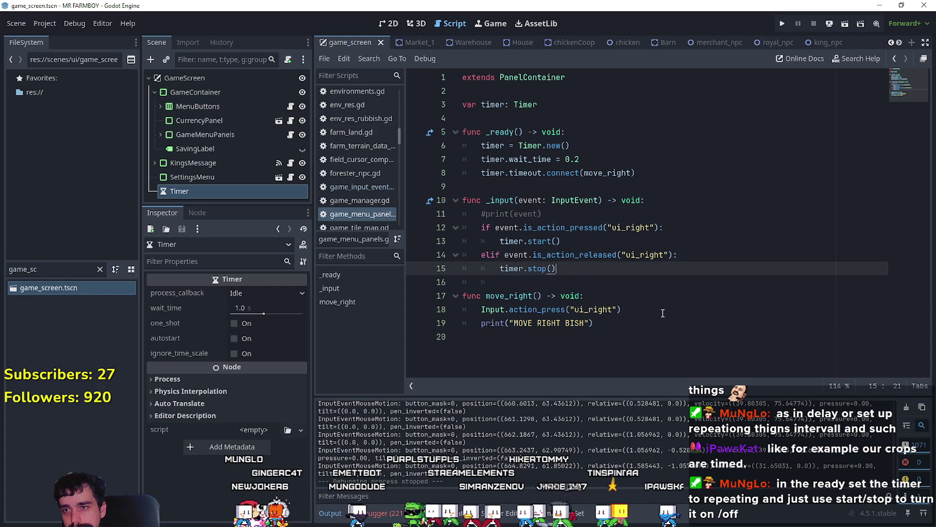
Step: Add print("Timer Stopped") after timer.stop() in _input
key("Return")
type("(")
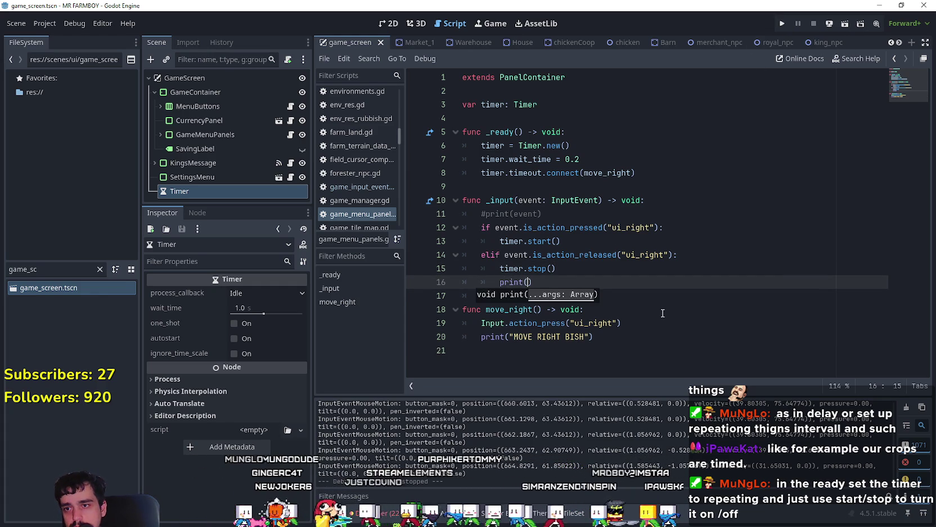
key("BackSpace")
key("BackSpace")
type("\"Timer Stopped")
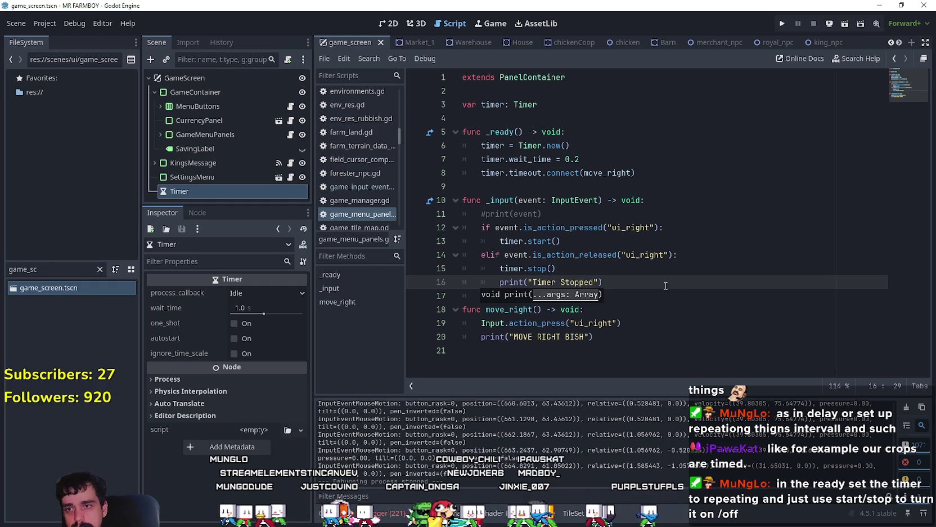
left_click_drag(665, 286, 451, 278)
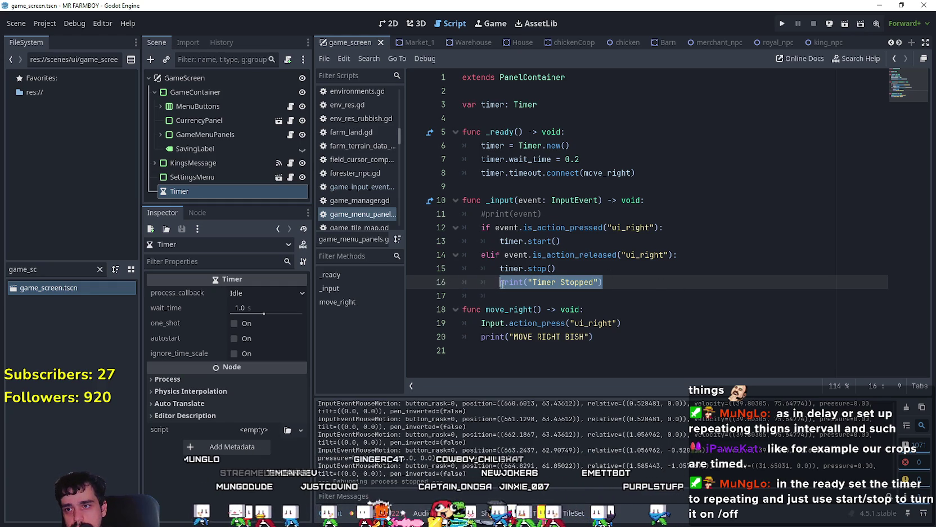
Step: Add print("Timer Started") after timer.start() and run the project with F5
left_click(589, 241)
key("Return")
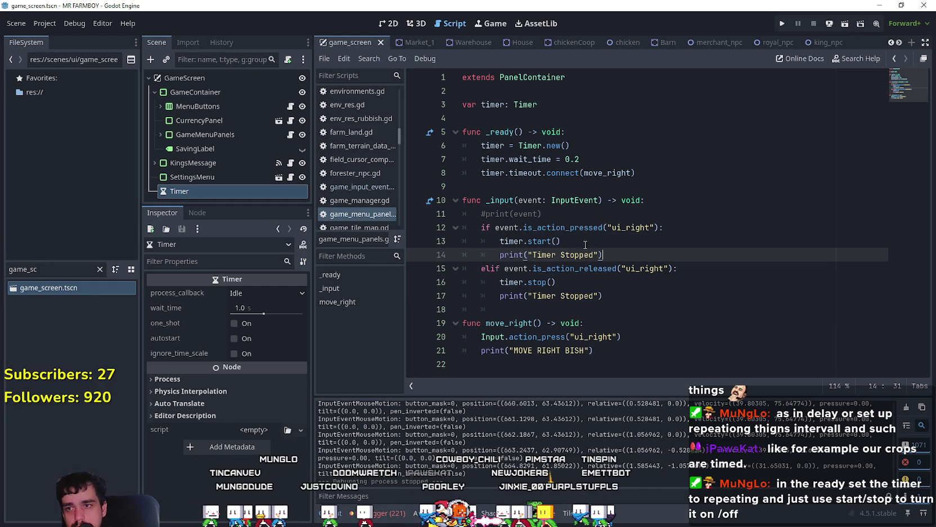
type("S")
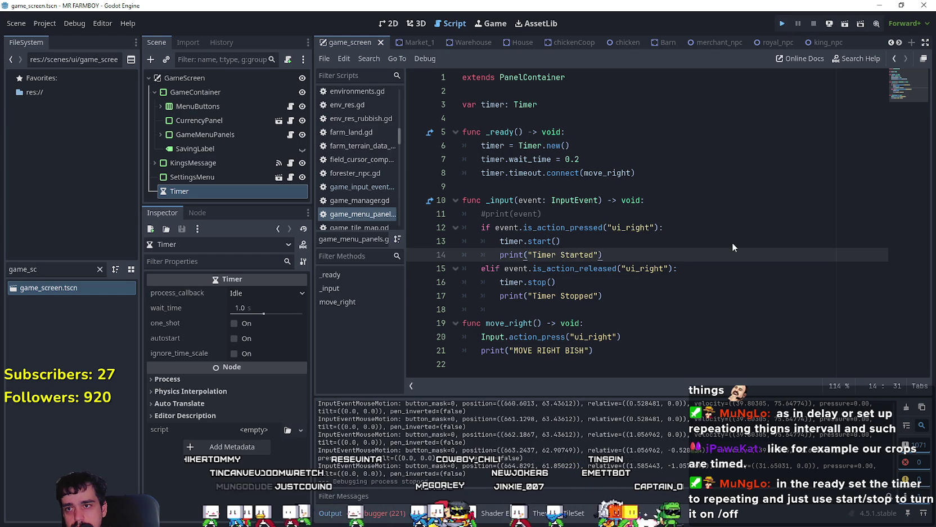
key("F5")
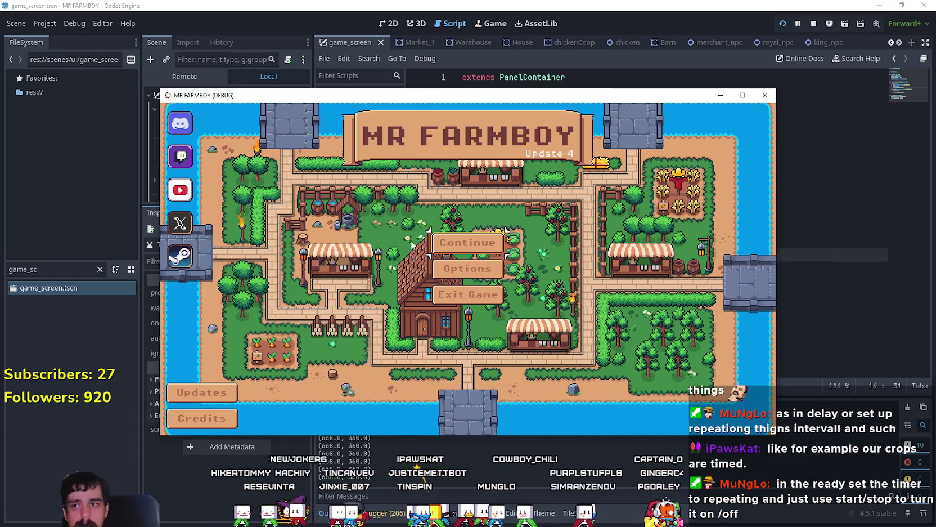
Step: Load the Save 5 game from the save list
left_click(490, 293)
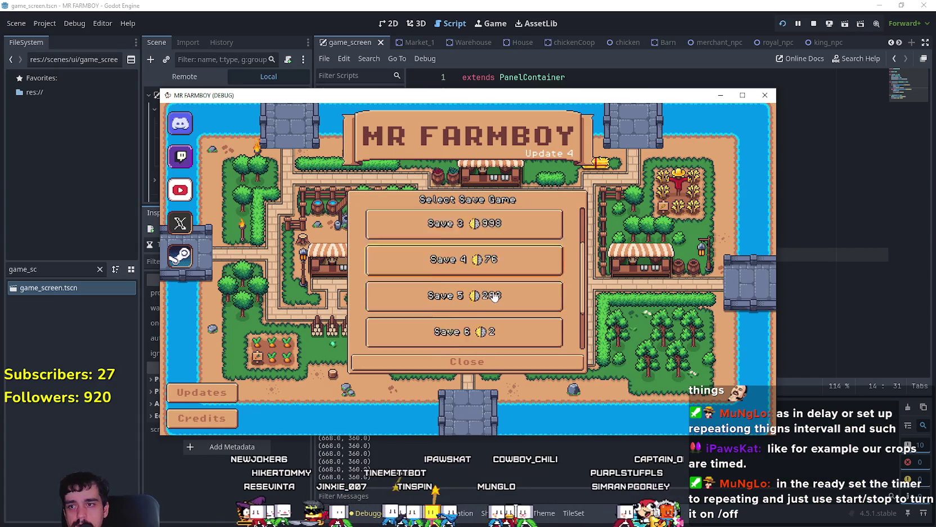
left_click(493, 296)
left_click(451, 289)
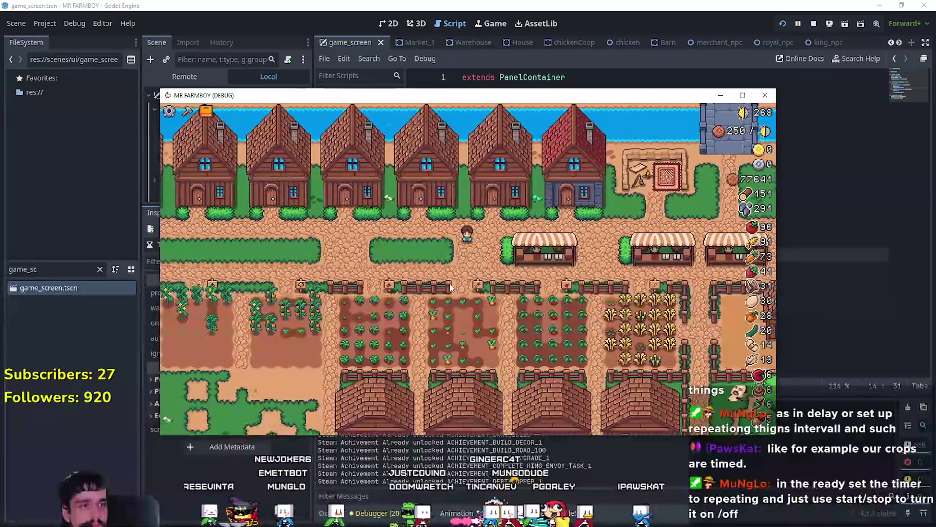
Step: Walk the character up to the village houses and open the House panel
key("s")
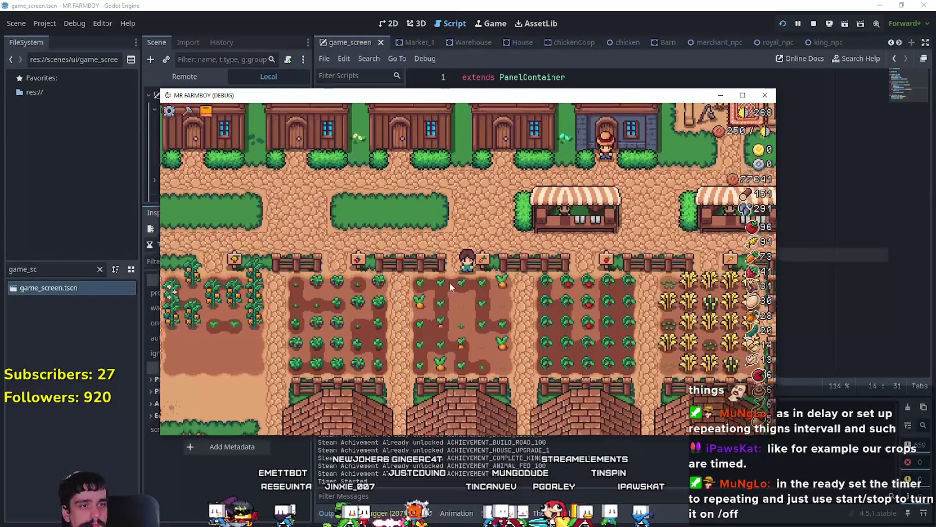
key("a")
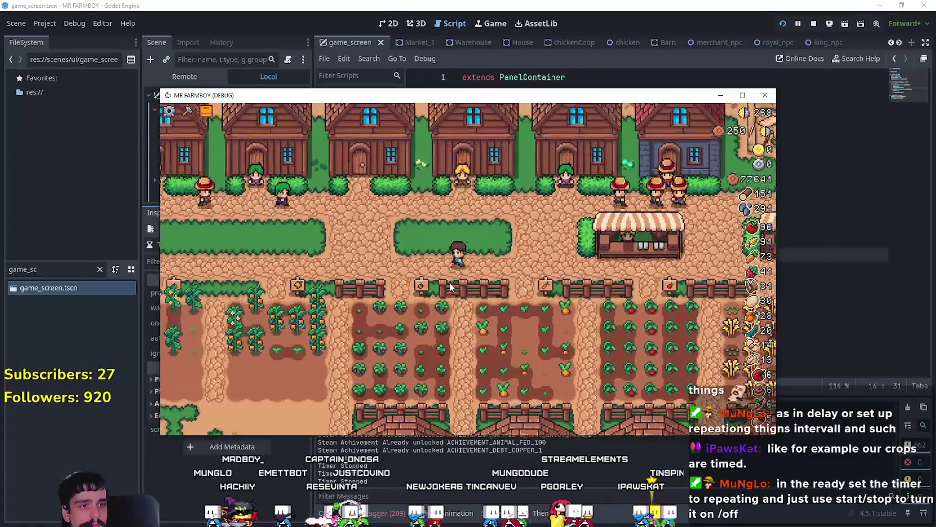
key("d")
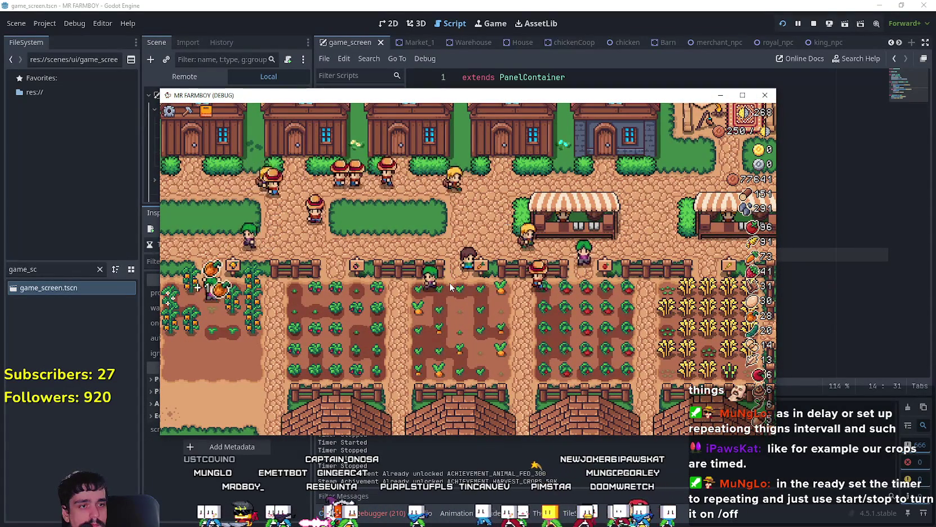
key("a")
key("w")
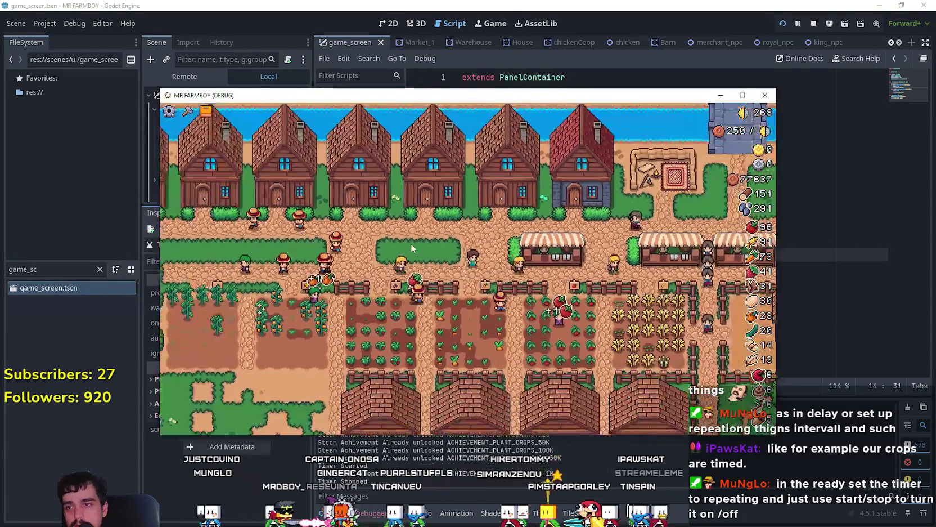
scroll(412, 246, "up", 3)
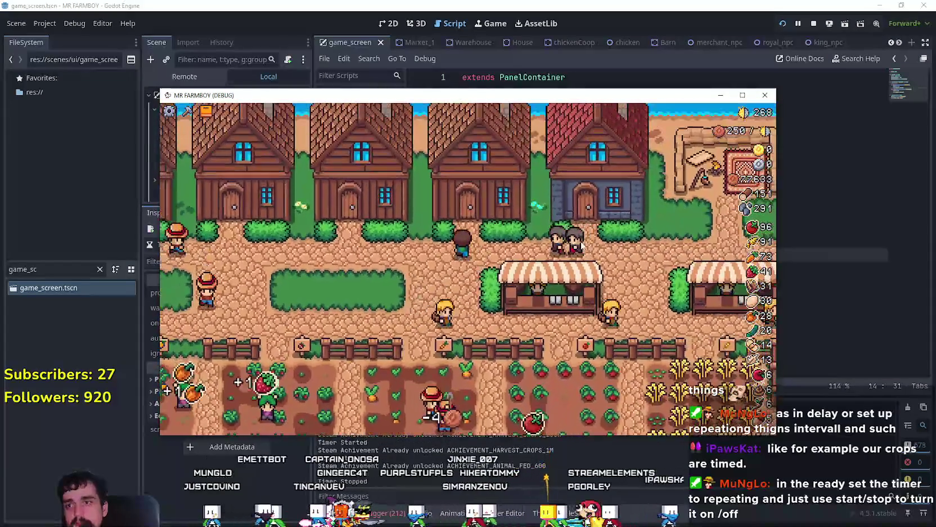
key("w")
left_click(613, 238)
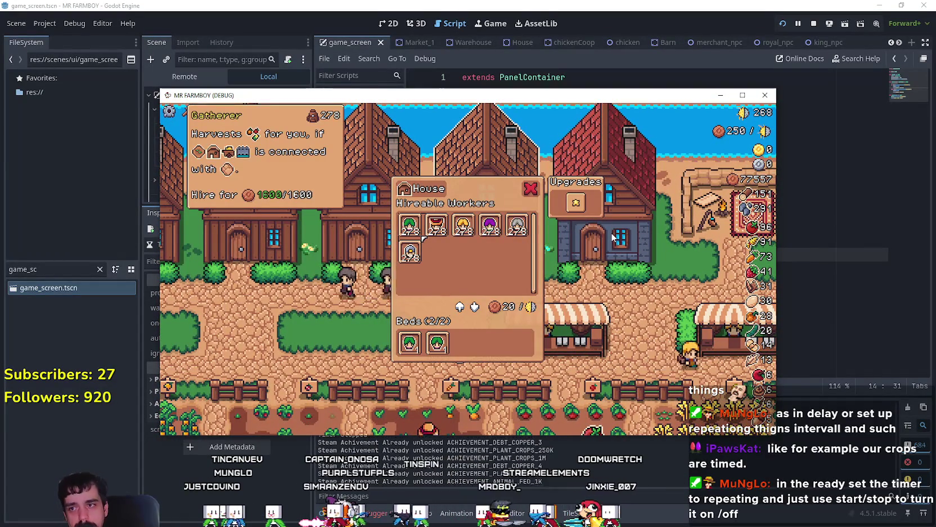
Step: Cycle right through the workers to Farmer, Carrier and Rancher, then stop the game
key("Right")
key("Right")
key("Right")
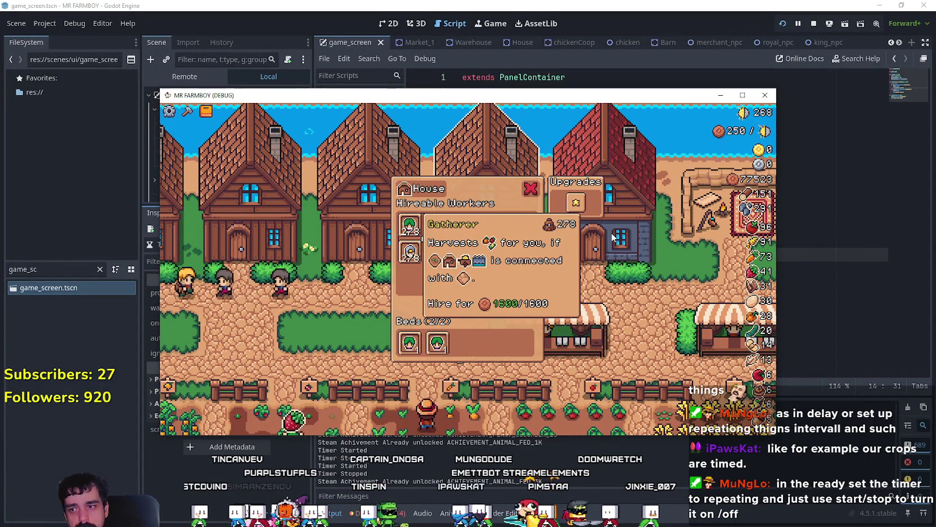
key("Right")
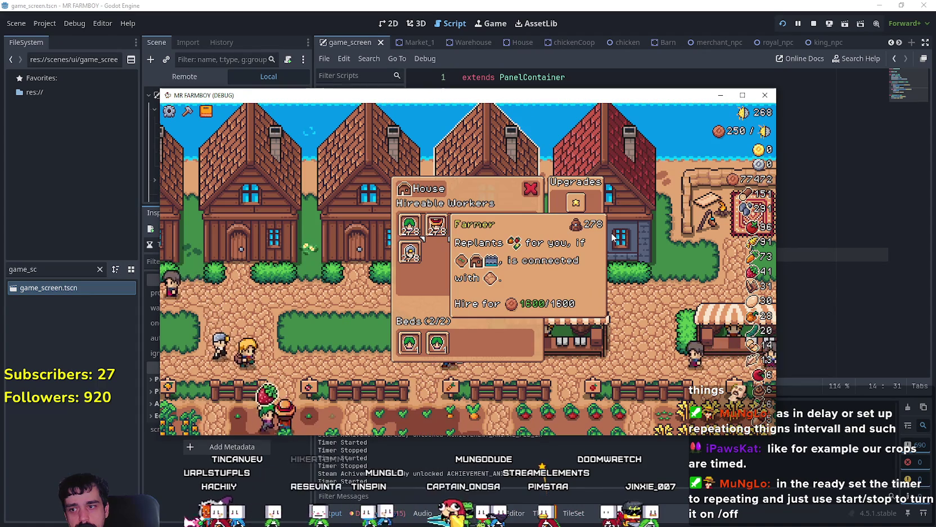
key("Right")
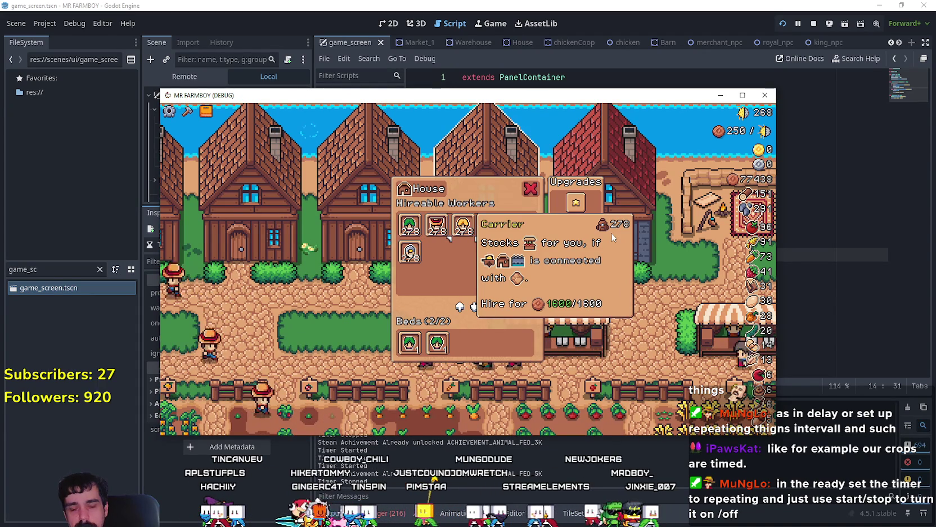
key("Right")
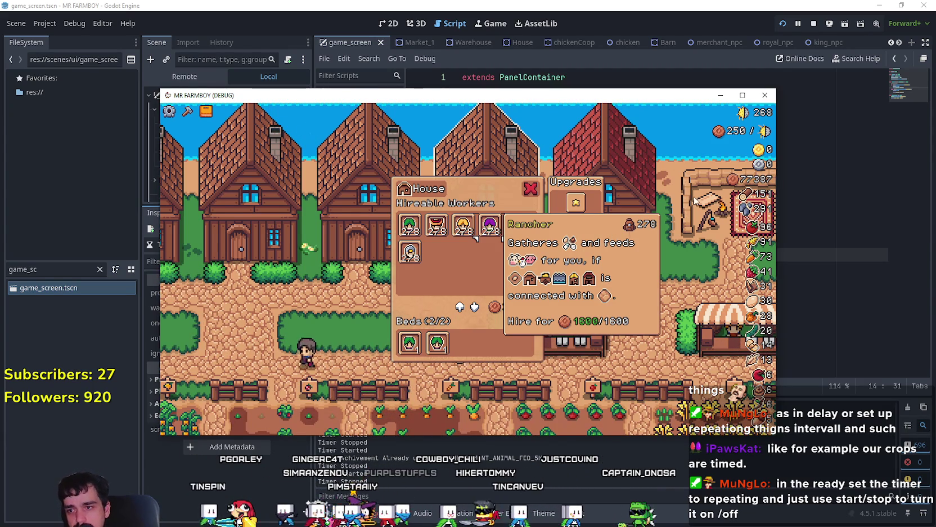
left_click(814, 24)
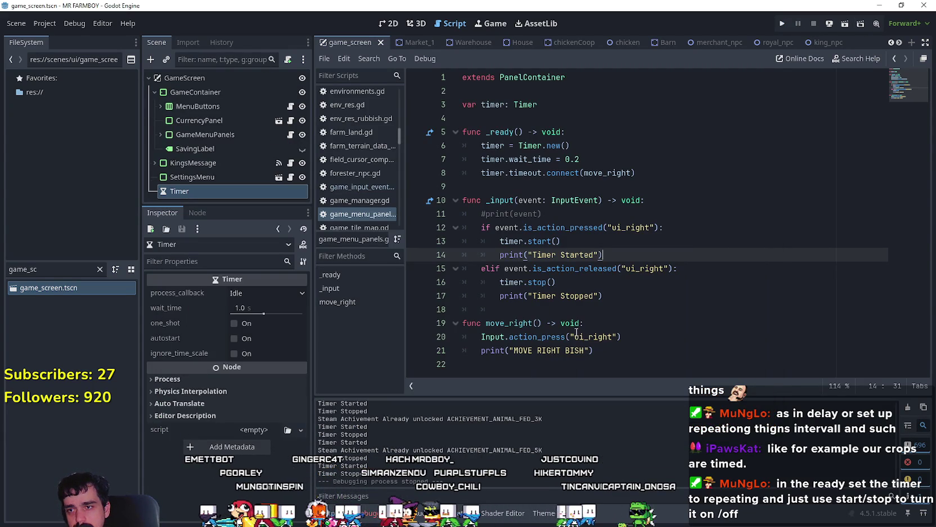
Step: Select move_right in the script, then inspect the Timer node and its signals
left_click(653, 344)
double_click(523, 325)
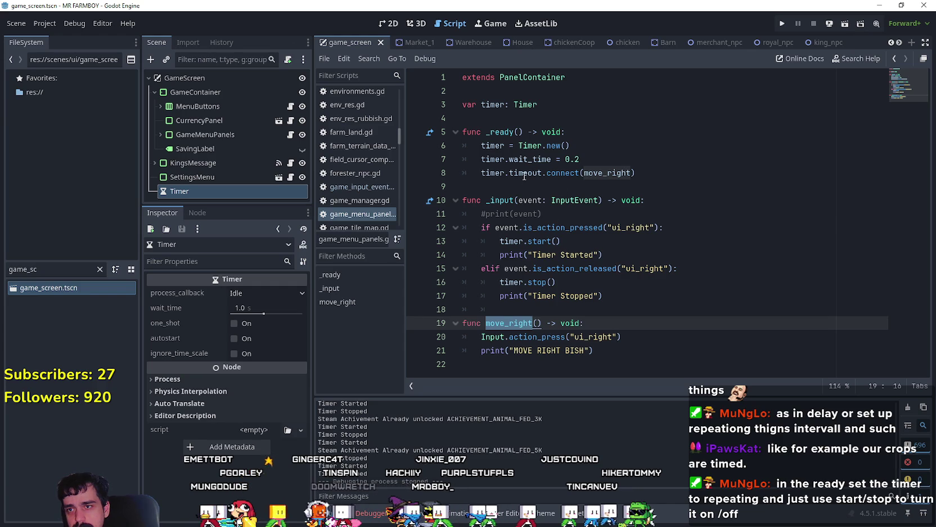
mouse_move(524, 176)
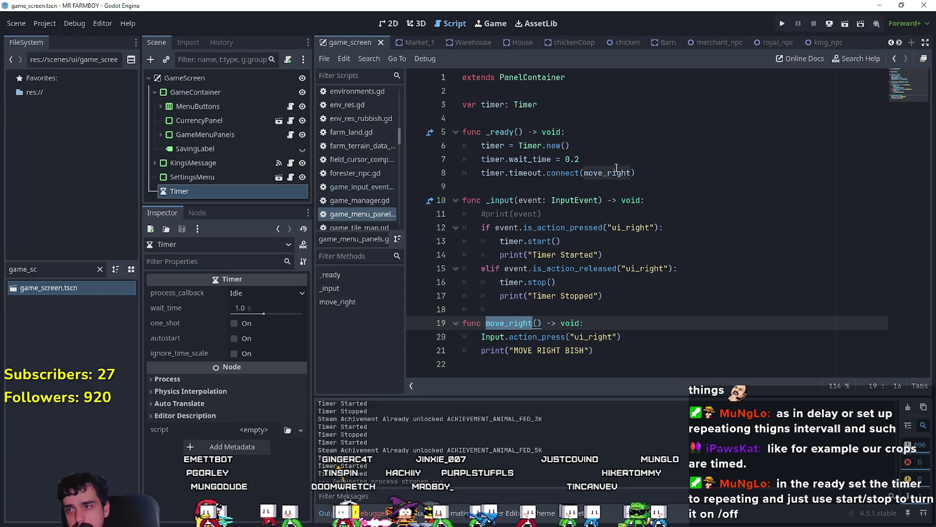
left_click(224, 192)
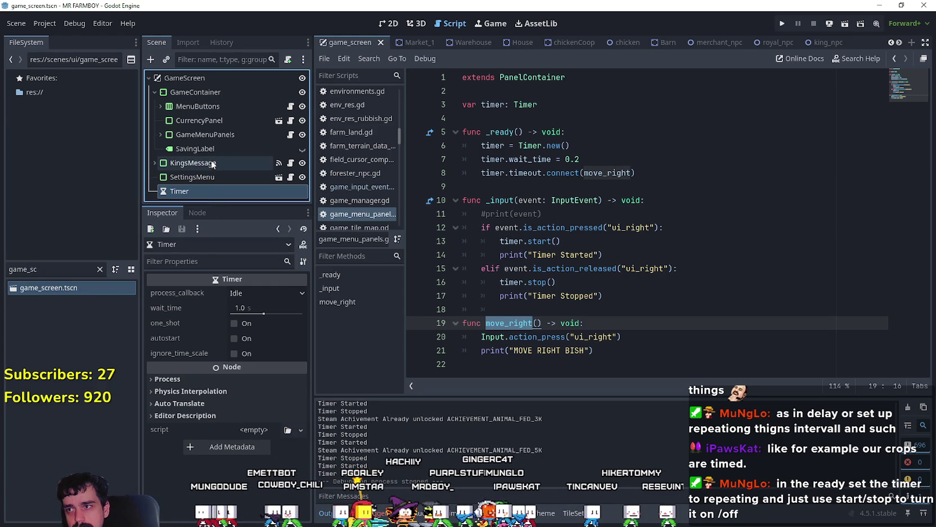
left_click(158, 133)
scroll(197, 120, "down", 4)
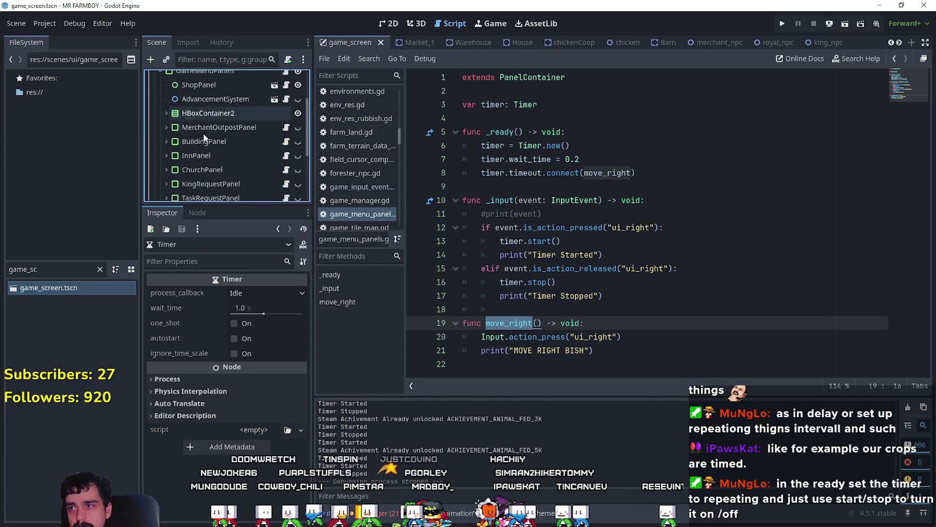
scroll(206, 149, "down", 2)
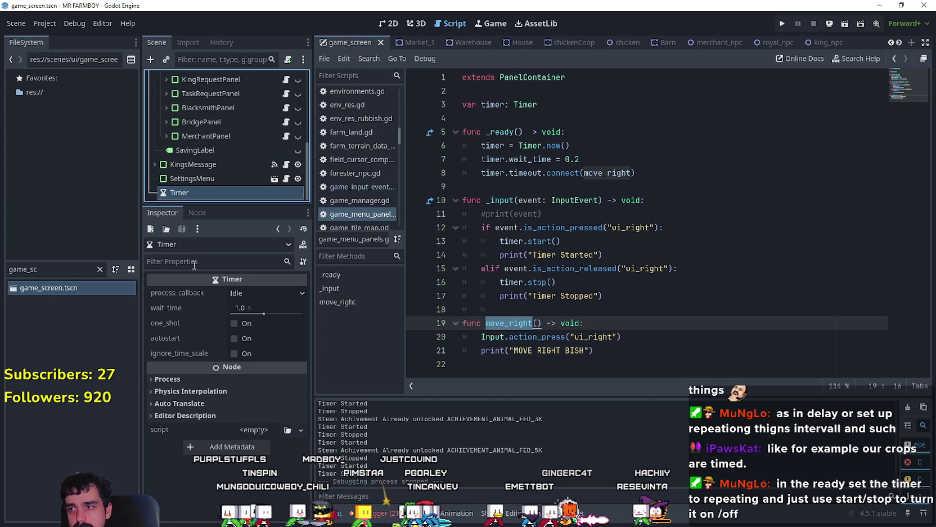
left_click(194, 214)
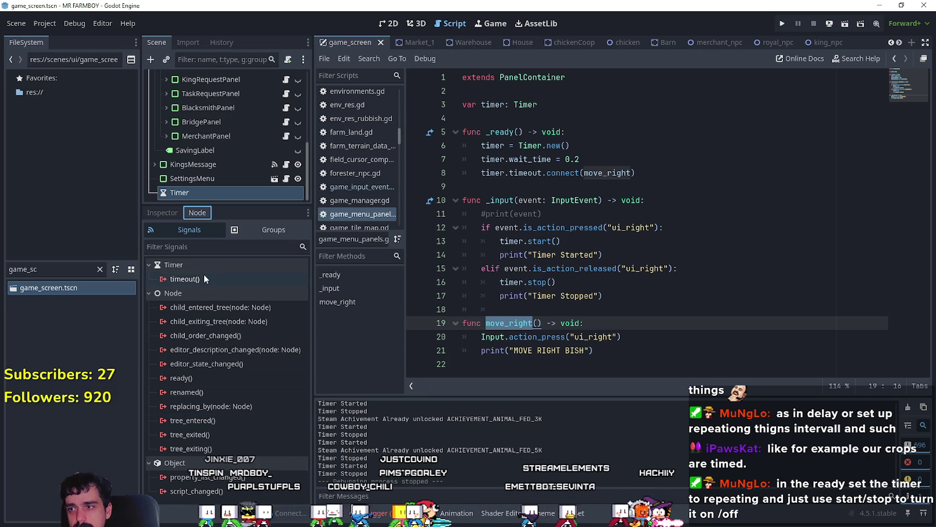
Step: Delete the Timer node from the scene tree and confirm
right_click(180, 192)
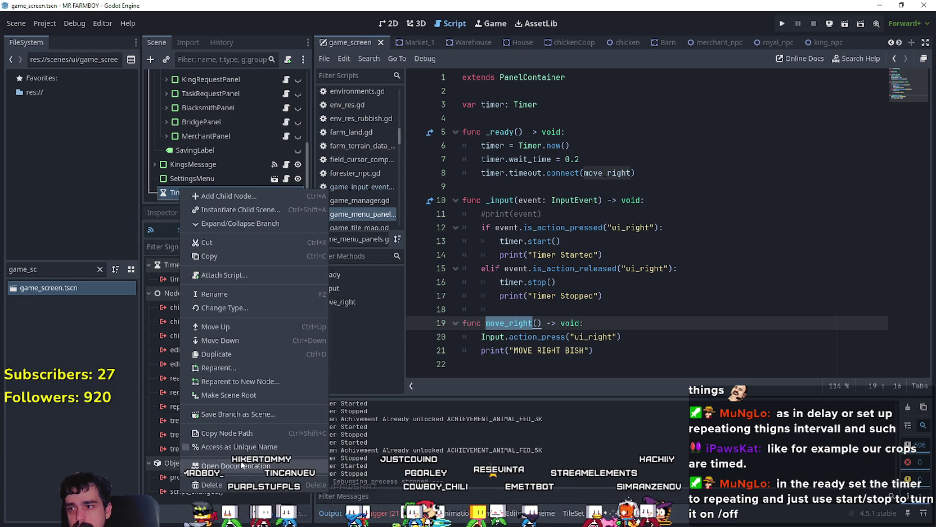
left_click(203, 485)
left_click(451, 272)
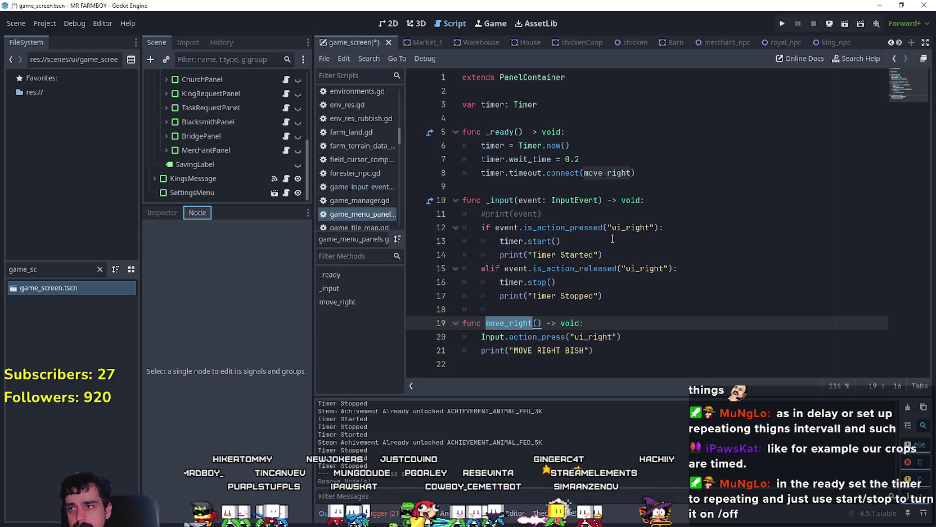
Step: Start a new timer line below wait_time and browse the Timer member suggestions
left_click(623, 176)
left_click(674, 163)
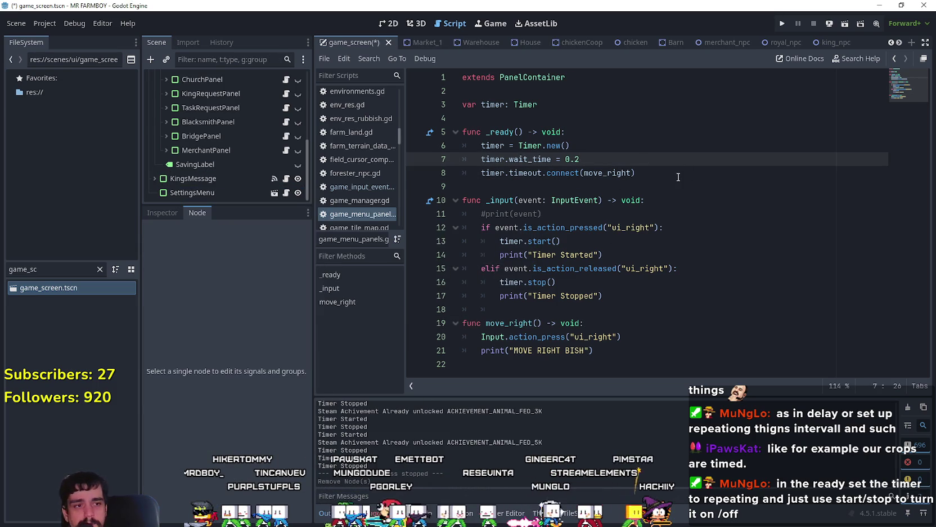
key("Return")
type("timer.")
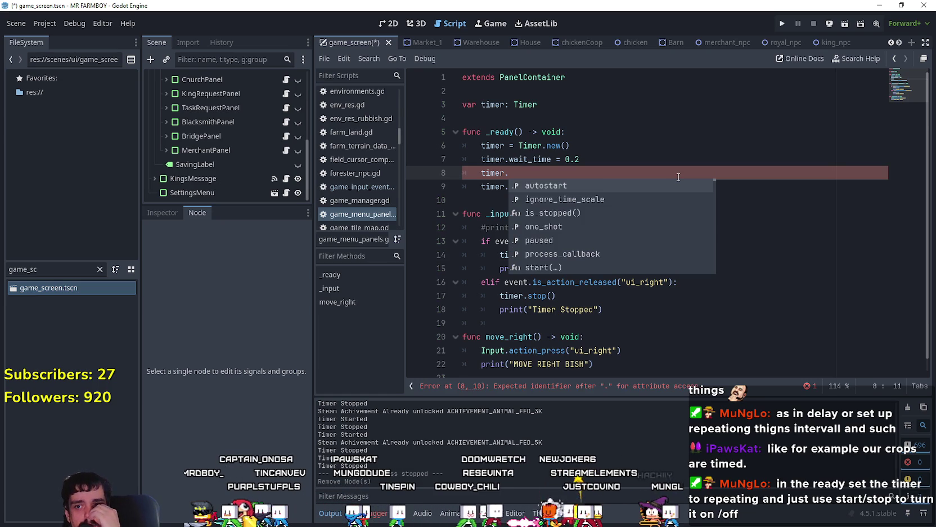
key("Down")
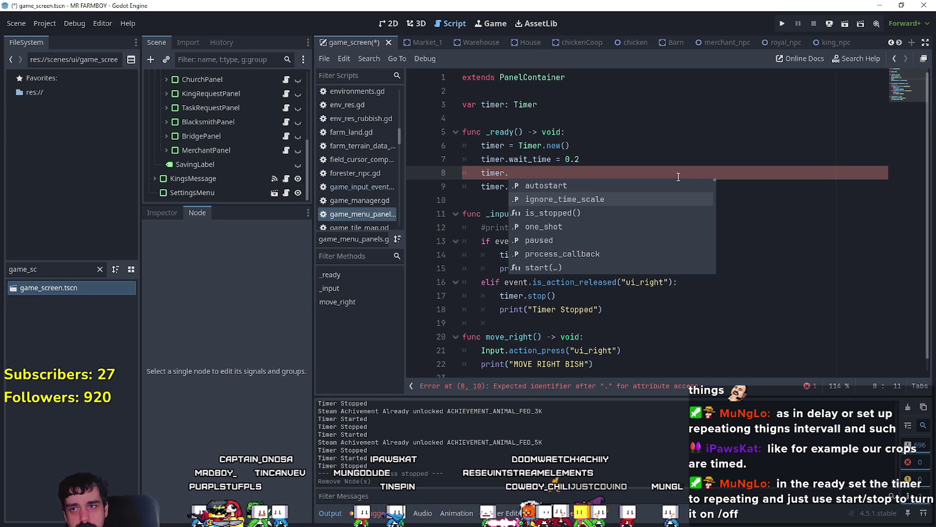
key("Down")
key("Down")
key("Down")
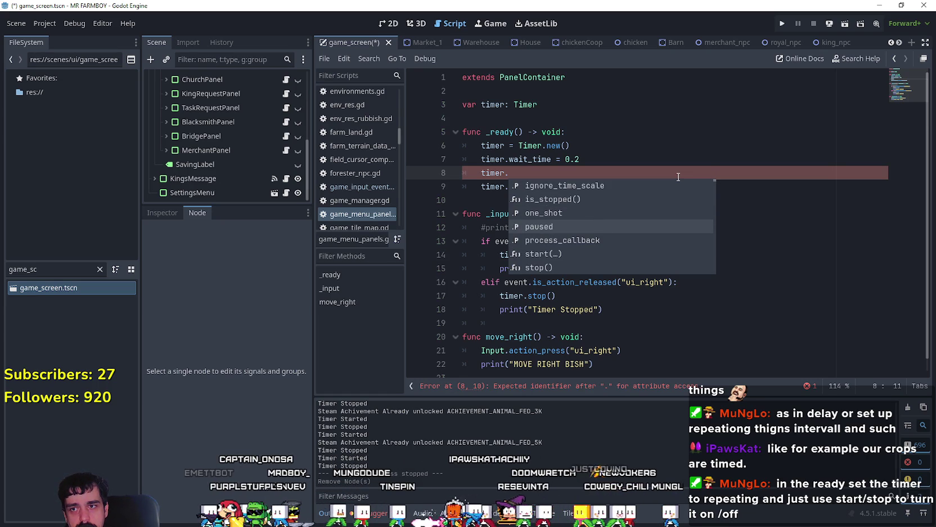
key("Down")
key("Down")
key("Down")
key("Down")
key("Down")
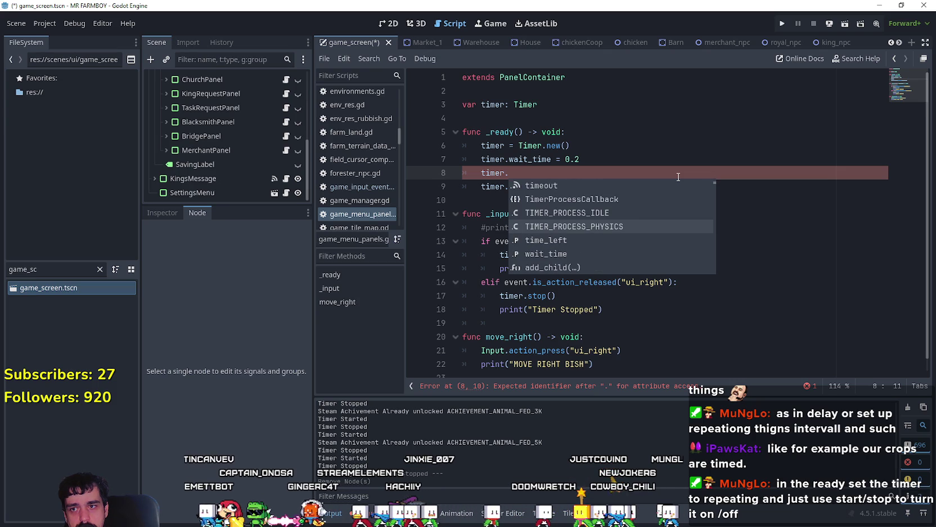
key("Down")
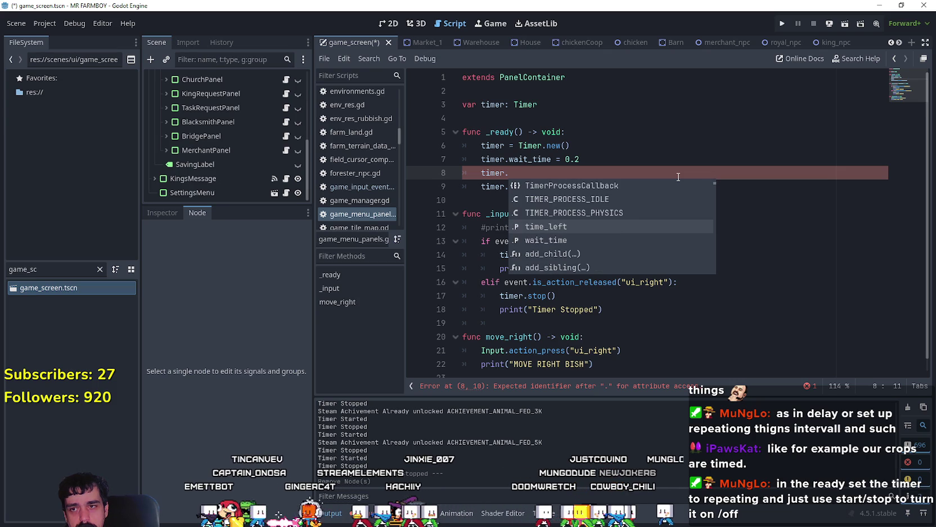
key("Down")
key("Down")
key("Down")
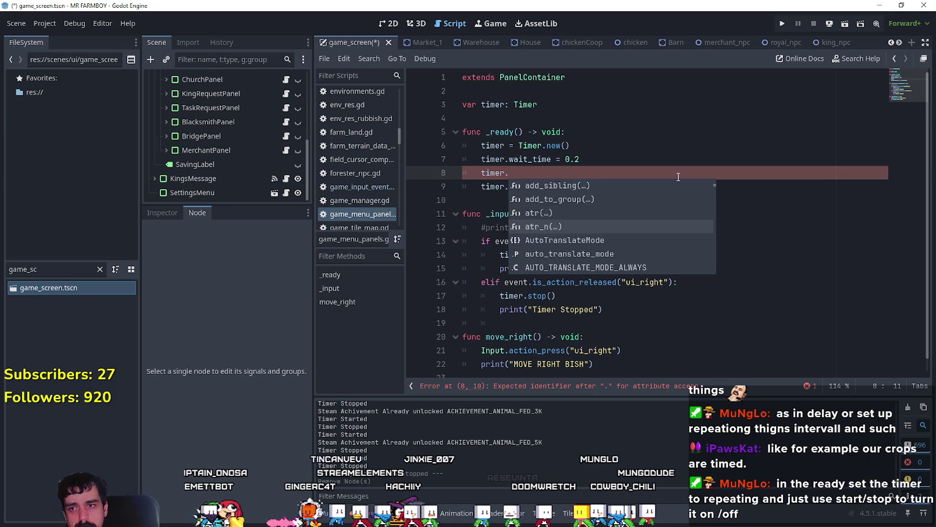
key("Down")
key("Down")
key("Down")
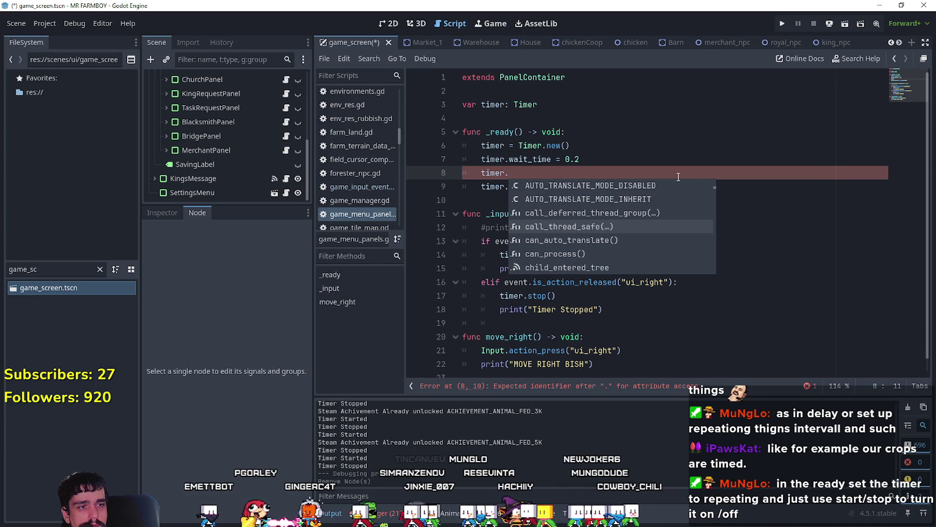
Step: Complete the line as timer.one_shot = false
type("repe")
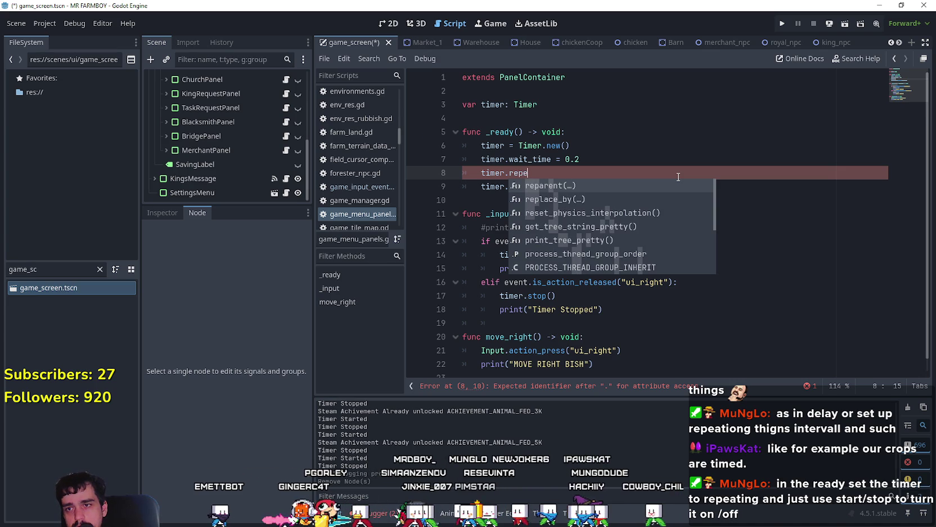
key("BackSpace")
key("BackSpace")
key("BackSpace")
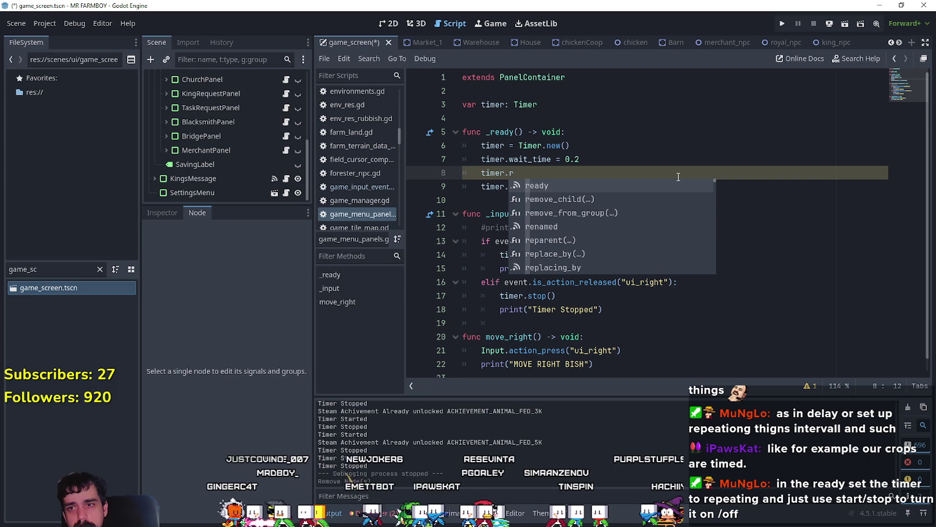
key("BackSpace")
key("Down")
key("Down")
key("Down")
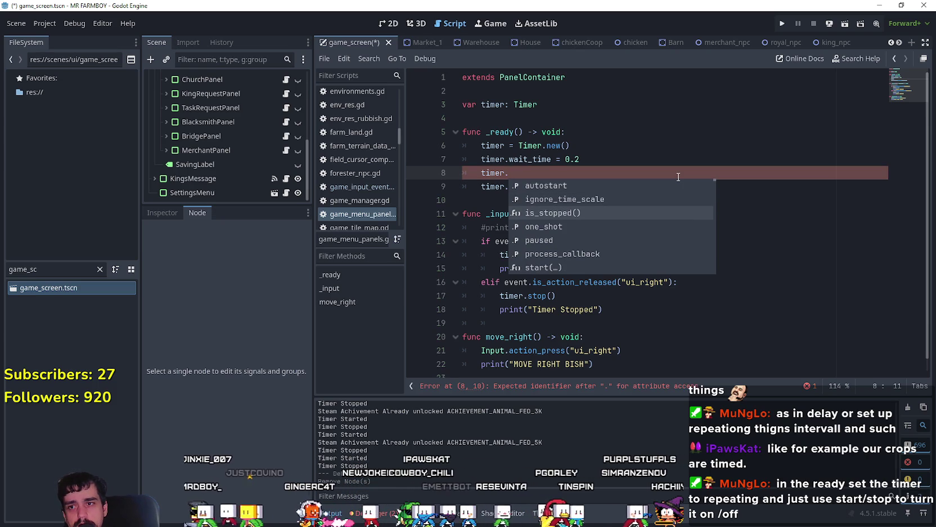
key("Return")
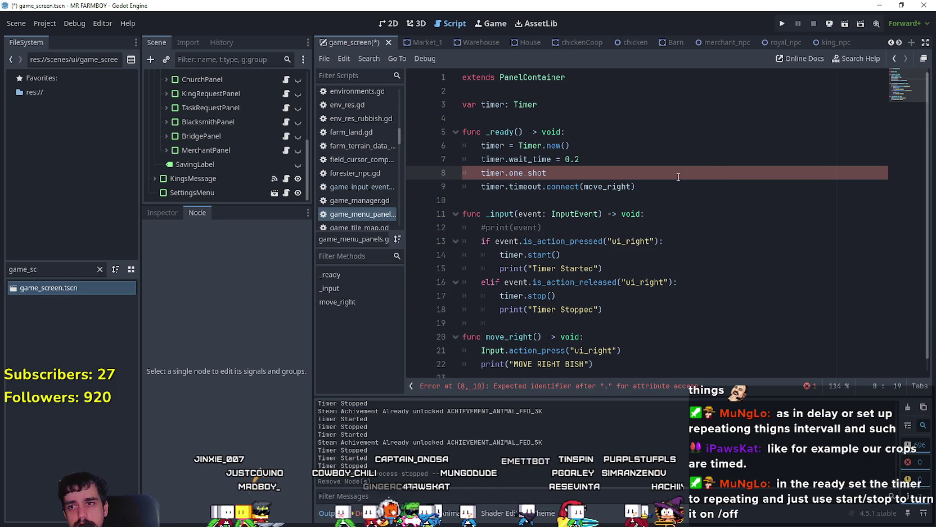
type(" = false")
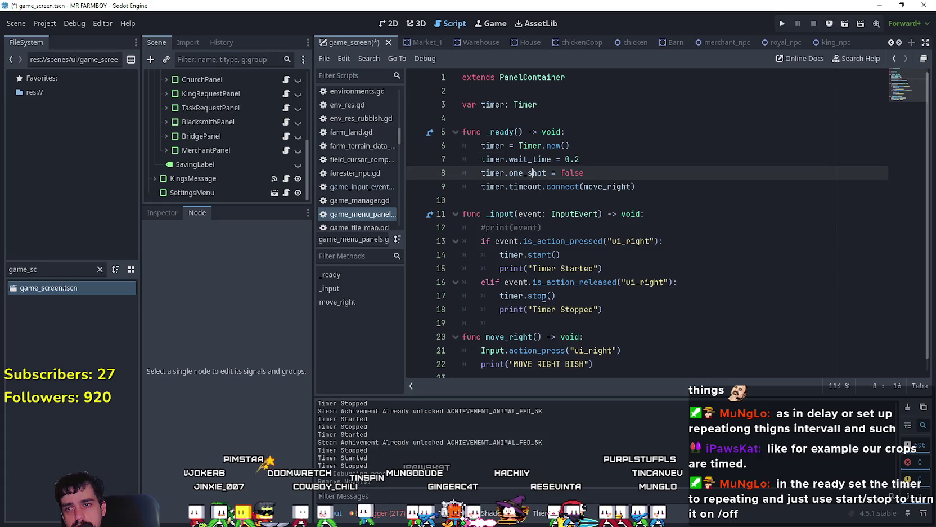
Step: Change timer.wait_time from 0.2 to 0.6, save, and run the game
scroll(591, 254, "down", 1)
left_click(517, 309)
key("ctrl+s")
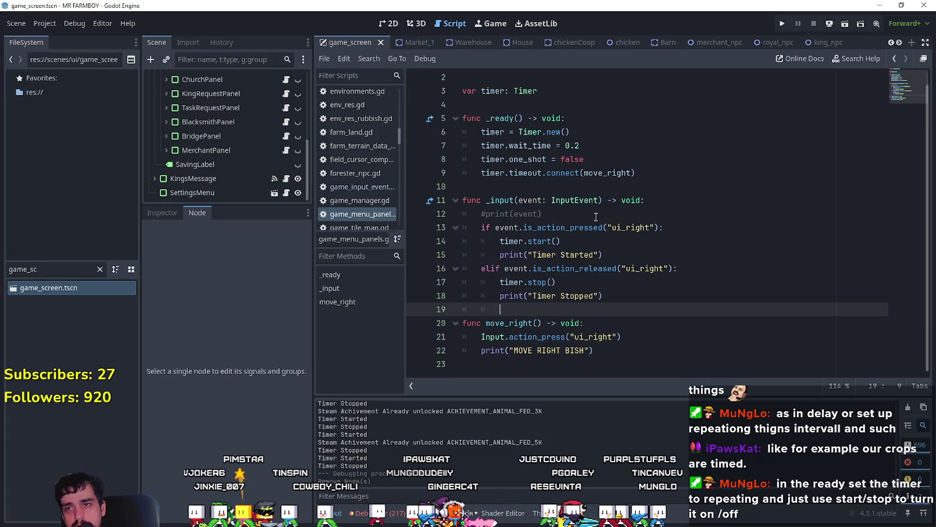
left_click(580, 145)
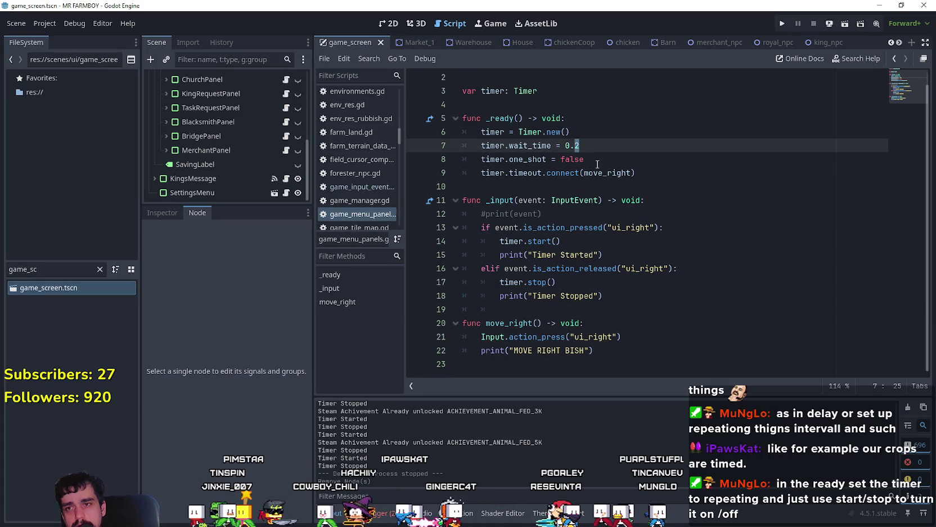
type("5")
key("ctrl+s")
key("BackSpace")
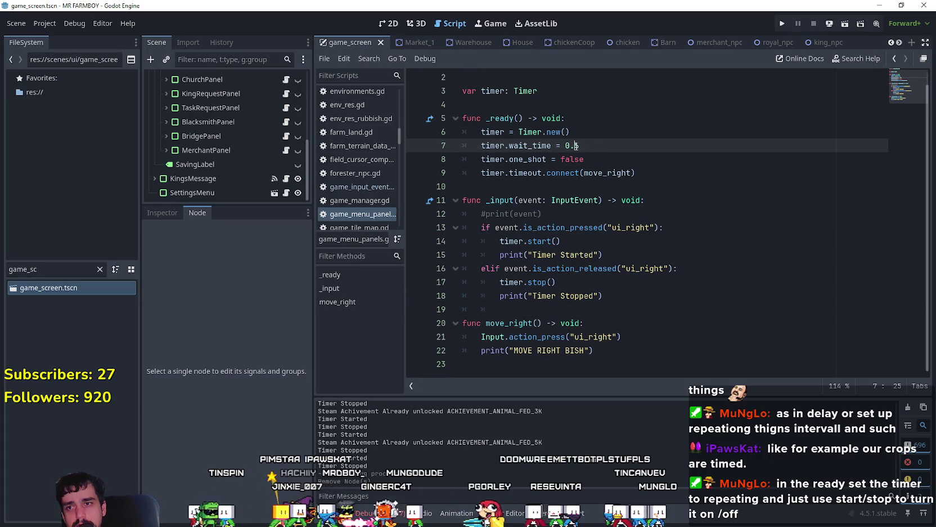
type("6")
key("ctrl+s")
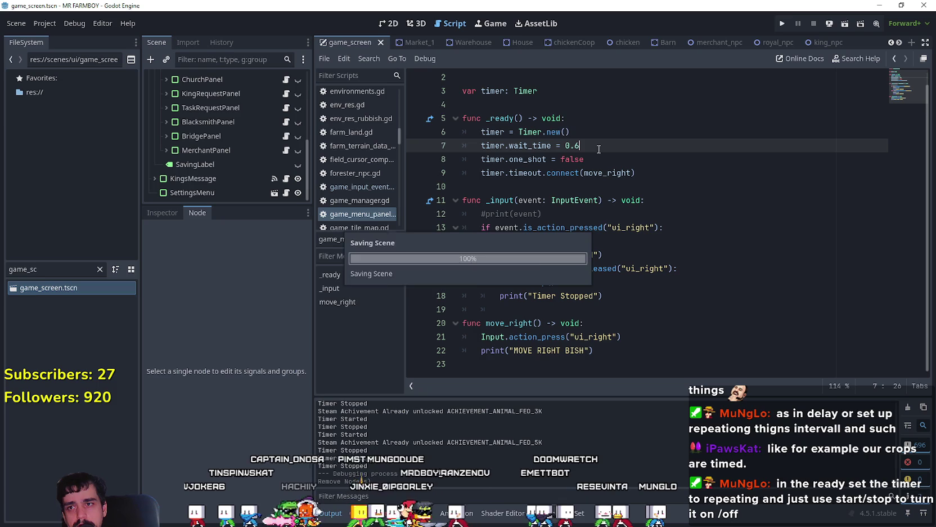
left_click(778, 22)
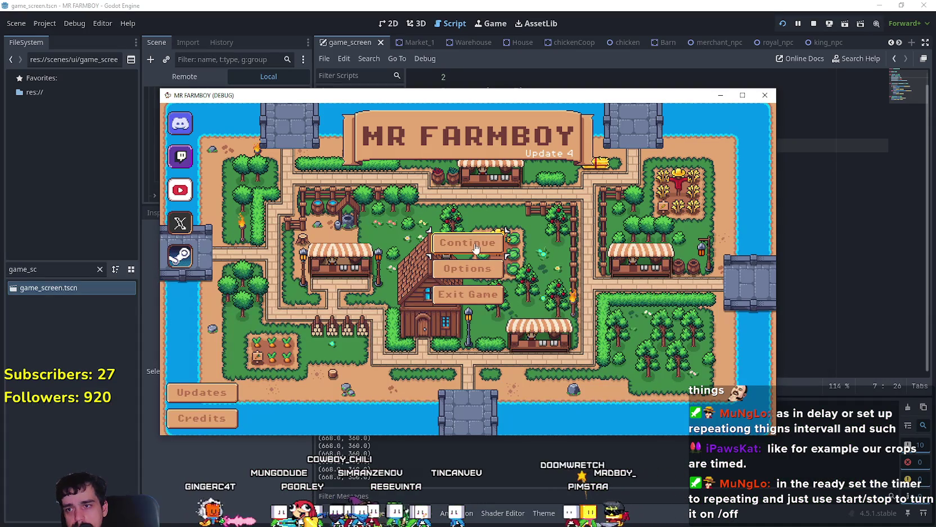
Step: Load Save 5, walk the player into the House, then stop the game
mouse_move(522, 97)
left_mouse_down()
mouse_move(634, 415)
mouse_move(638, 457)
mouse_move(629, 258)
mouse_move(594, 87)
left_mouse_up()
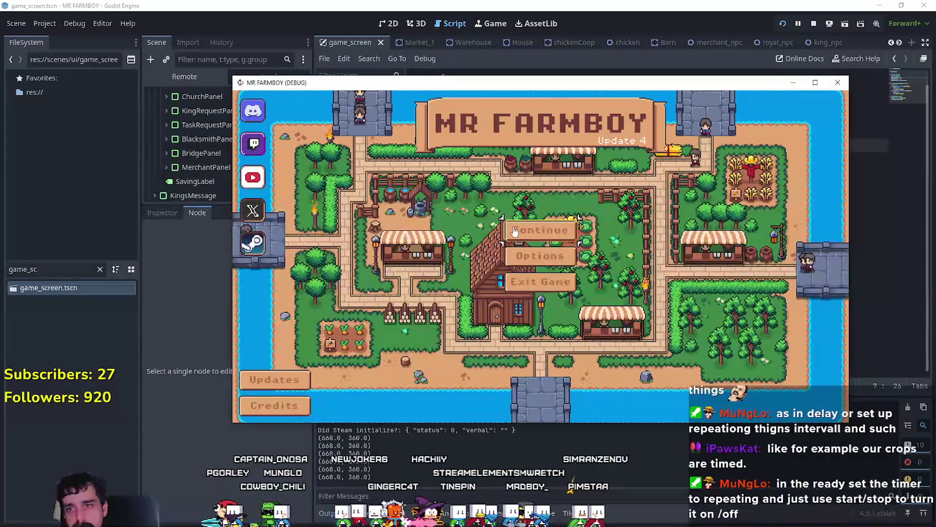
left_click(513, 231)
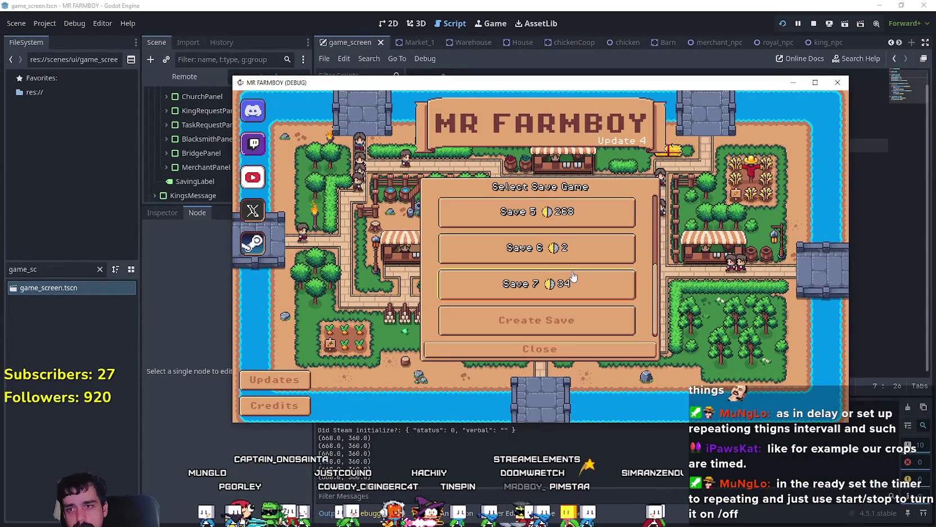
left_click(513, 222)
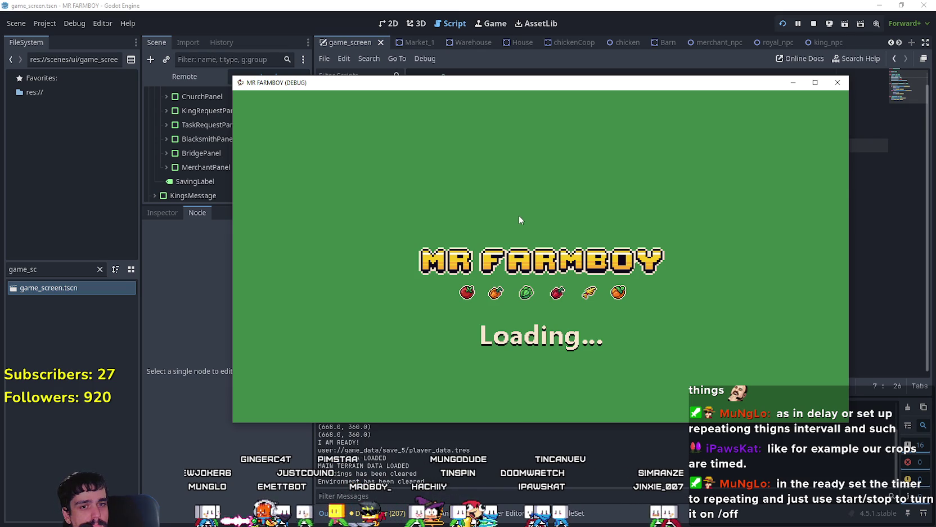
key("w")
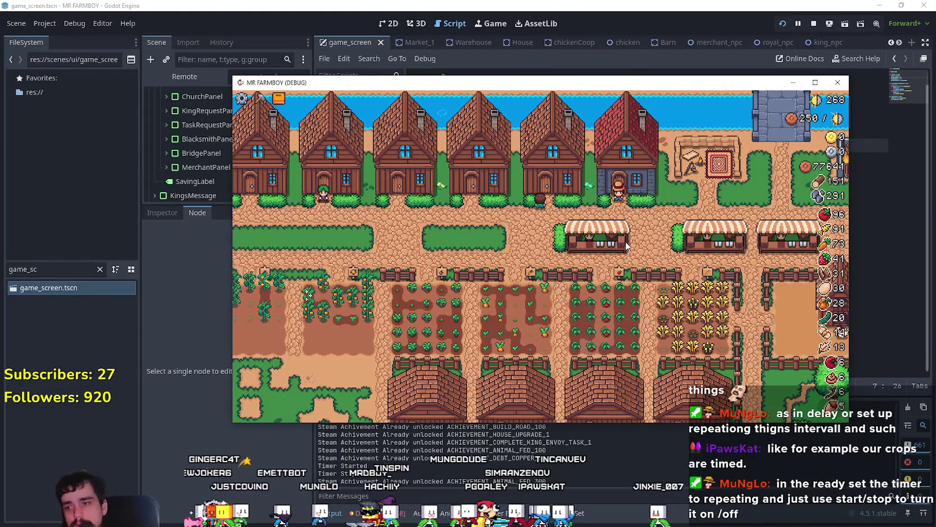
key("d")
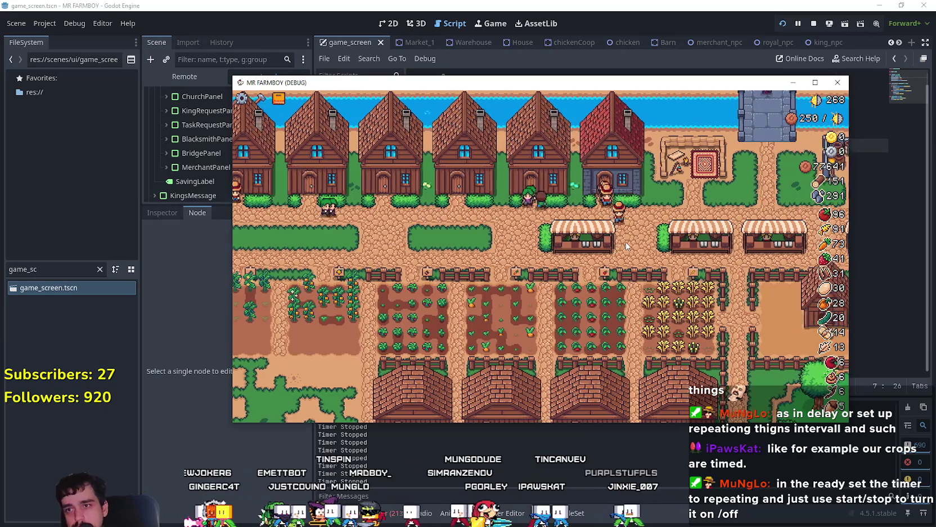
key("a")
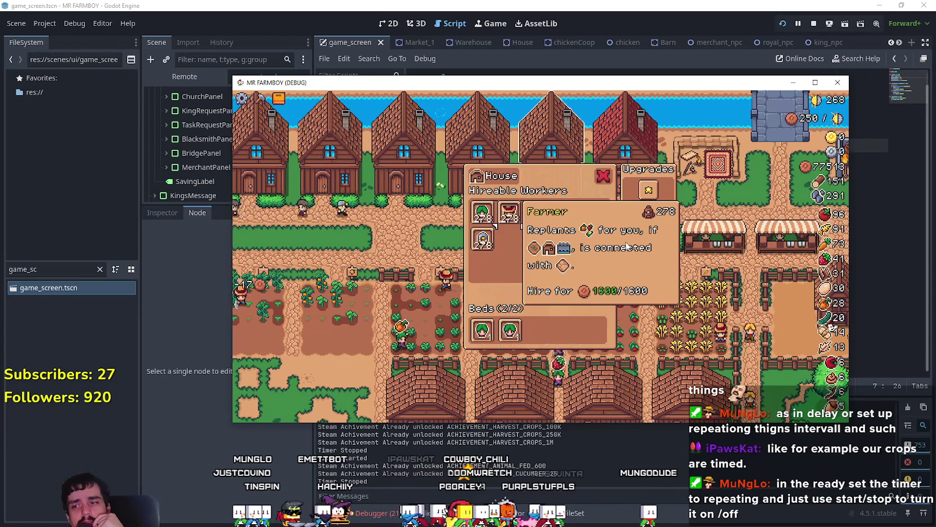
mouse_move(643, 199)
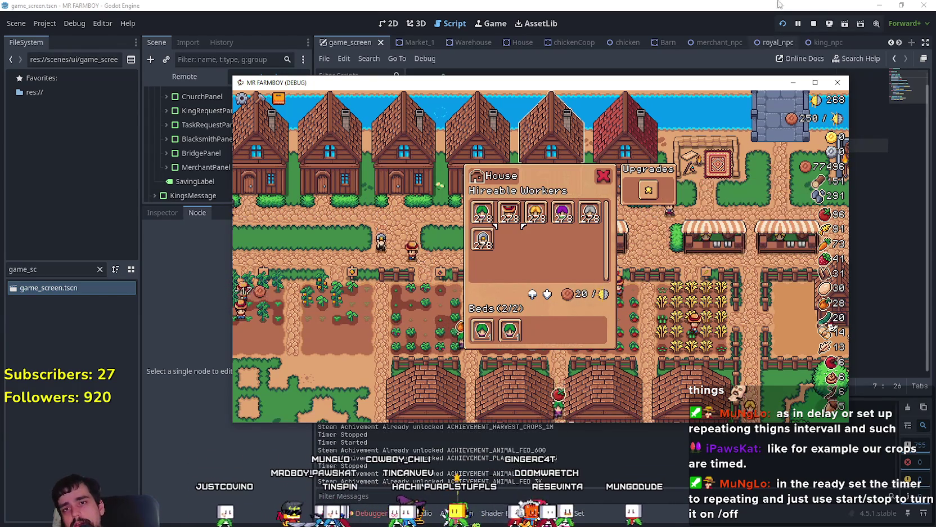
left_click(837, 83)
Step: Review the debugger Errors list's 'Unable to start the timer' failures from game_menu_panels.gd line 14
left_click(366, 513)
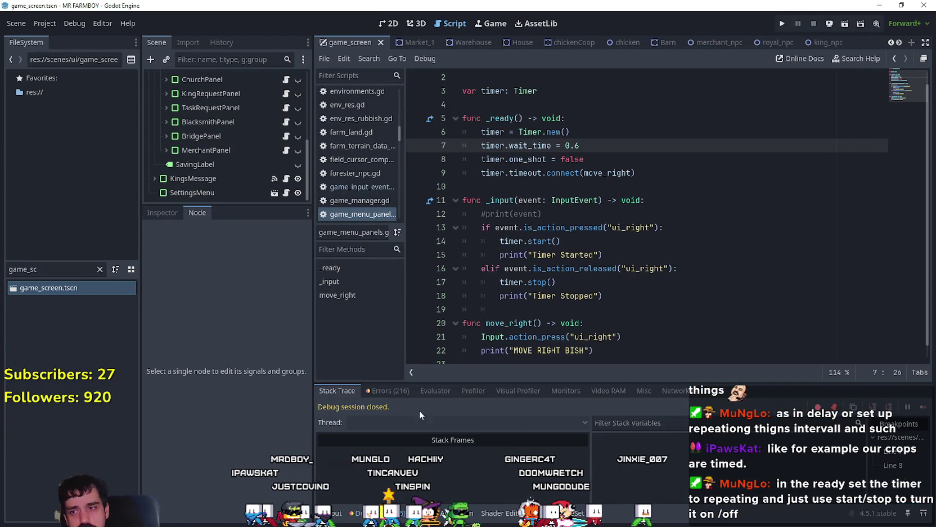
left_click(387, 390)
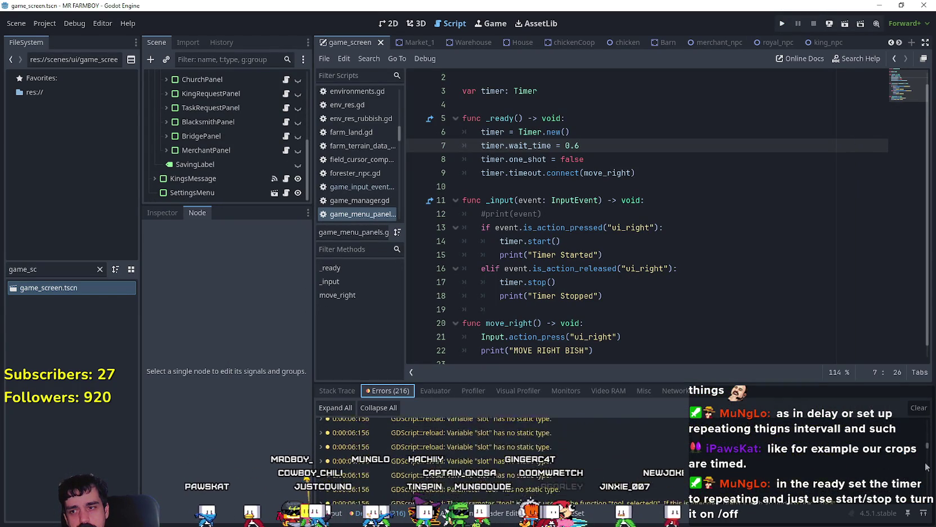
left_click_drag(928, 427, 926, 500)
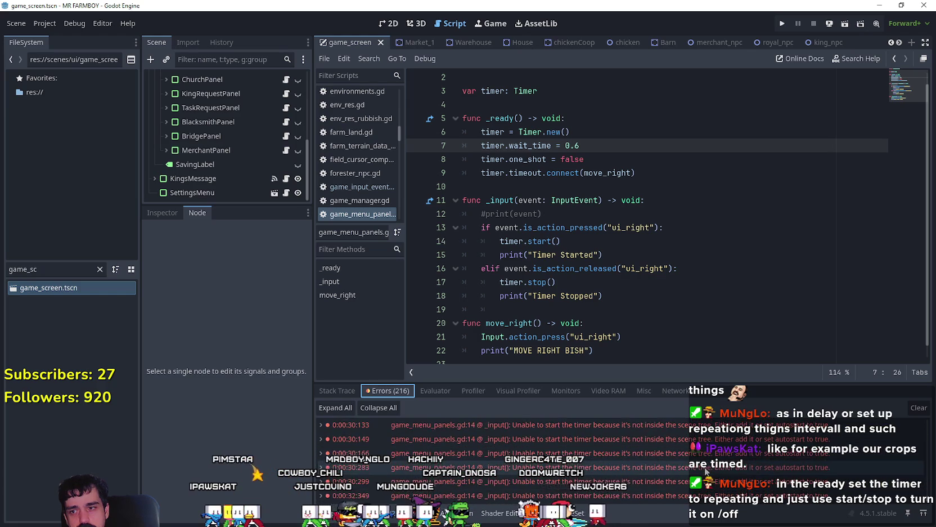
scroll(597, 436, "up", 2)
mouse_move(598, 447)
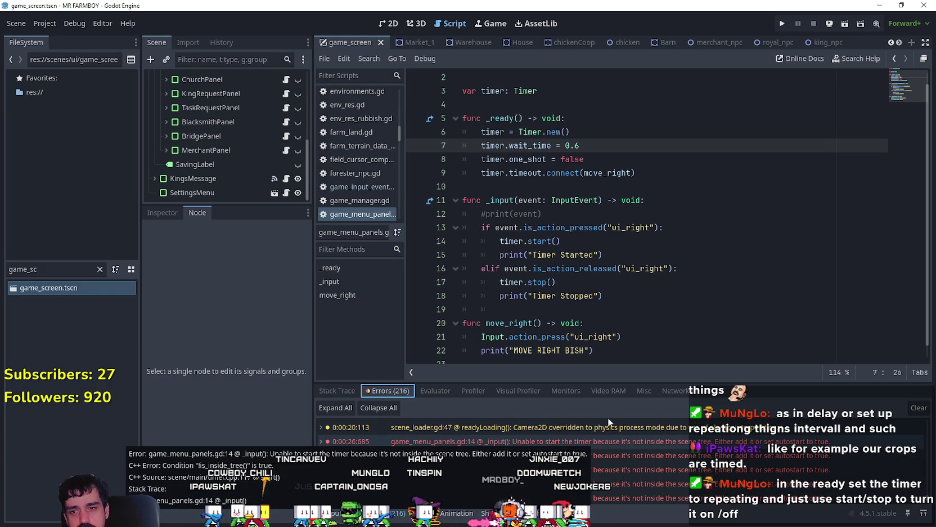
left_click(646, 171)
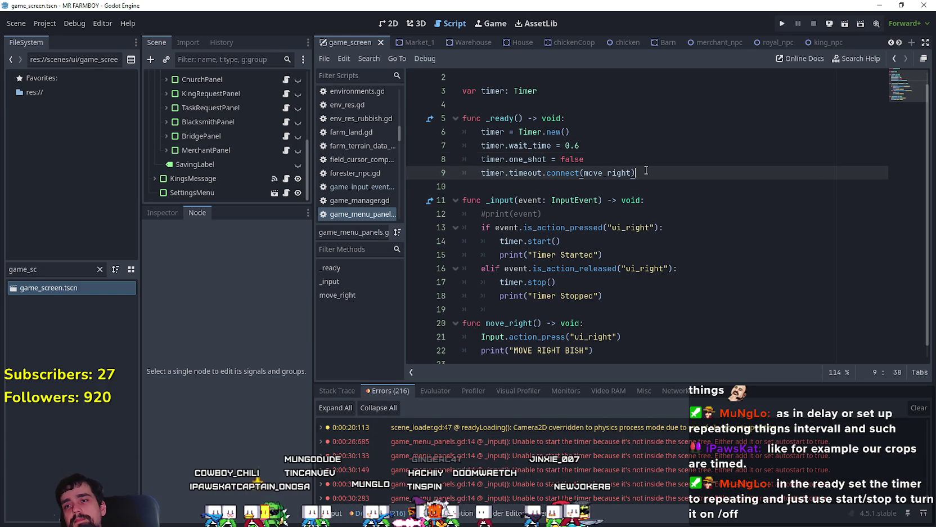
scroll(288, 152, "up", 5)
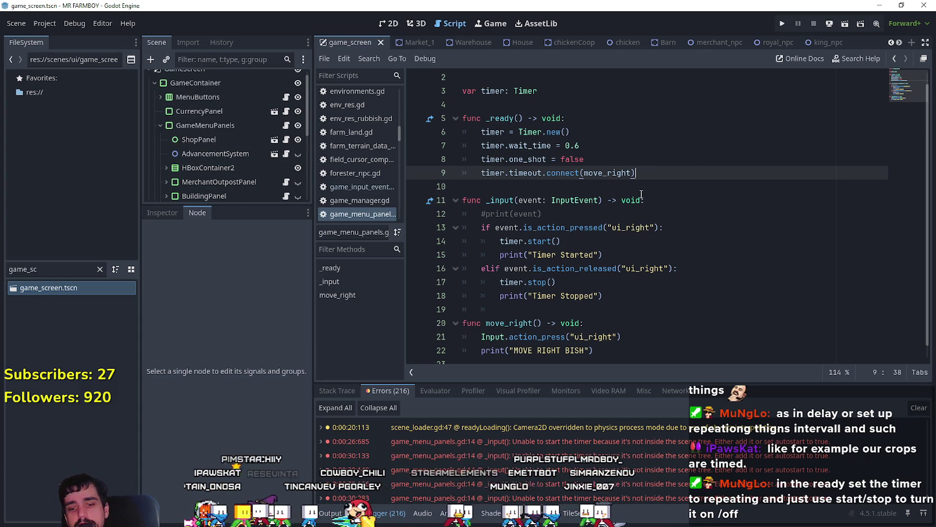
Step: Add add_child(timer) after the timeout connect line in _ready
key("Return")
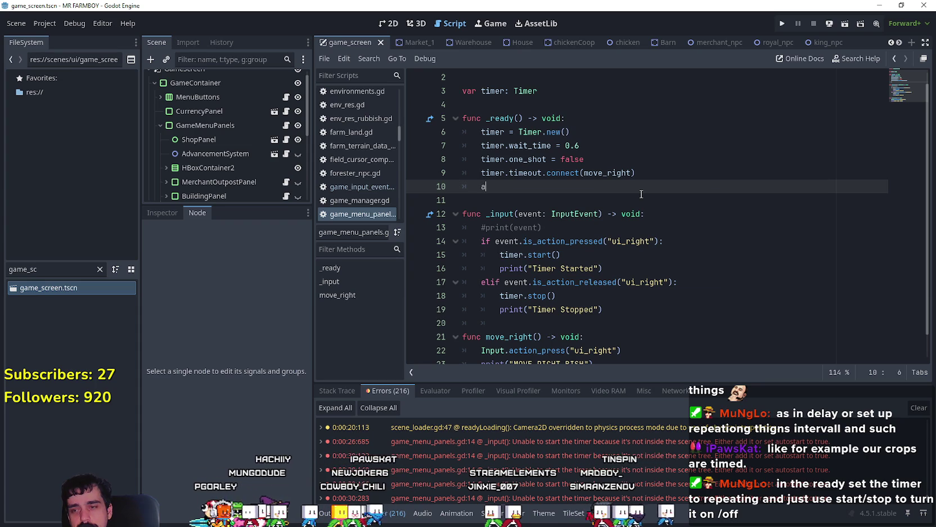
type("dd_chil")
key("Return")
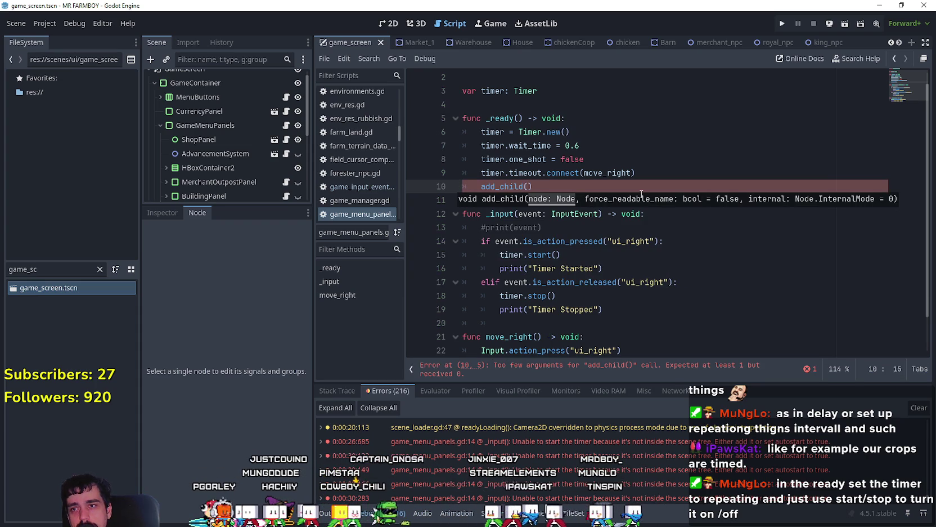
Step: Comment out the one_shot line, set wait_time to 0.2, save, and clear the errors
left_click(494, 158)
key("ctrl+k")
left_click(611, 145)
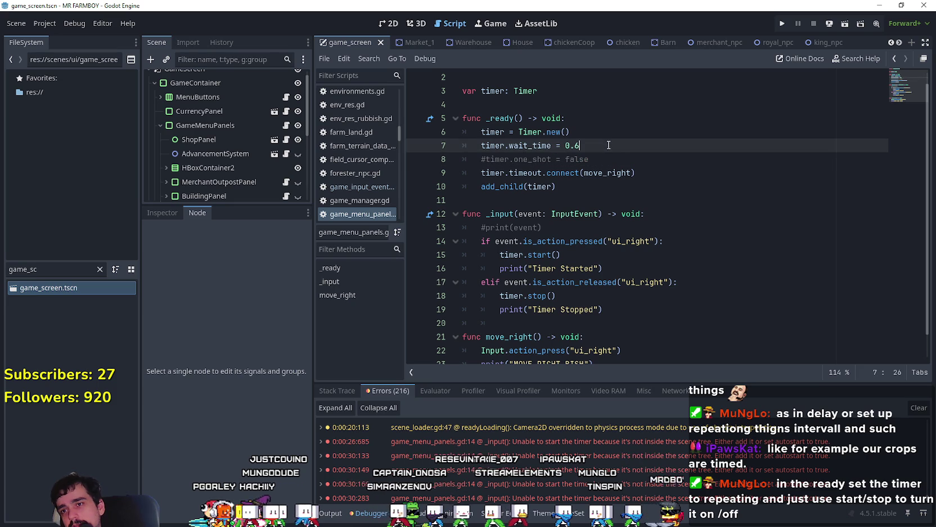
type("2")
key("ctrl+s")
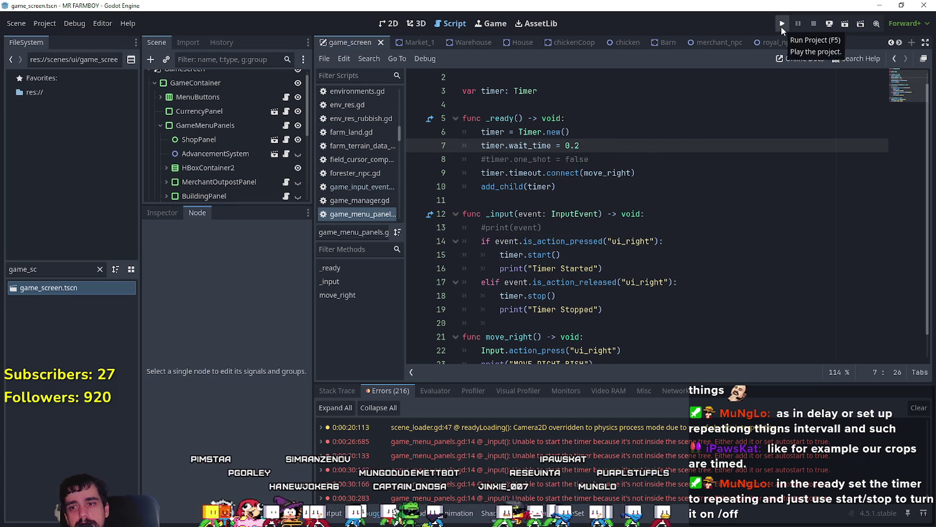
left_click(919, 407)
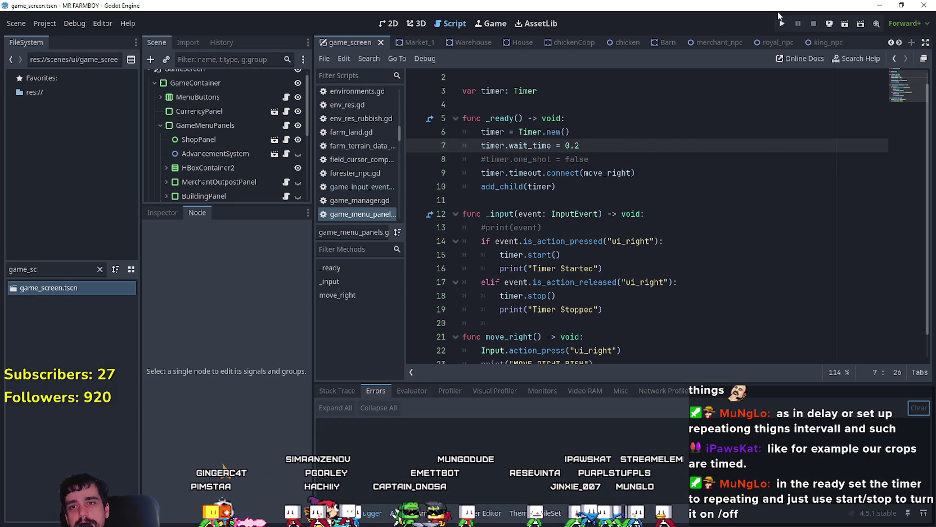
Step: Run the project, load Save 5 via Continue, and bring the editor back in front
left_click(782, 23)
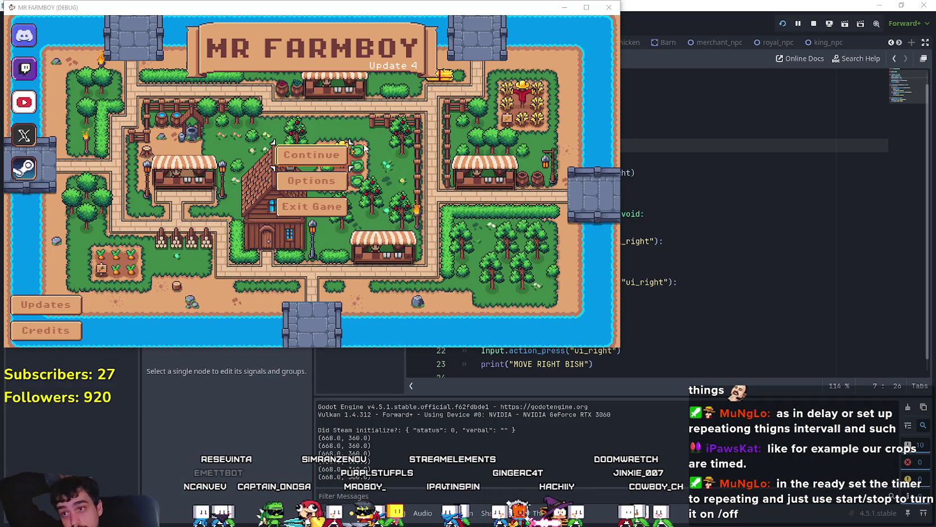
left_click(338, 154)
scroll(309, 214, "down", 5)
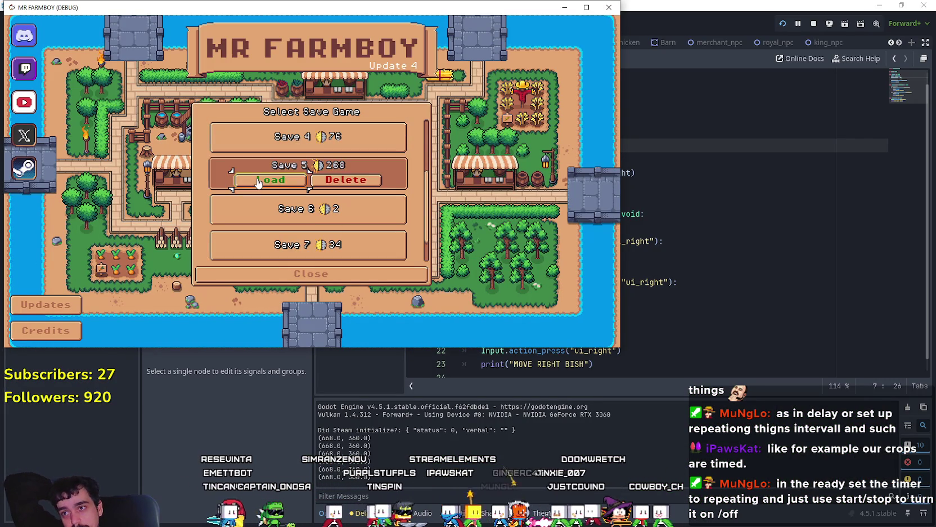
left_click(258, 181)
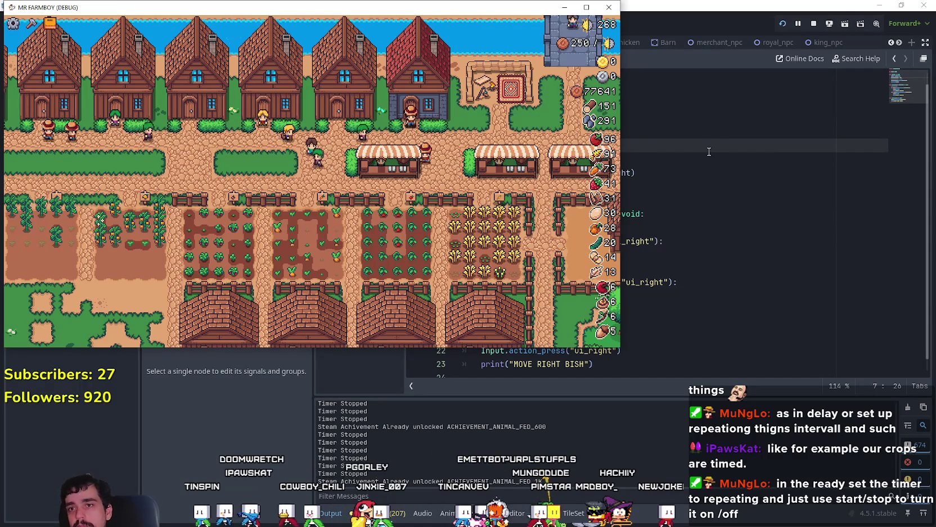
left_click(136, 374)
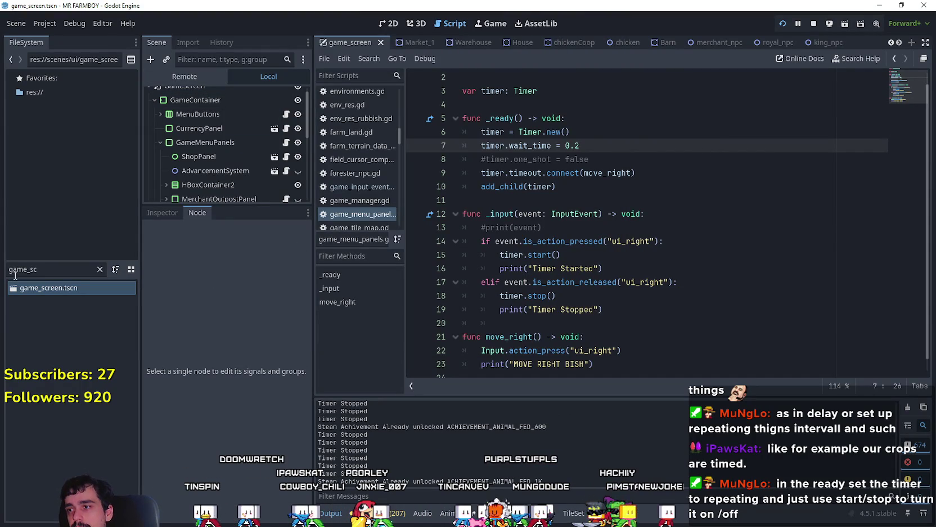
Step: Filter FileSystem for 'test', open test_scene_everything.tscn, and run the game again
type("test")
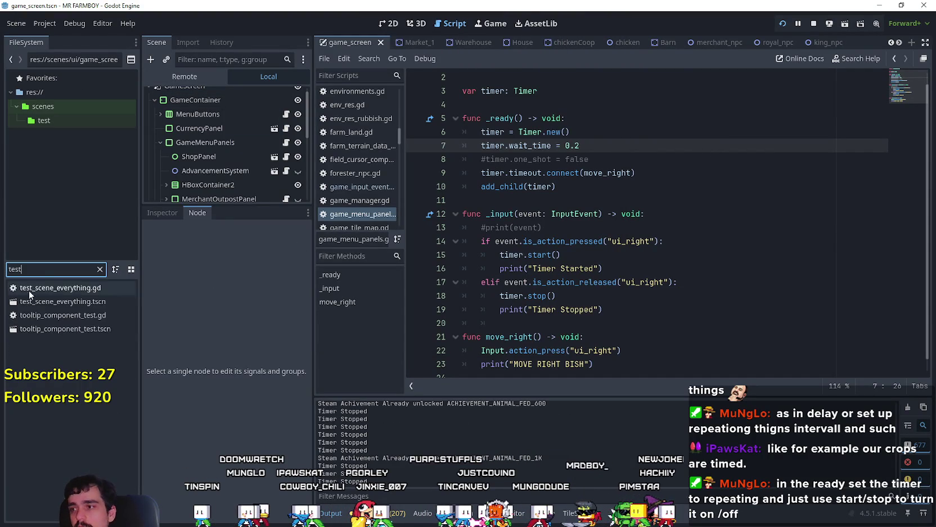
double_click(62, 301)
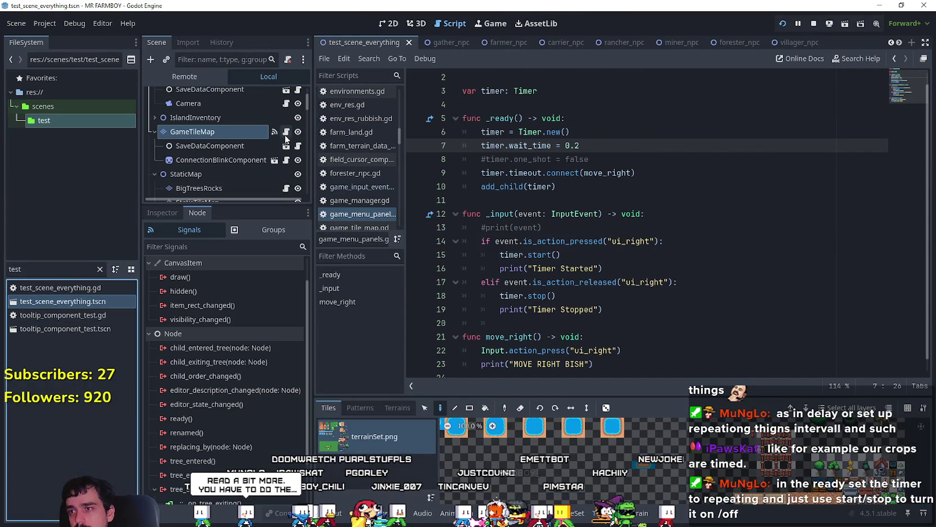
scroll(304, 152, "down", 5)
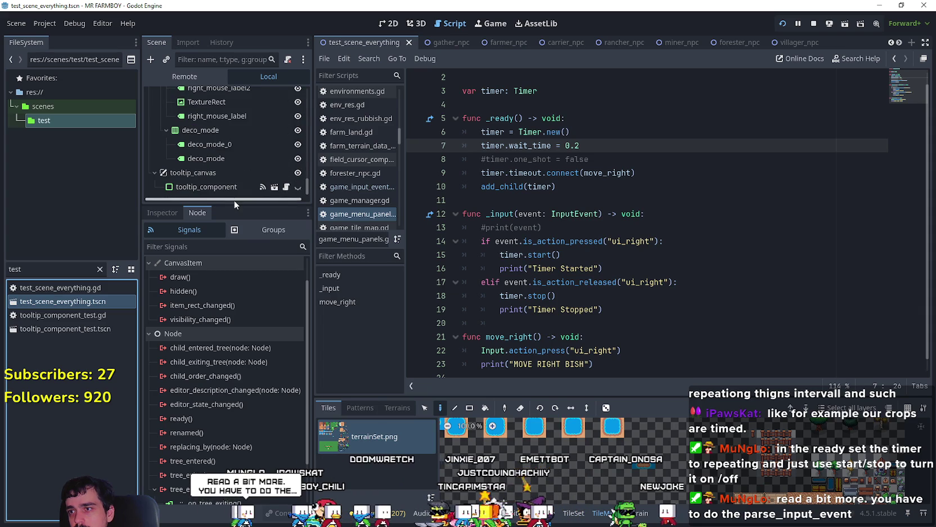
key("F5")
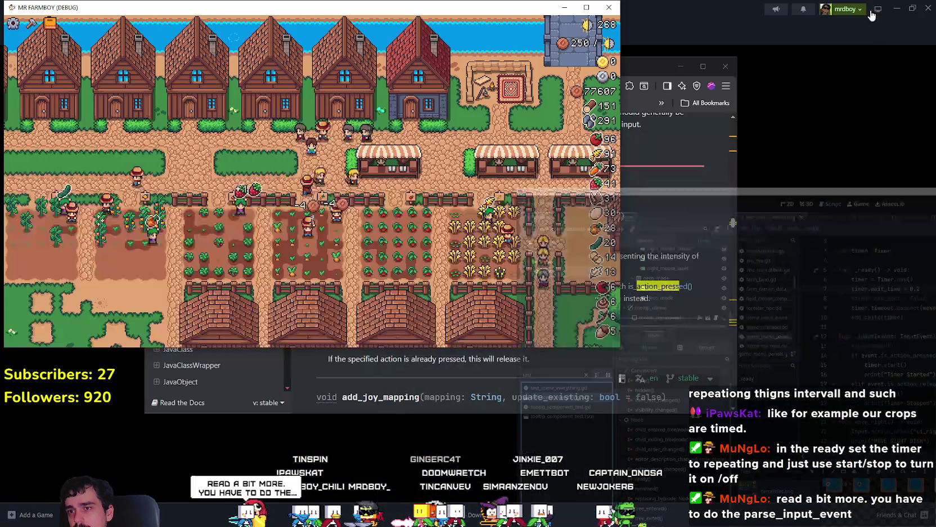
Step: Walk left to a house, open its House panel with E, then stop the test run
key("Left")
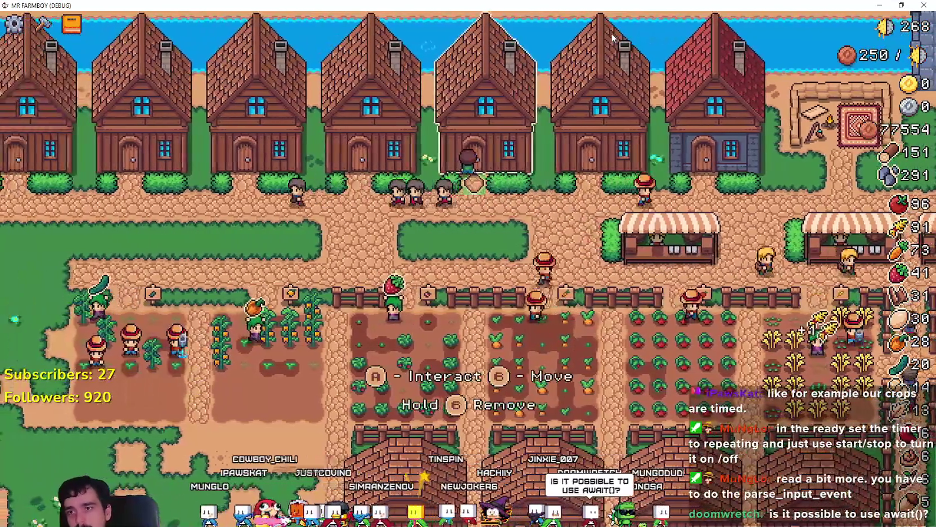
key("e")
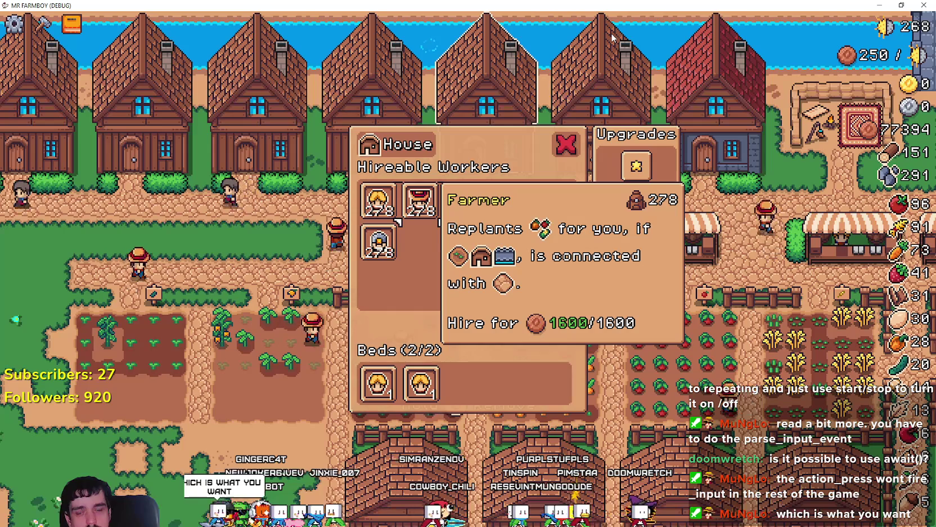
left_click_drag(483, 5, 479, 58)
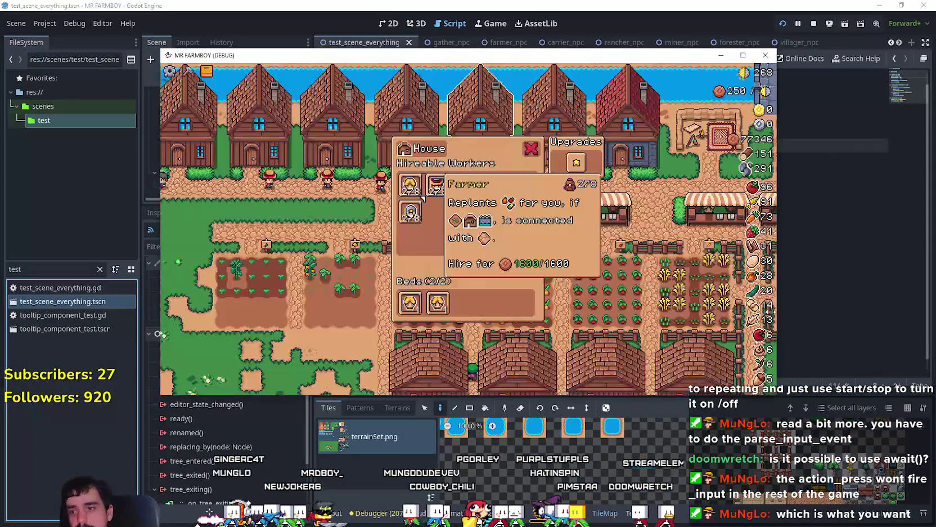
key("F6")
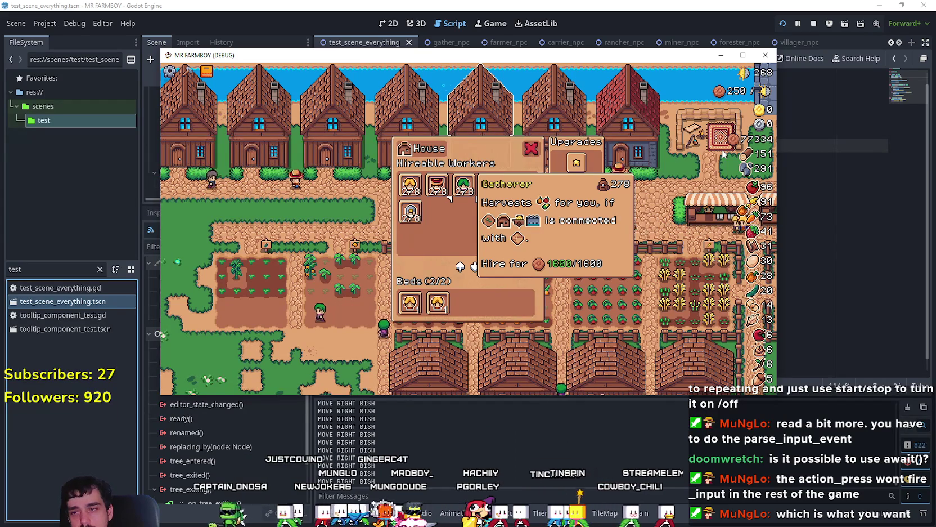
left_click(814, 24)
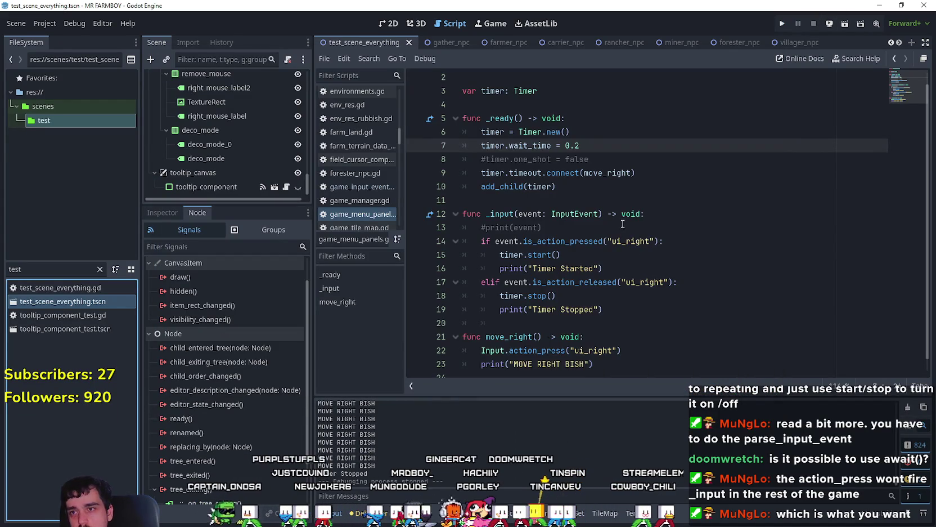
Step: Add an Input.parse_input_event call on a new line above the action_press call
scroll(623, 225, "down", 1)
left_click(622, 308)
left_click(653, 342)
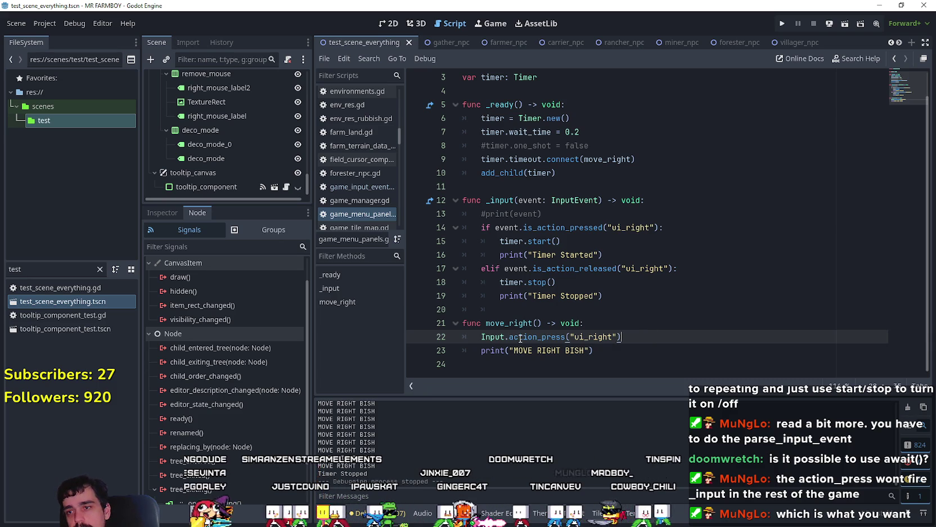
double_click(492, 337)
double_click(552, 334)
left_click(631, 327)
key("Return")
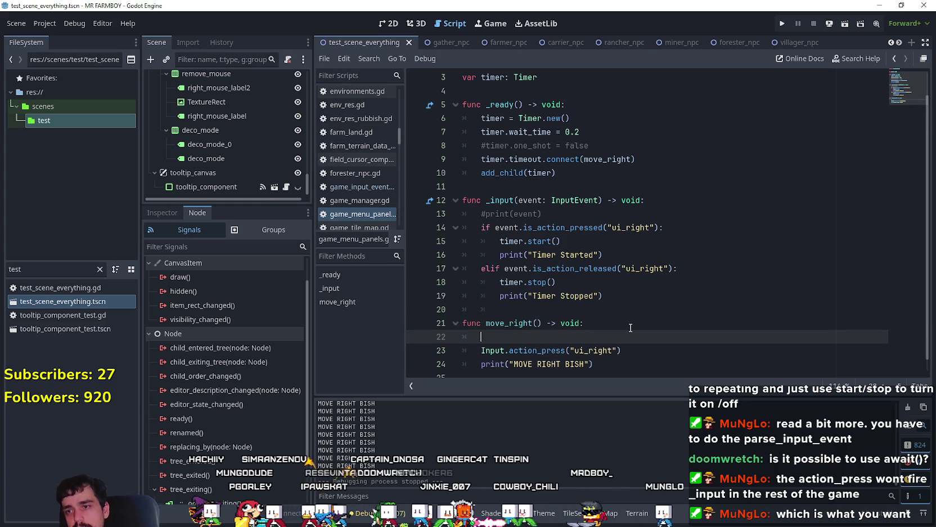
type("input")
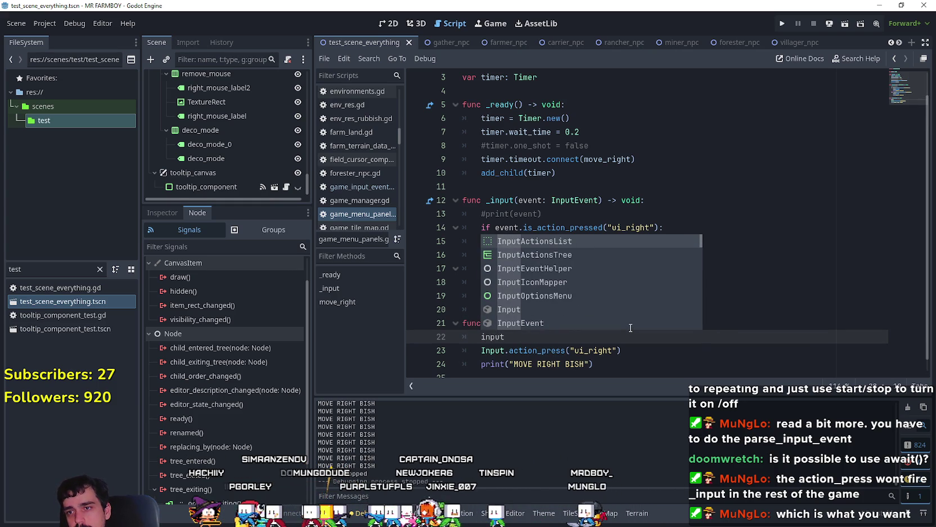
key("Down")
key("Down")
key("Down")
key("Return")
type(".par")
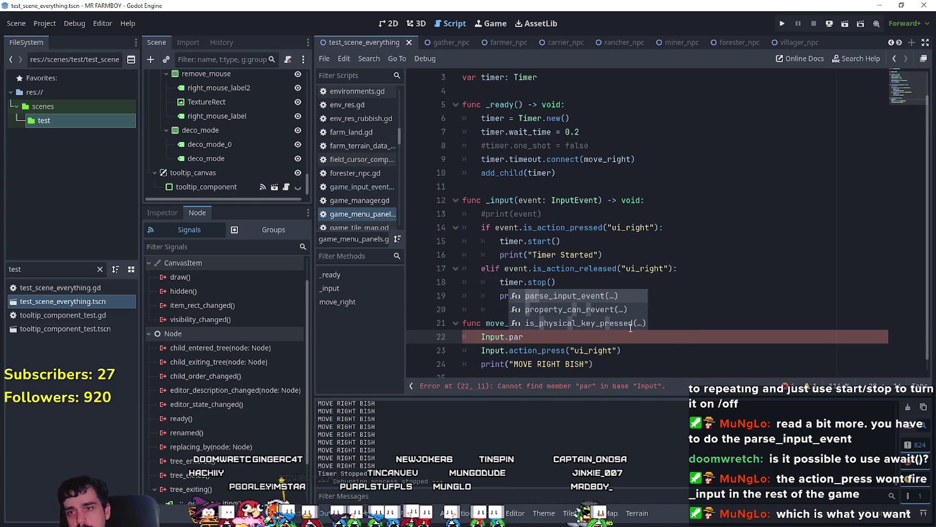
key("Return")
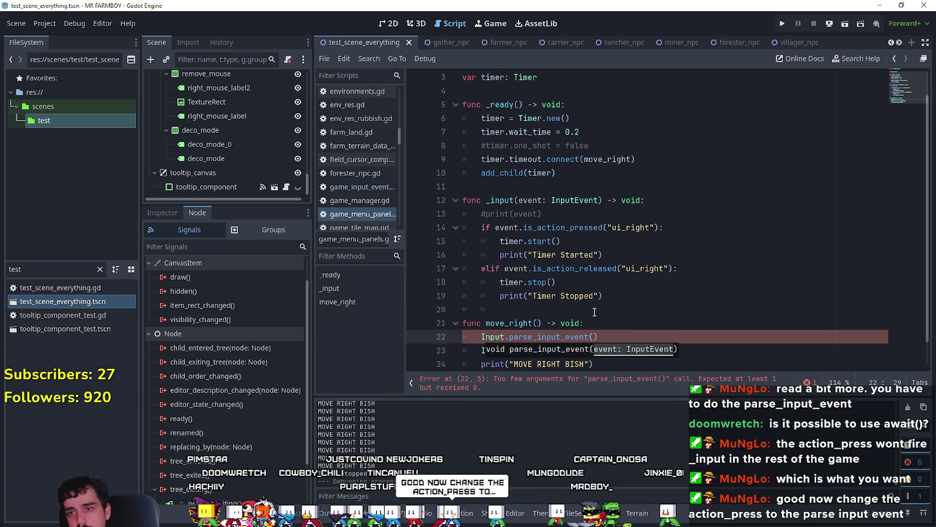
Step: Make InputEvent the parse_input_event argument, undoing a trial paste of the action_press call
scroll(630, 327, "down", 1)
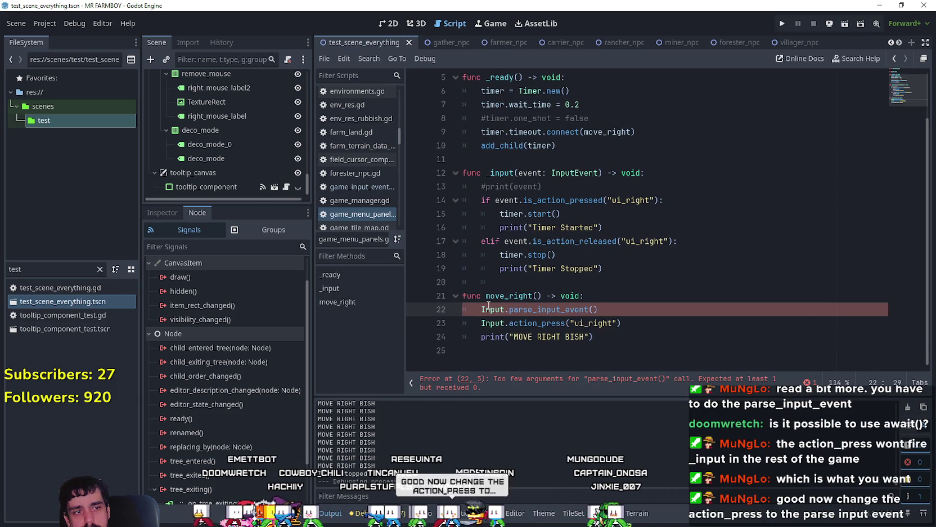
mouse_move(488, 306)
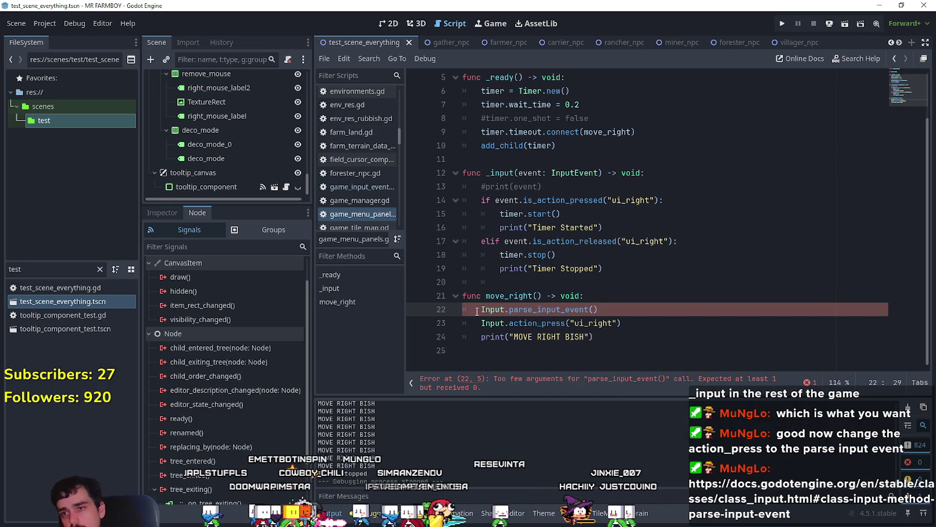
mouse_move(505, 323)
left_mouse_down()
mouse_move(649, 311)
mouse_move(653, 321)
left_mouse_up()
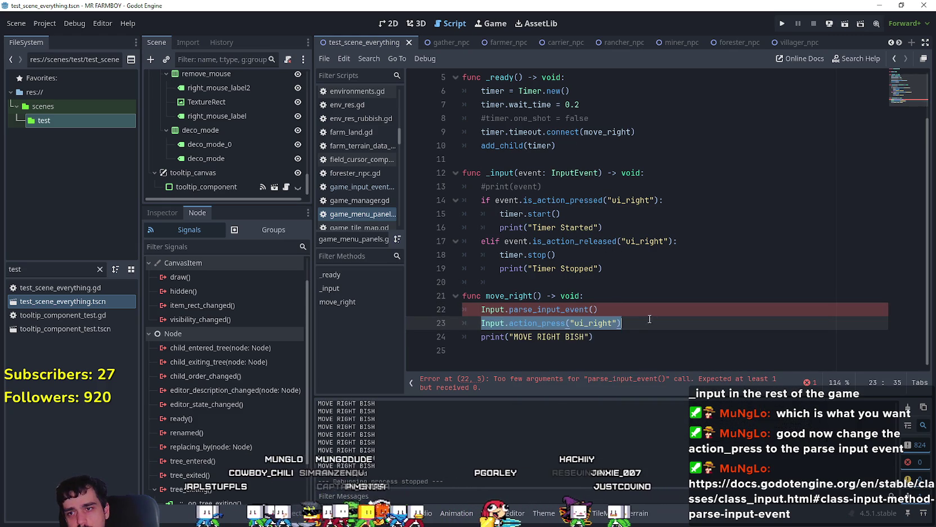
key("ctrl+c")
left_click(592, 309)
key("ctrl+v")
key("ctrl+z")
type("Input")
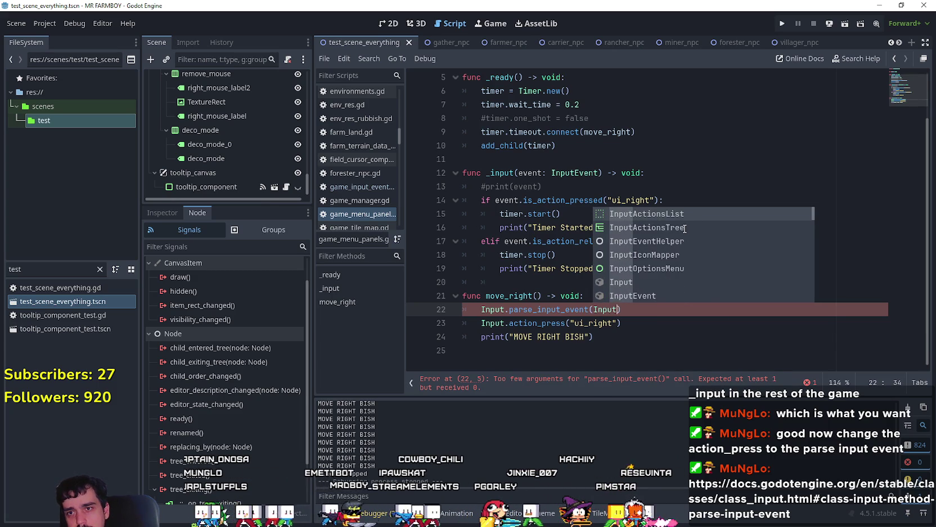
type("Event")
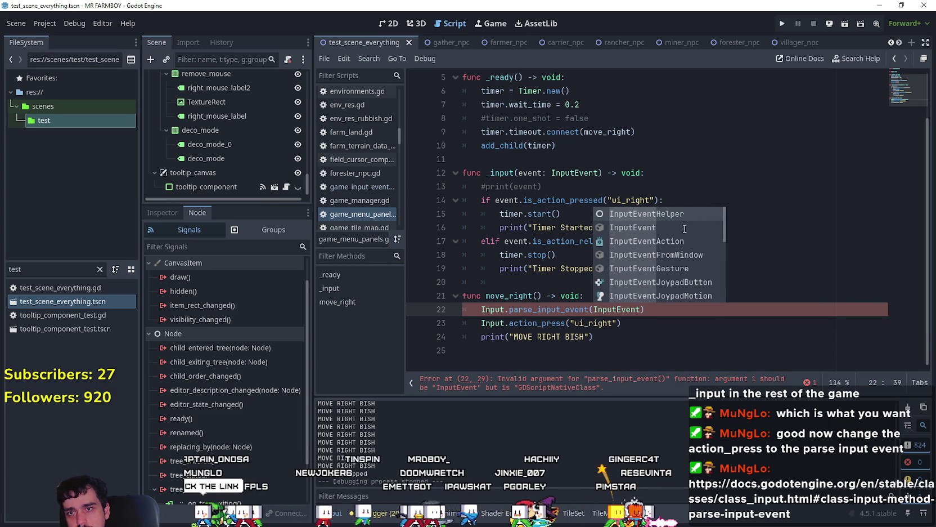
double_click(684, 228)
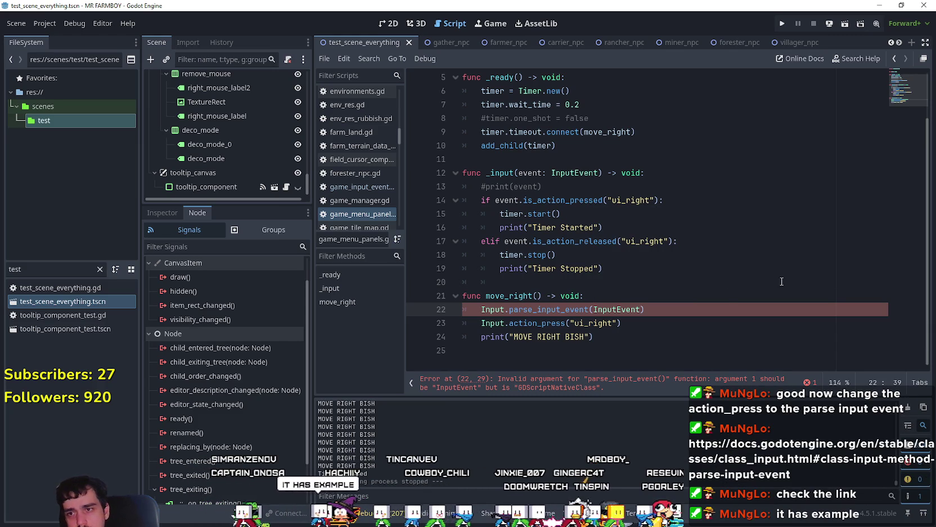
Step: Comment out the Input.action_press("ui_right") line with Ctrl+K
left_click(483, 336)
left_click(479, 324)
key("ctrl+k")
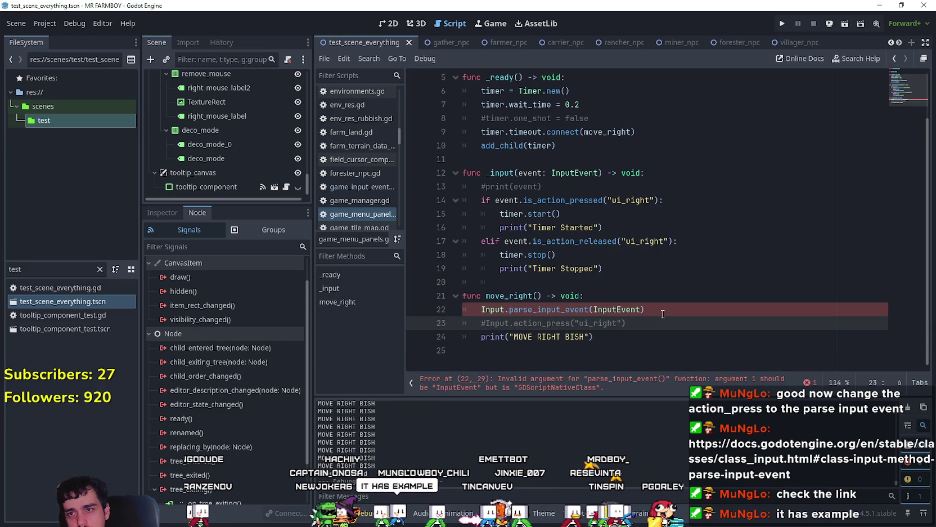
left_click(651, 308)
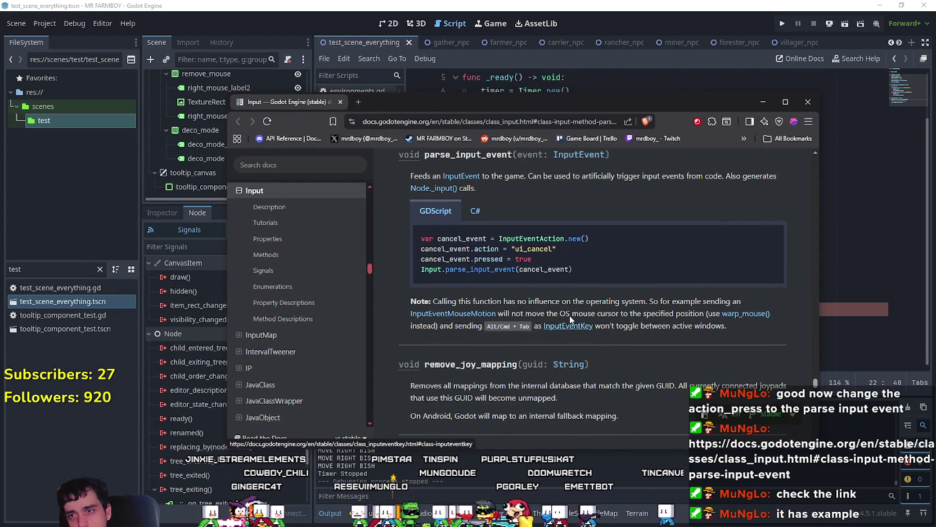
Step: Select all four lines of the parse_input_event GDScript example in the docs and copy them
mouse_move(598, 271)
left_mouse_down()
mouse_move(418, 250)
mouse_move(427, 235)
left_mouse_up()
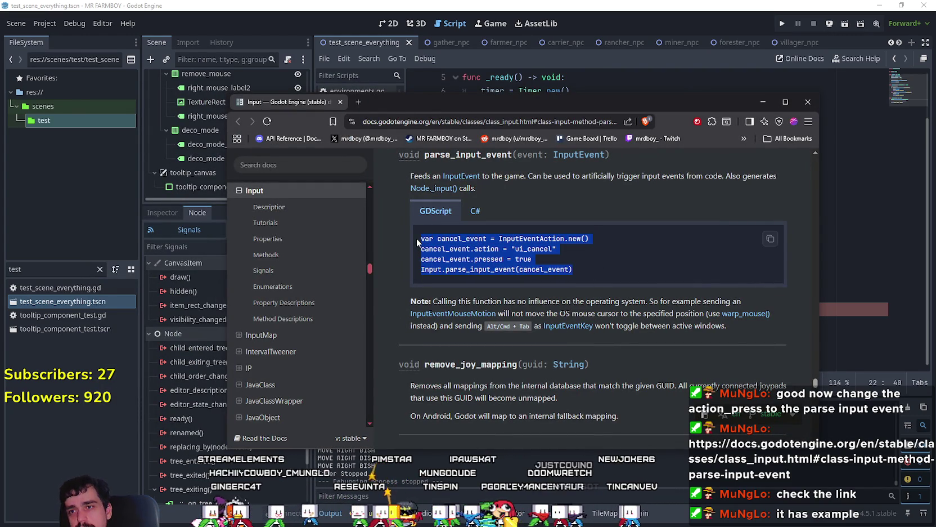
left_click(578, 271)
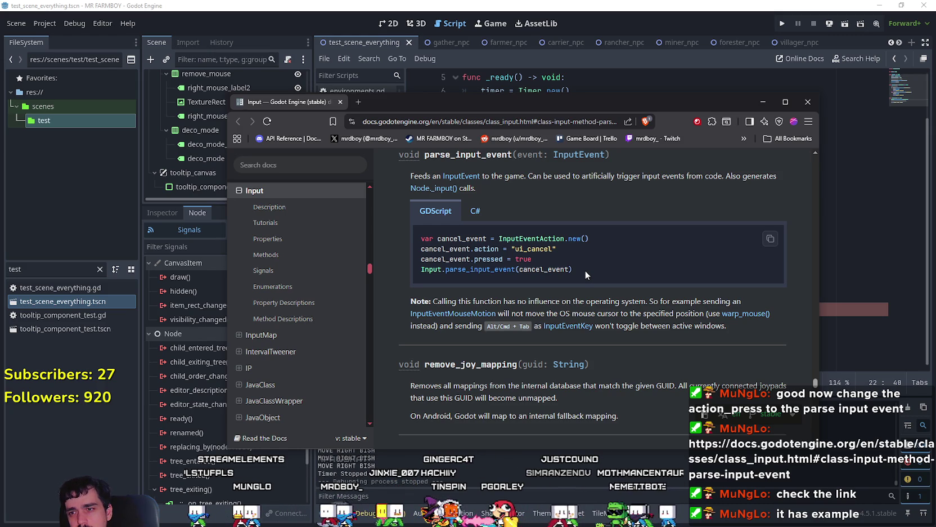
mouse_move(585, 270)
left_mouse_down()
mouse_move(428, 258)
mouse_move(407, 241)
left_mouse_up()
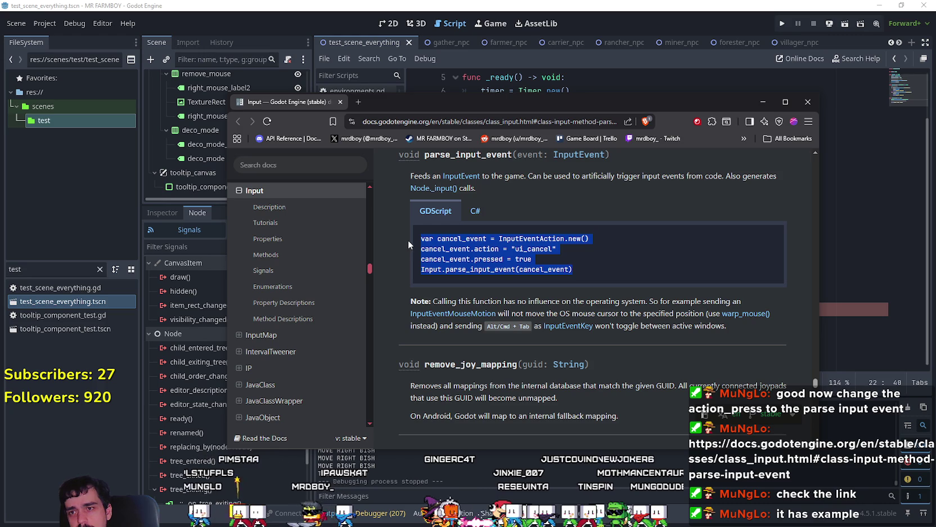
mouse_move(454, 239)
left_mouse_down()
mouse_move(594, 252)
mouse_move(597, 241)
left_mouse_up()
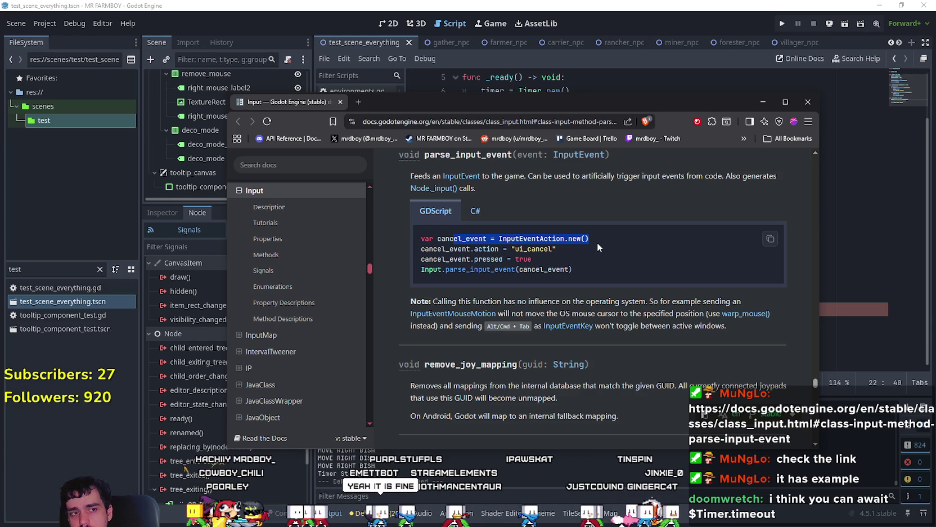
left_click(614, 264)
left_click_drag(612, 263, 416, 237)
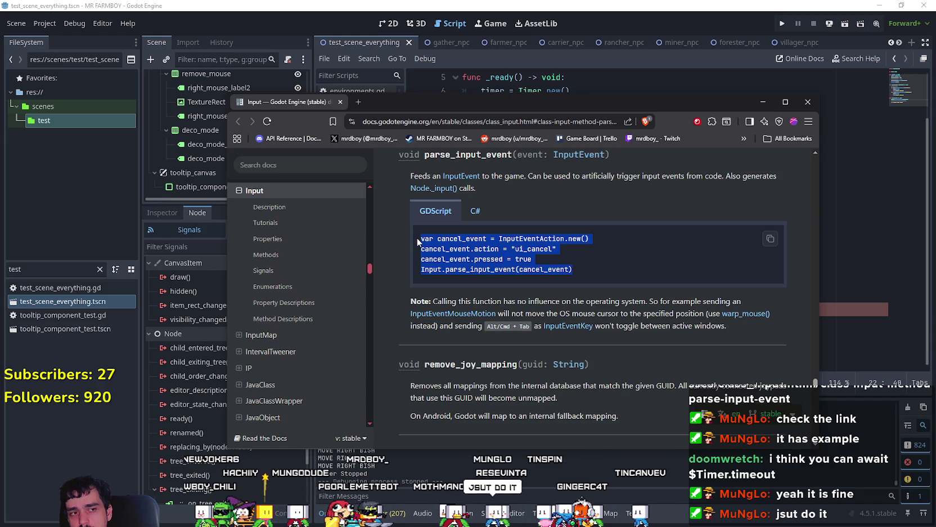
right_click(448, 246)
left_click(467, 252)
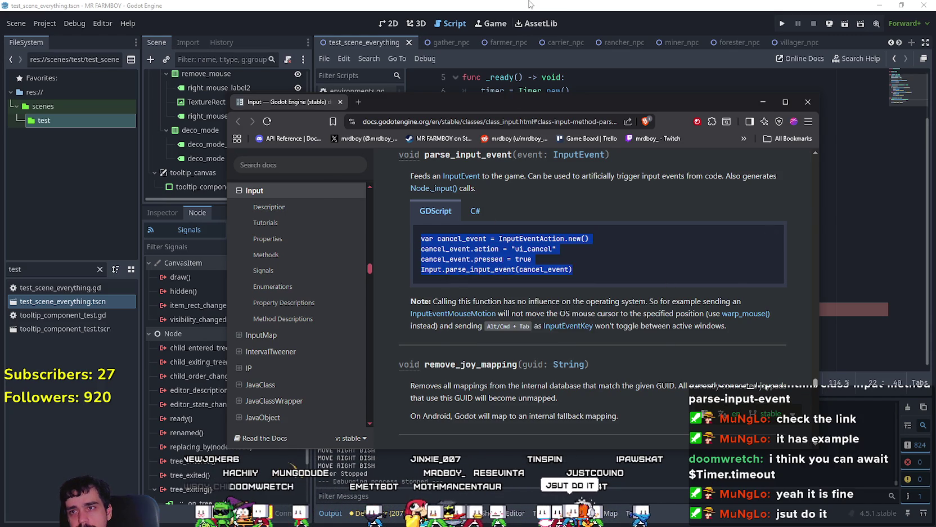
Step: Back in the script, select the existing code on line 22 for replacement
key("alt+Tab")
left_click(684, 326)
mouse_move(644, 310)
left_mouse_down()
mouse_move(467, 296)
mouse_move(414, 309)
left_mouse_up()
Step: Paste the docs example over line 22 and indent it into move_right
key("ctrl+v")
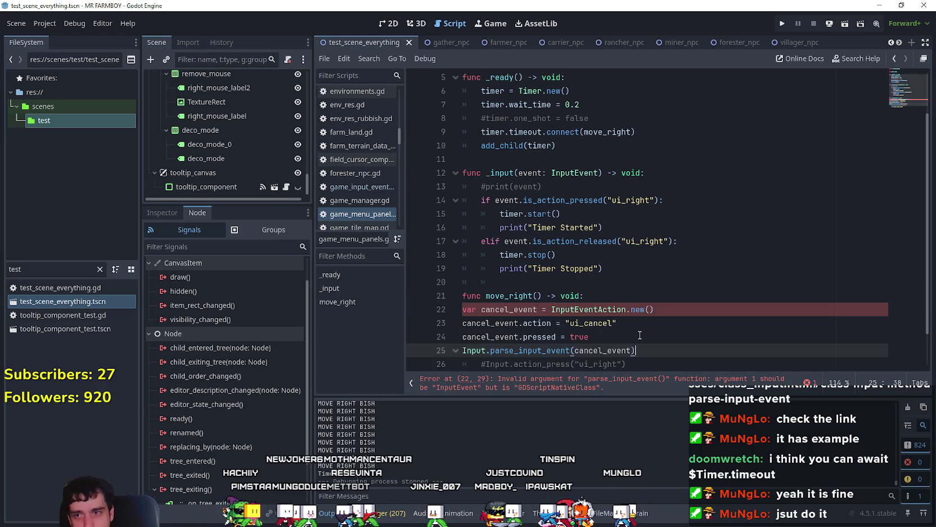
left_click(463, 310, "shift")
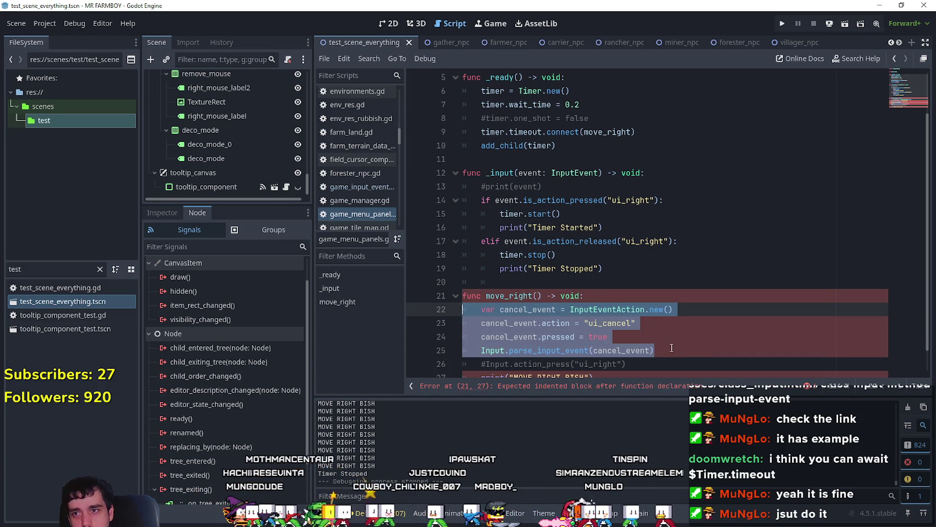
key("Tab")
scroll(651, 332, "down", 1)
left_click(651, 332)
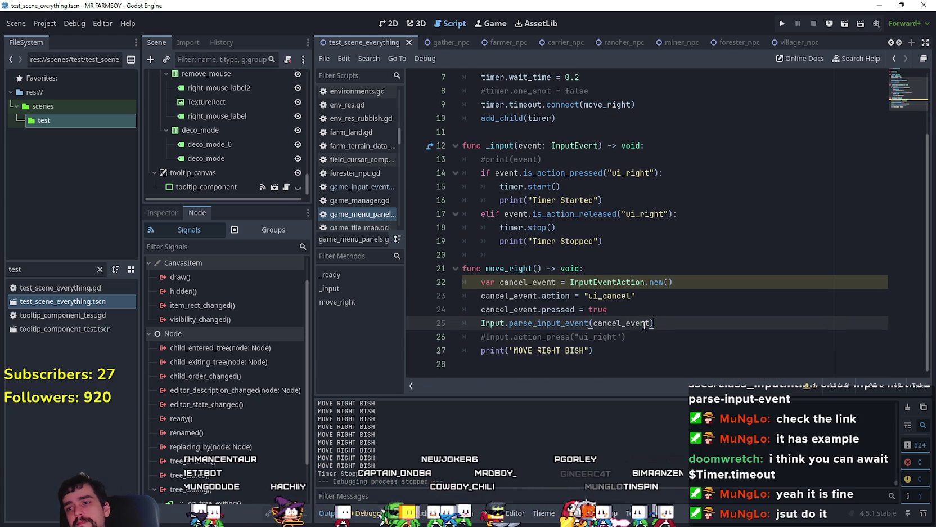
left_click(666, 331)
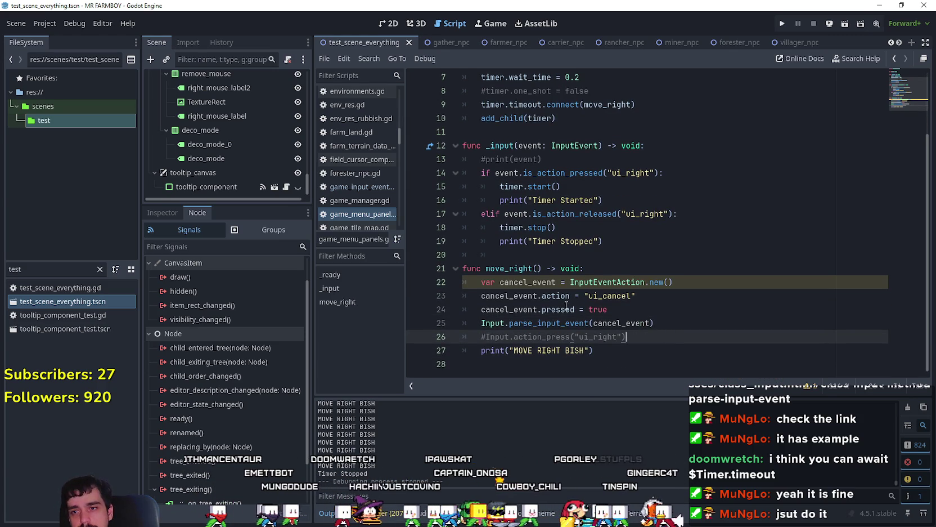
Step: Rename cancel_event to repeat_event on line 22 and change the action to "ui_right"
left_click(542, 284)
double_click(542, 284)
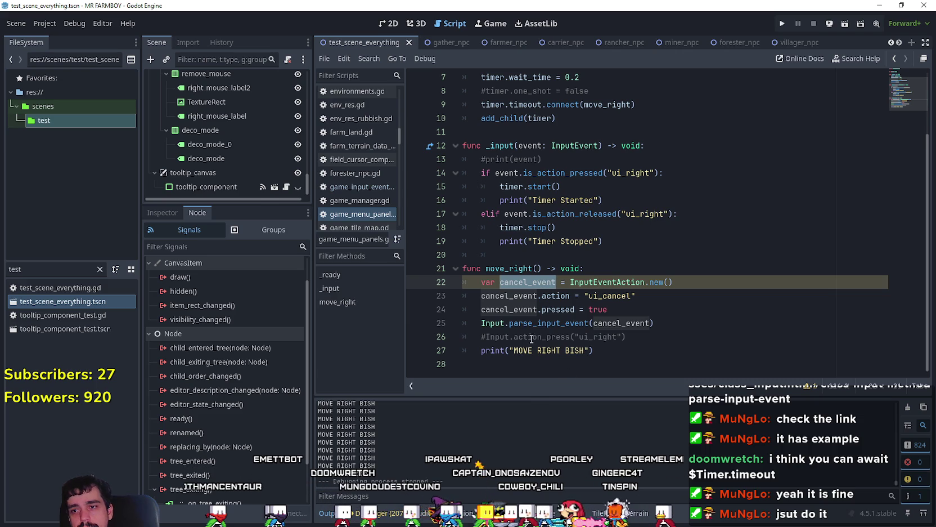
double_click(606, 338)
left_click(533, 283)
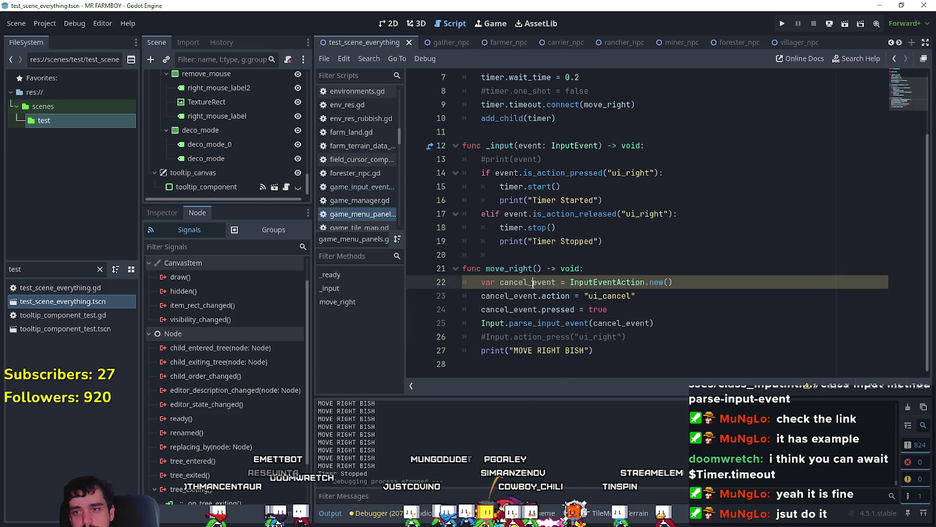
key("BackSpace")
key("BackSpace")
key("BackSpace")
type("re")
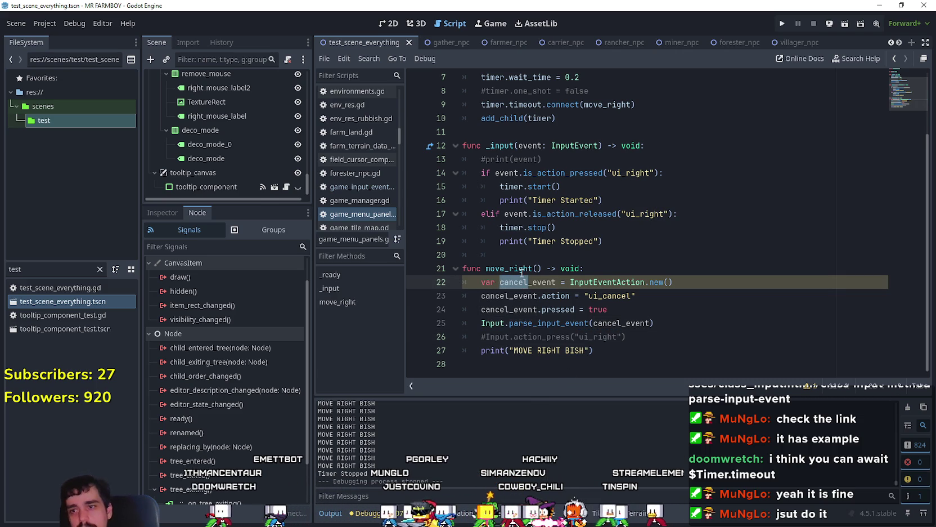
type("peat")
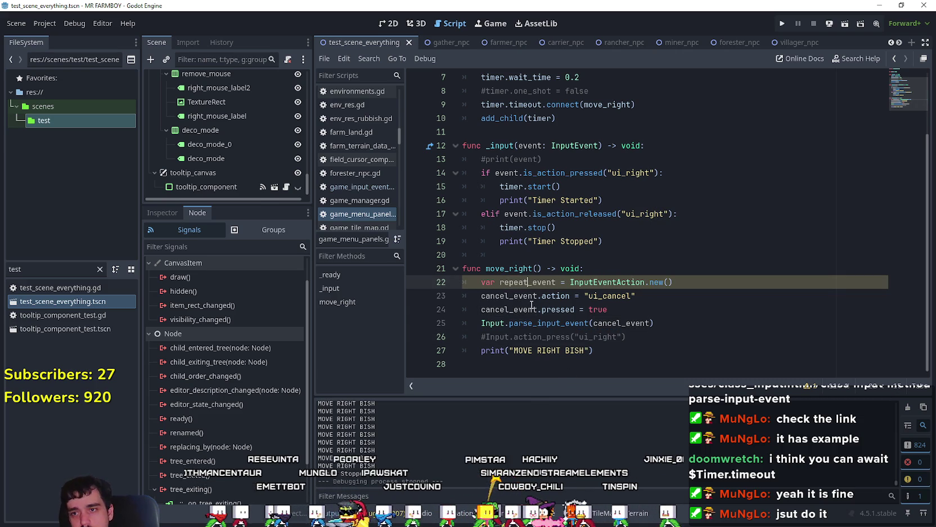
double_click(528, 283)
double_click(604, 296)
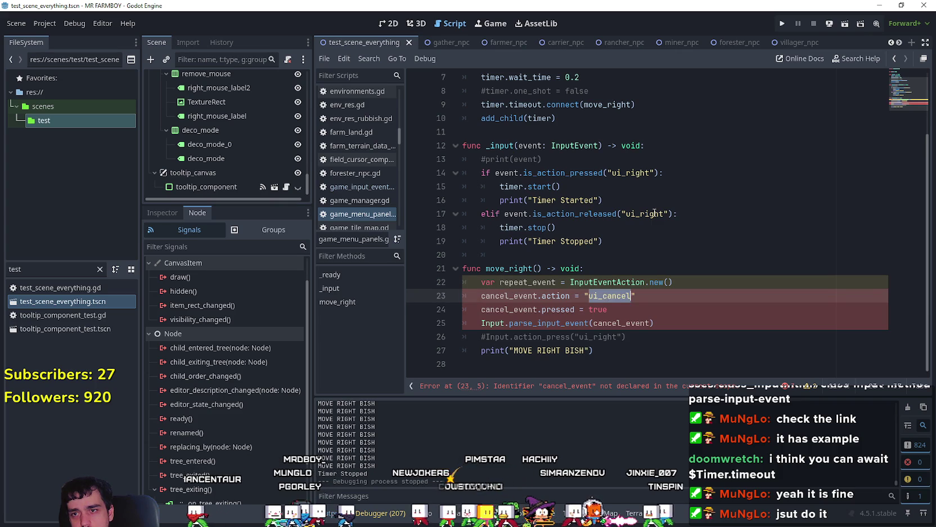
type("ui_right")
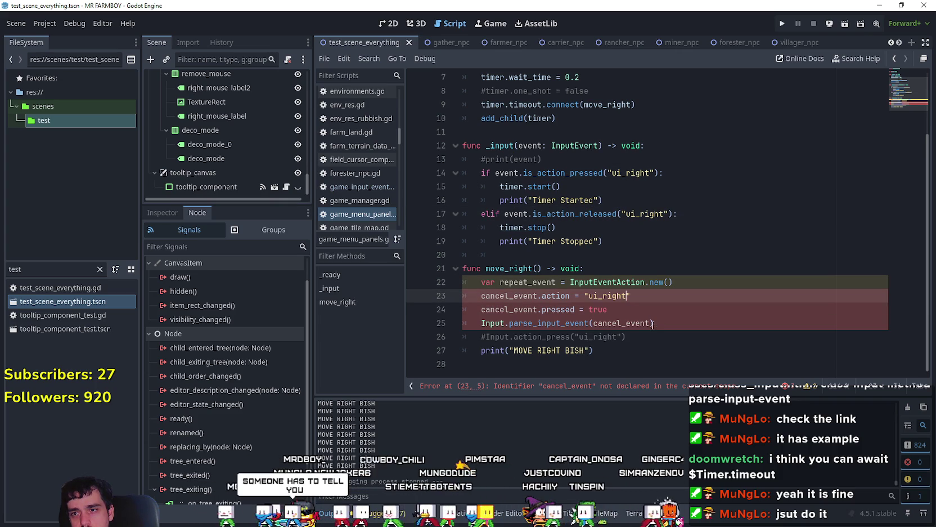
Step: Replace the remaining cancel_event references, including the parse_input_event argument, with repeat_event
left_click(514, 296)
double_click(513, 296)
key("ctrl+v")
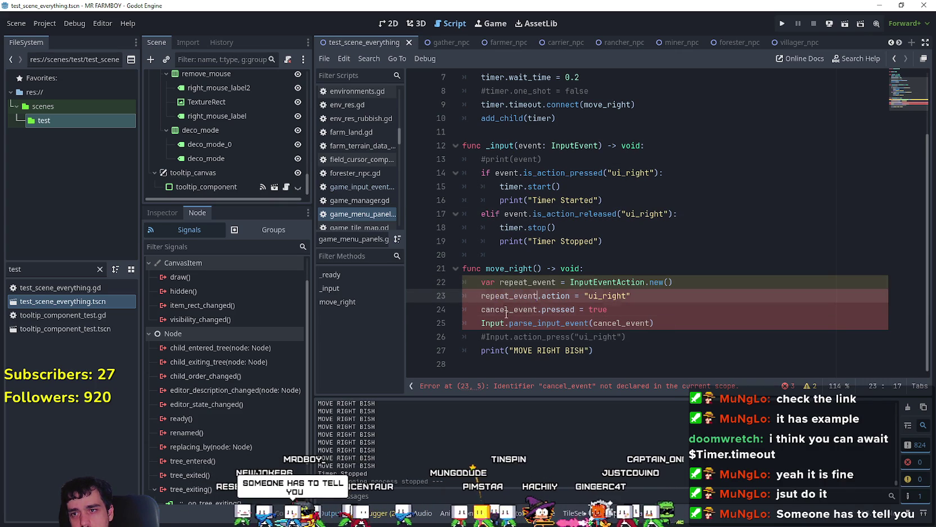
double_click(512, 310)
key("ctrl+v")
left_click(639, 315)
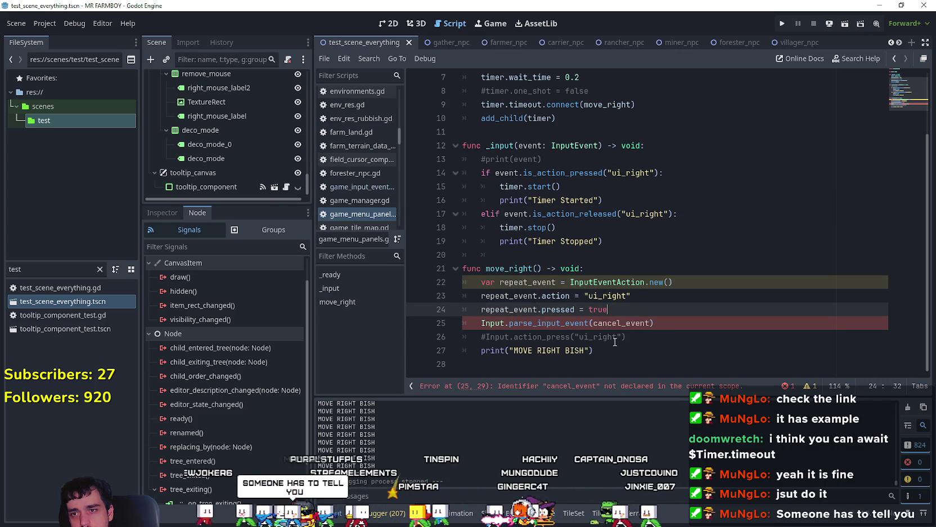
double_click(507, 282)
key("ctrl+c")
left_click_drag(645, 323, 593, 323)
key("ctrl+v")
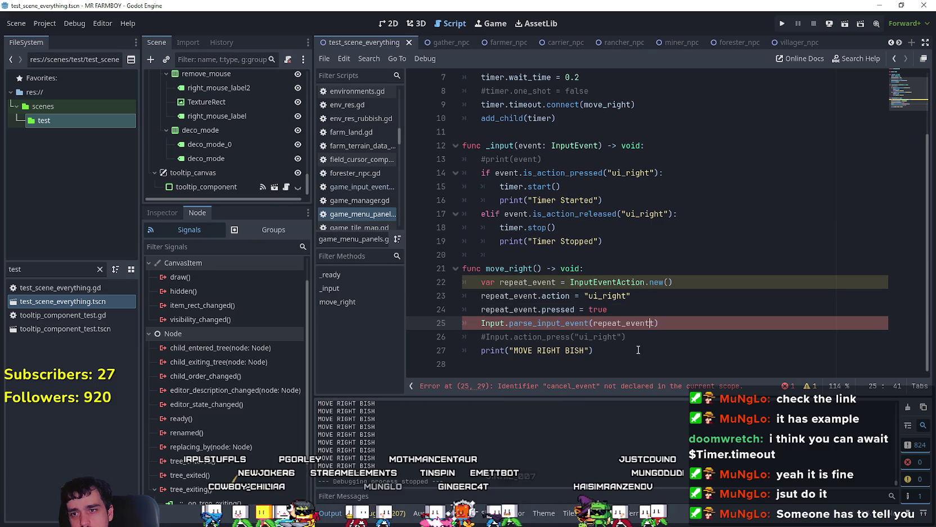
key("Delete")
Step: Save the script with Ctrl+S and start a new test run
left_click(631, 350)
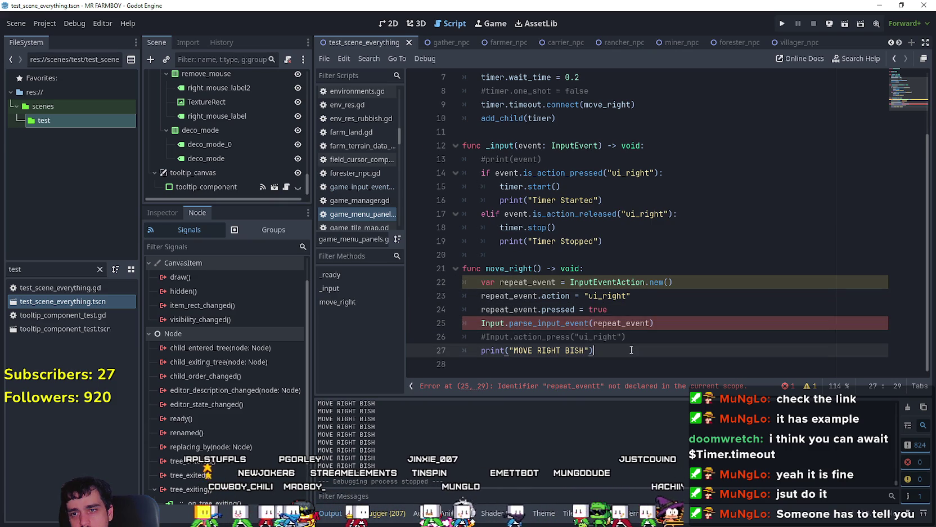
key("ctrl+s")
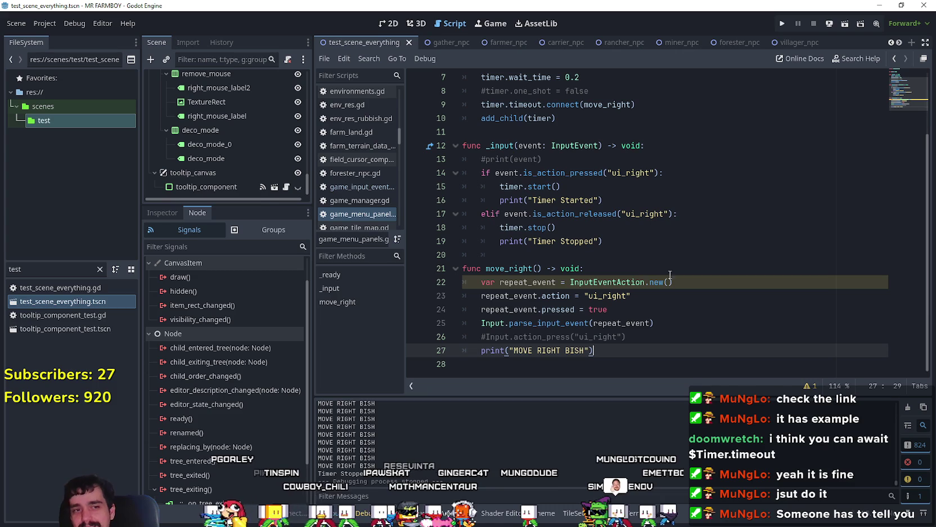
left_click(781, 26)
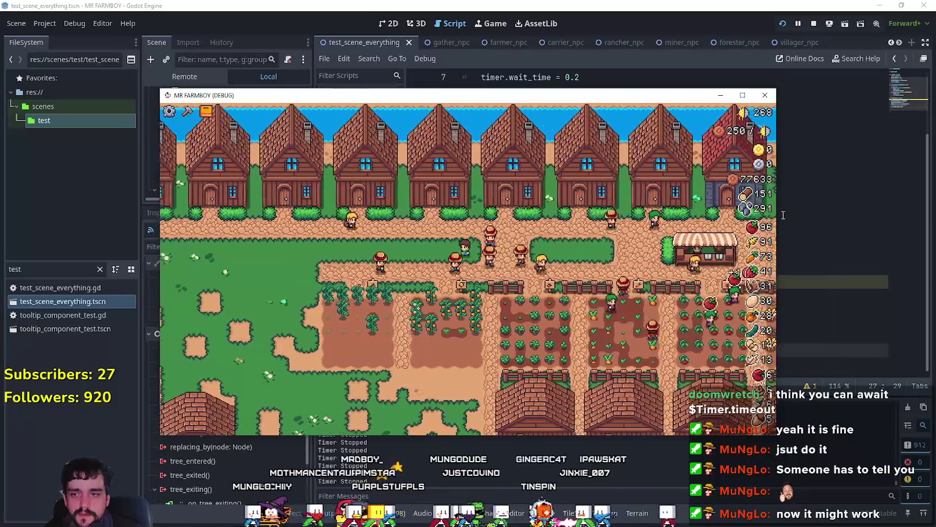
Step: Pan the game view right and up, then return to the editor and select the ui_right press/release checks
key("d")
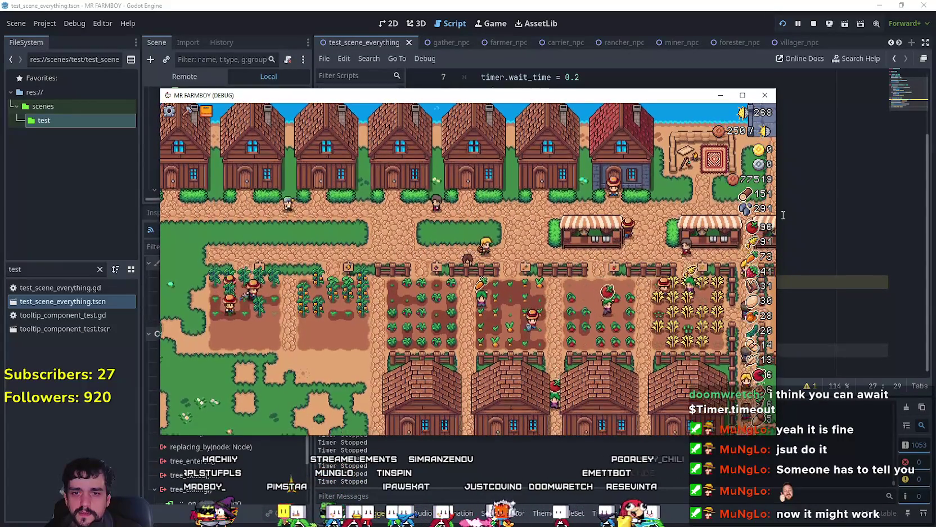
key("w")
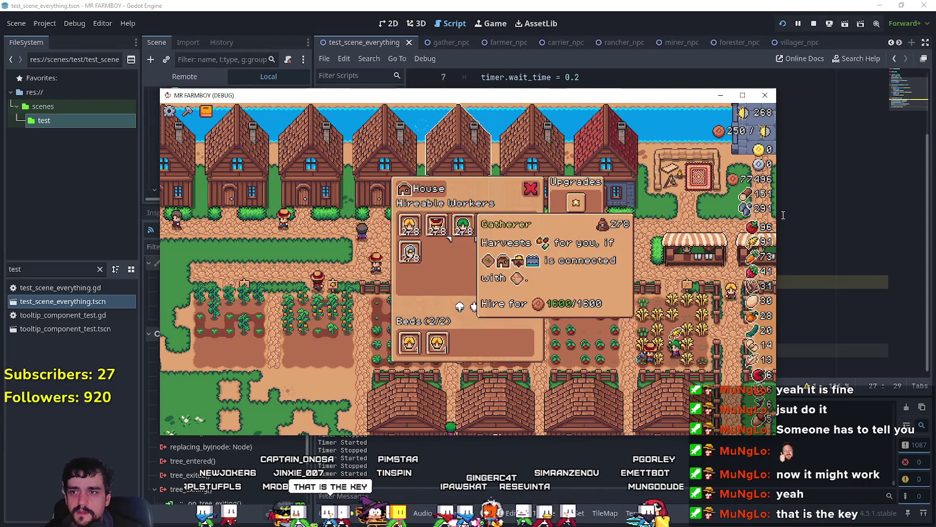
left_click(685, 4)
left_click_drag(688, 208, 470, 168)
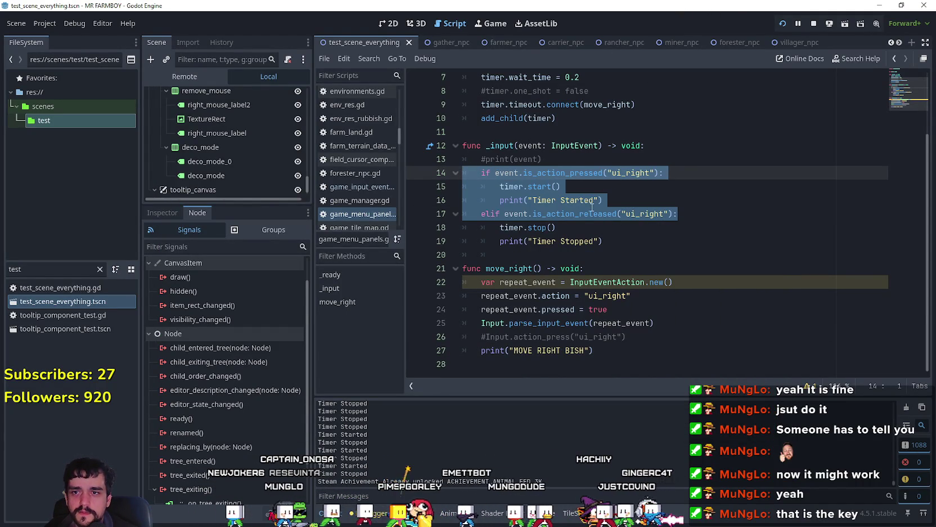
Step: Review the is_action_pressed check on line 14, then switch back to the running game
left_click(695, 227)
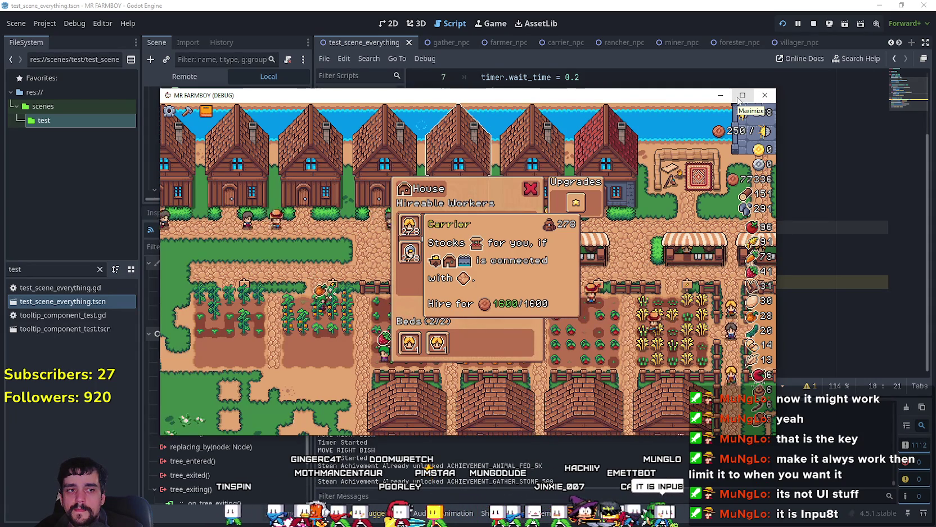
left_click(638, 14)
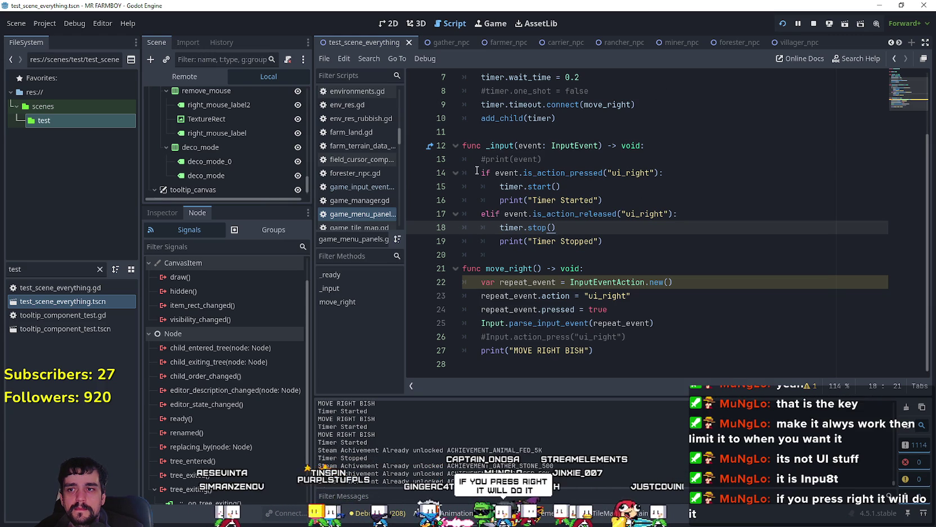
left_click_drag(477, 171, 678, 169)
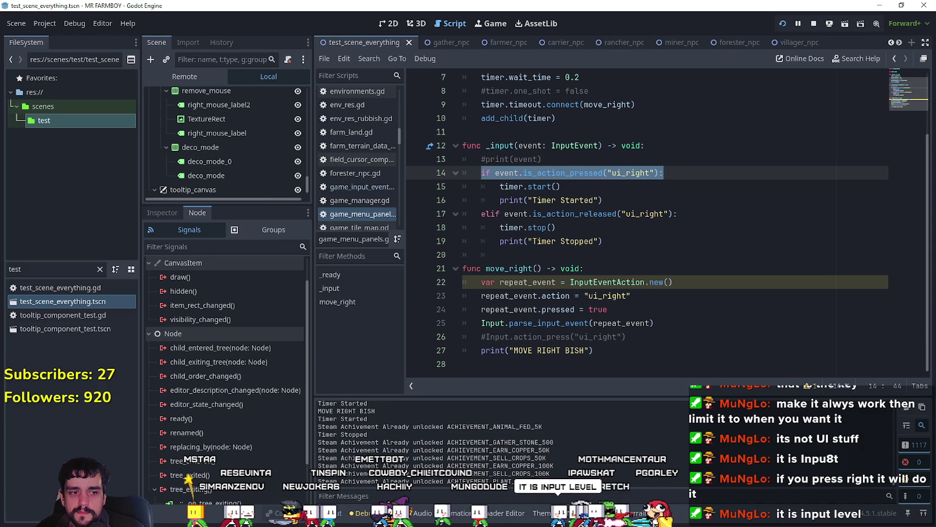
key("alt+Tab")
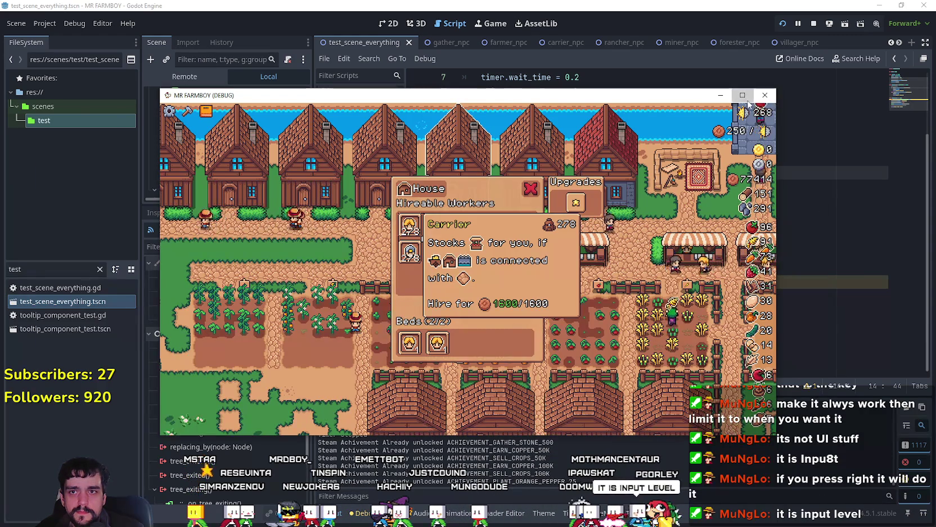
Step: Maximize the game window and step focus right through the hireable workers to the Carrier and Gatherer
left_click(742, 95)
key("Right")
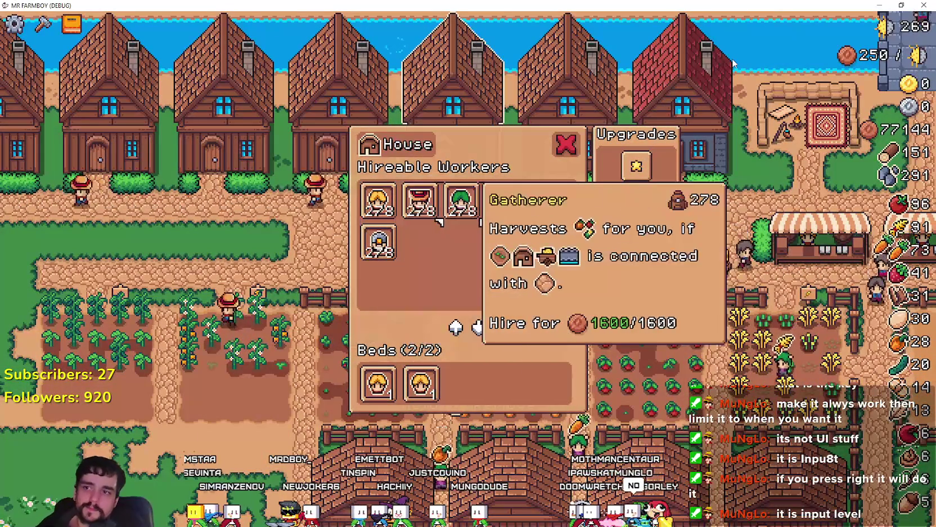
key("Right")
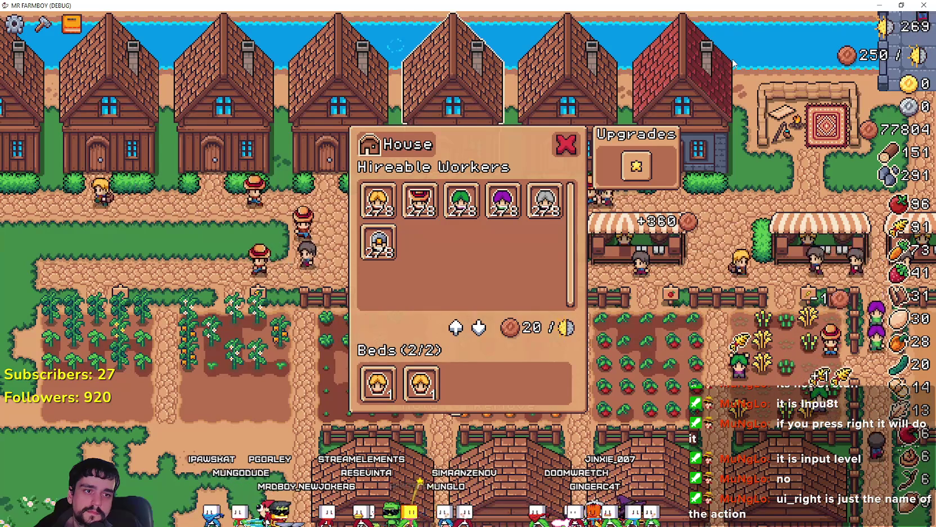
key("Right")
key("Right")
key("Right")
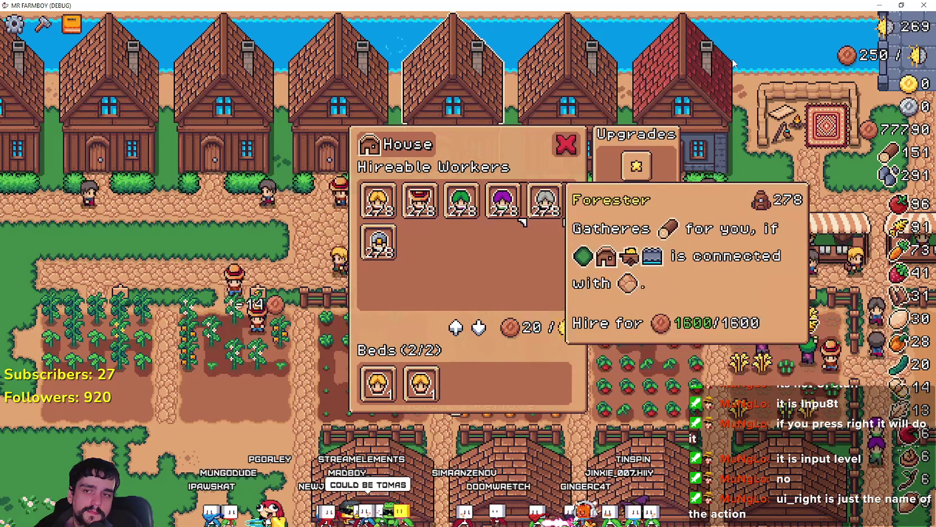
key("Right")
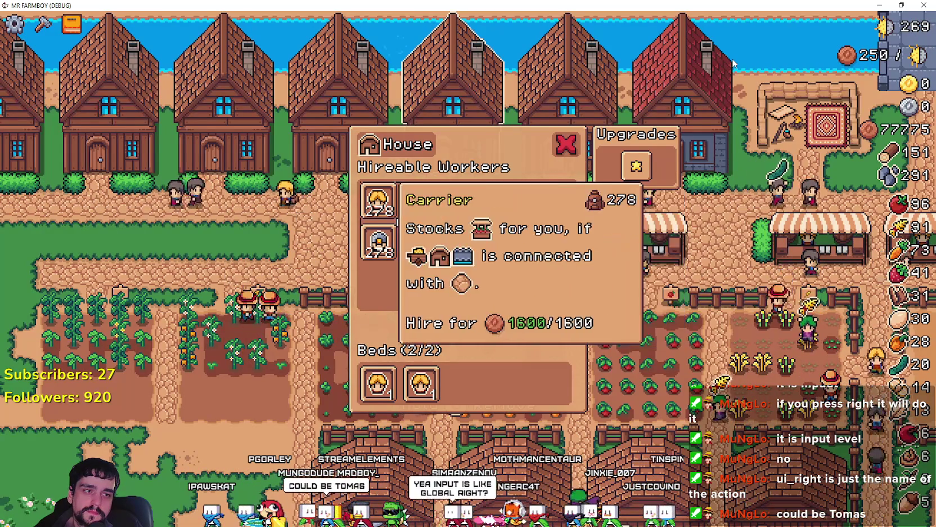
key("Right")
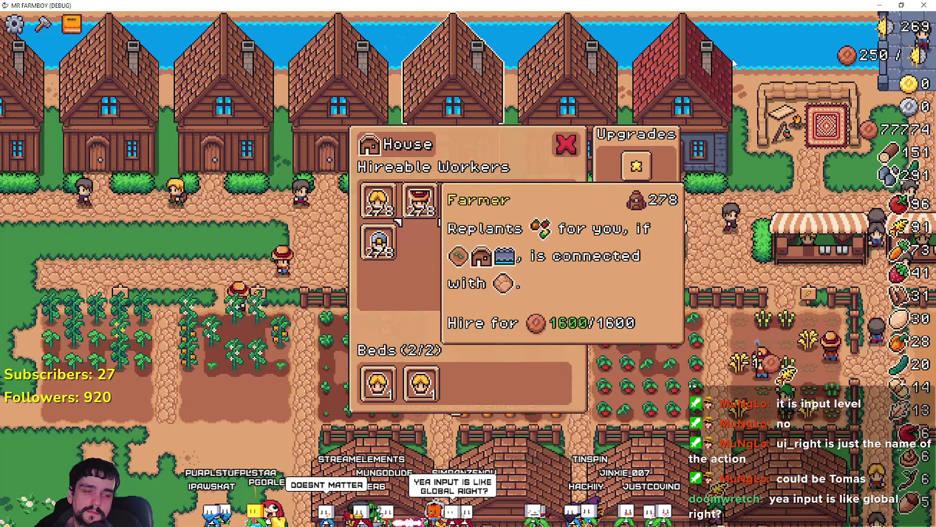
key("Right")
key("Right")
key("Right")
key("Right")
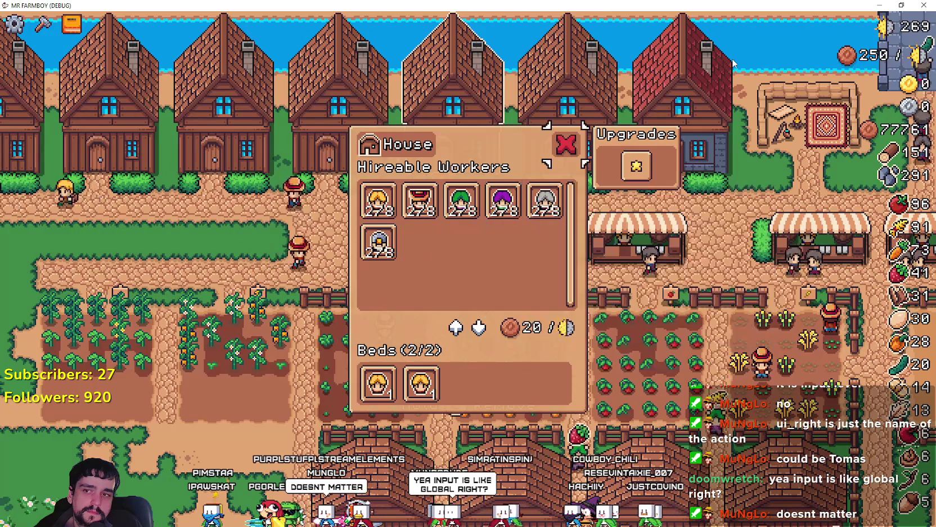
key("Left")
key("Left")
key("Left")
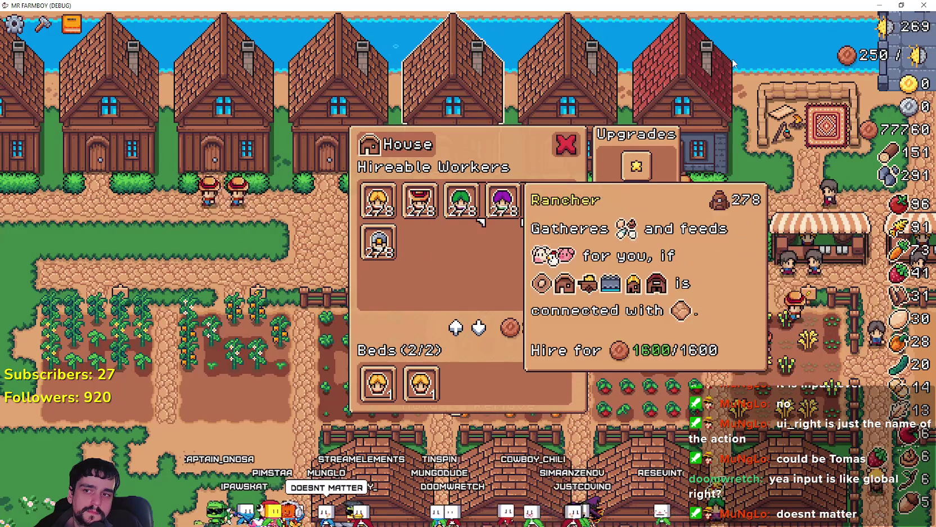
Step: Move focus among Miner, Carrier, Gatherer, Rancher, Forester and Farmer, then Alt+Tab to the editor
key("Down")
key("Up")
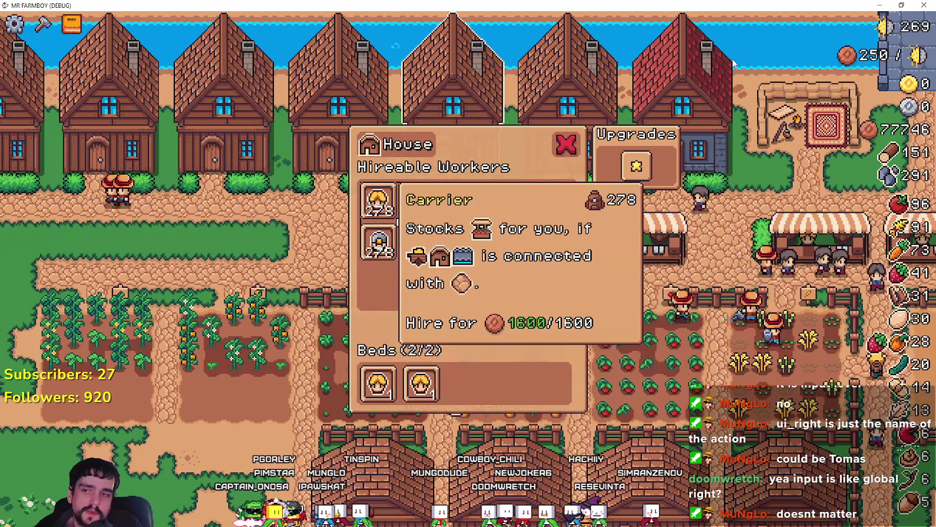
key("Right")
key("Right")
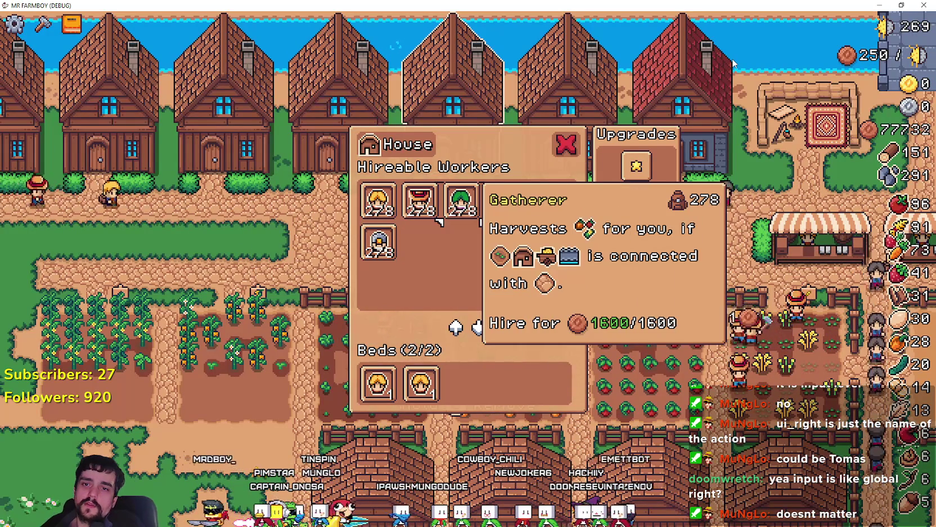
key("Left")
key("Right")
key("Right")
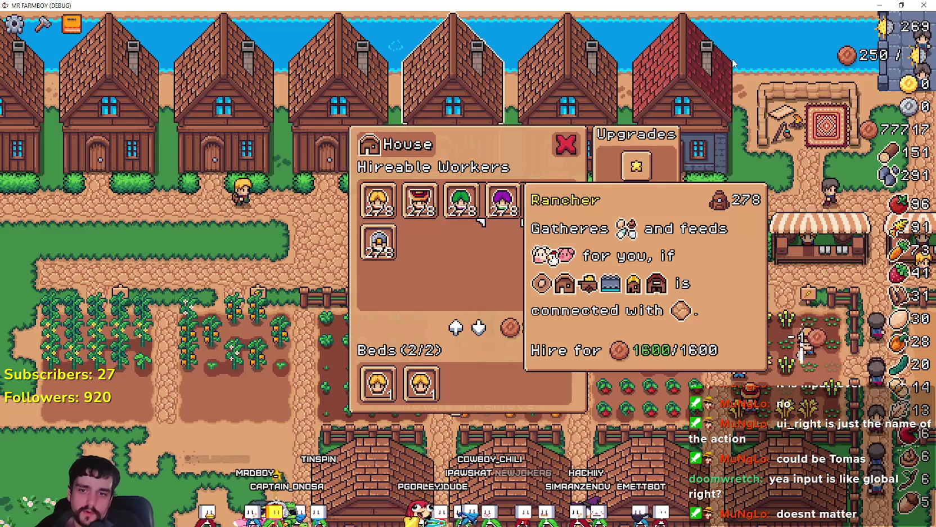
key("Left")
key("Left")
key("Left")
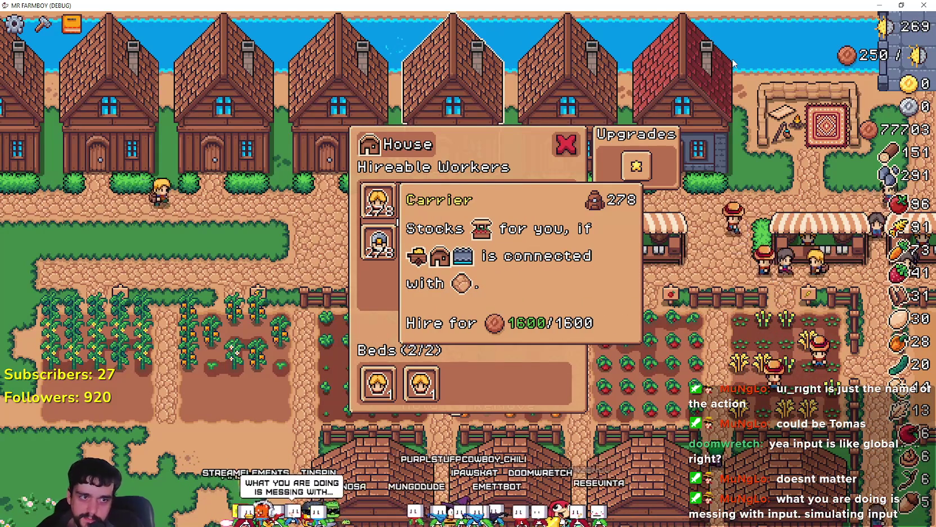
key("Right")
key("Right")
key("Right")
key("Left")
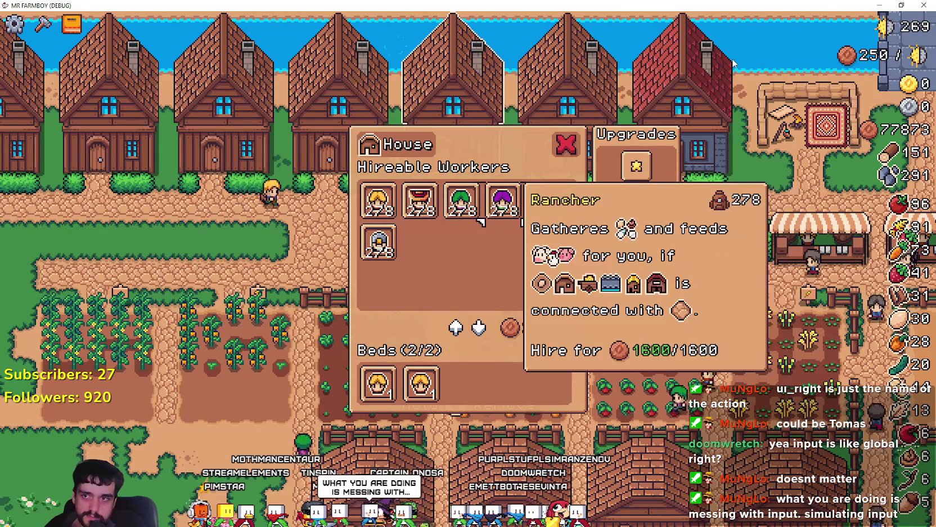
key("Left")
key("Left")
key("Left")
key("Right")
key("Right")
key("Right")
key("Right")
key("Left")
key("Left")
key("Left")
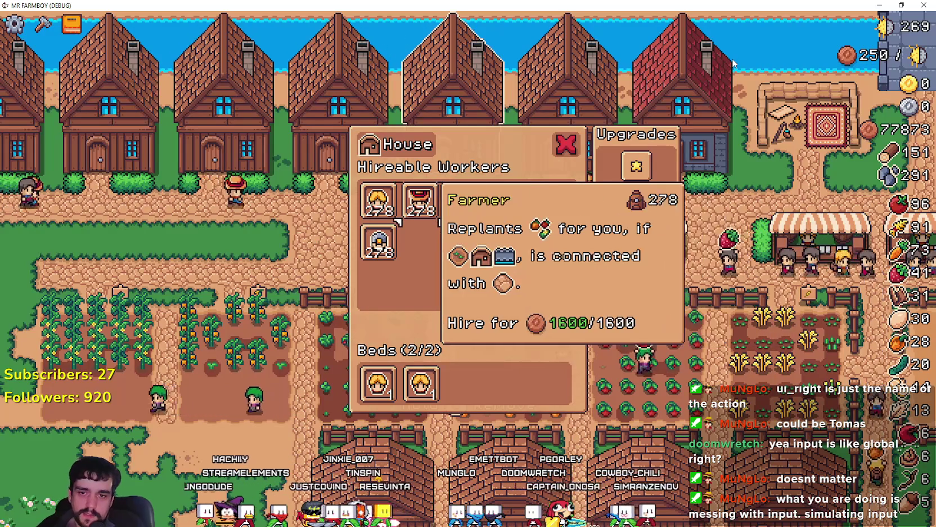
key("Left")
key("Left")
key("Right")
key("Right")
key("Right")
key("Right")
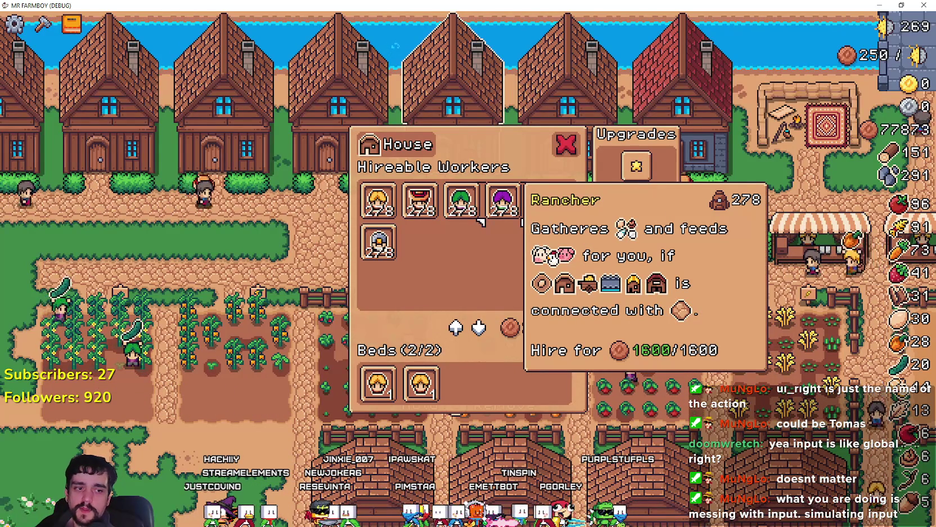
key("alt+Tab")
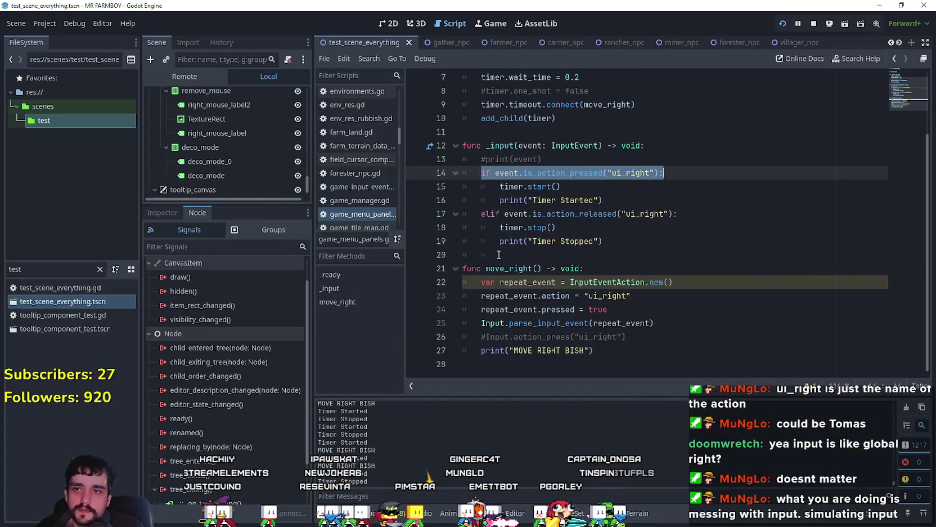
Step: Undo and redo the last script edit, then select the _input and move_right functions
key("ctrl+z")
key("ctrl+shift+z")
key("Down")
key("Down")
key("Down")
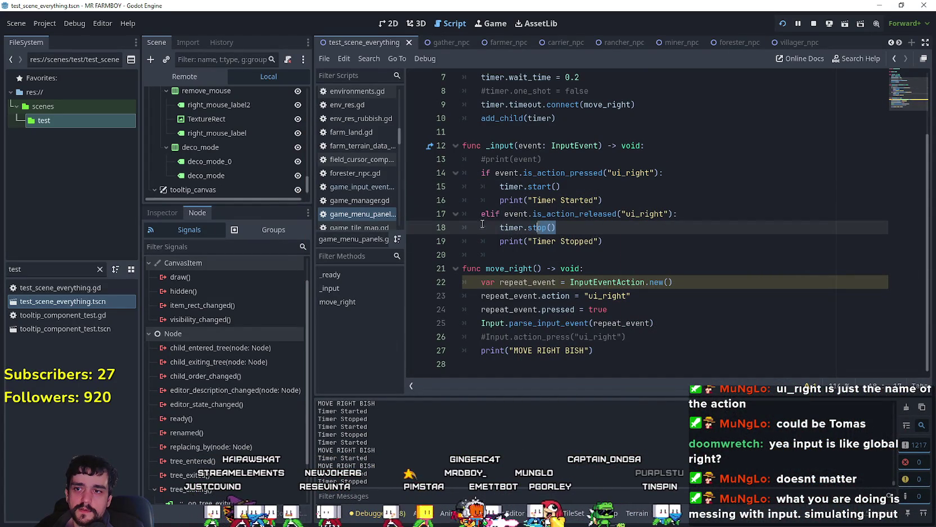
mouse_move(695, 350)
left_mouse_down()
mouse_move(675, 319)
mouse_move(470, 147)
left_mouse_up()
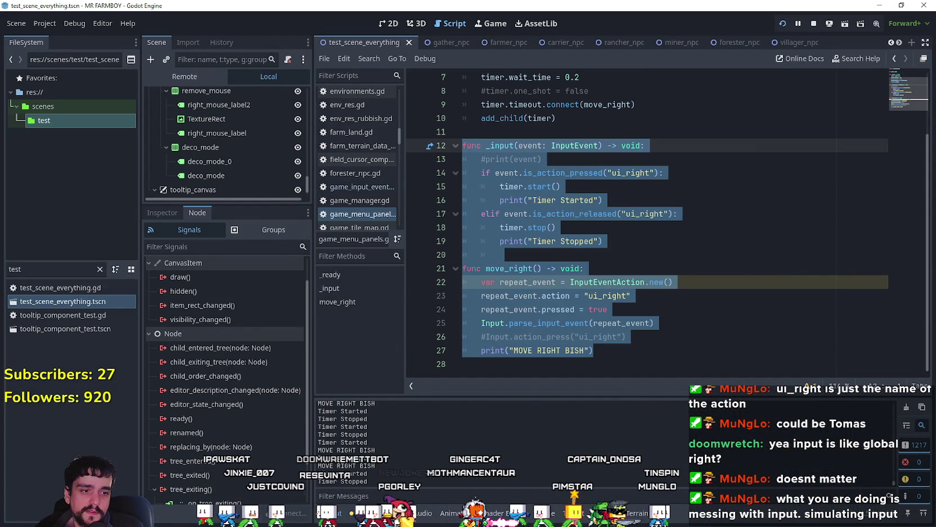
Step: In the running game, step focus across the Farmer, Rancher, Carrier, Gatherer and Forester workers
key("alt+Tab")
key("Right")
key("Left")
key("Down")
key("Up")
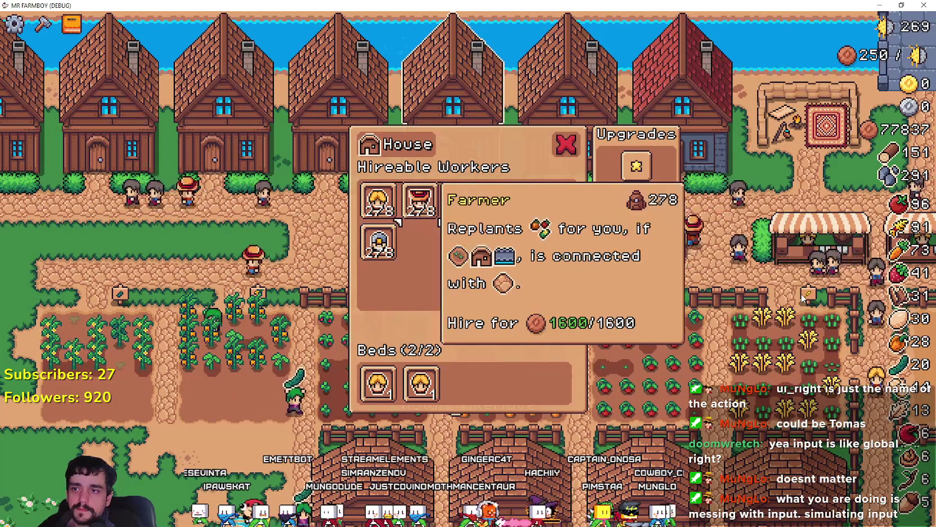
key("Right")
key("Right")
key("Right")
key("Left")
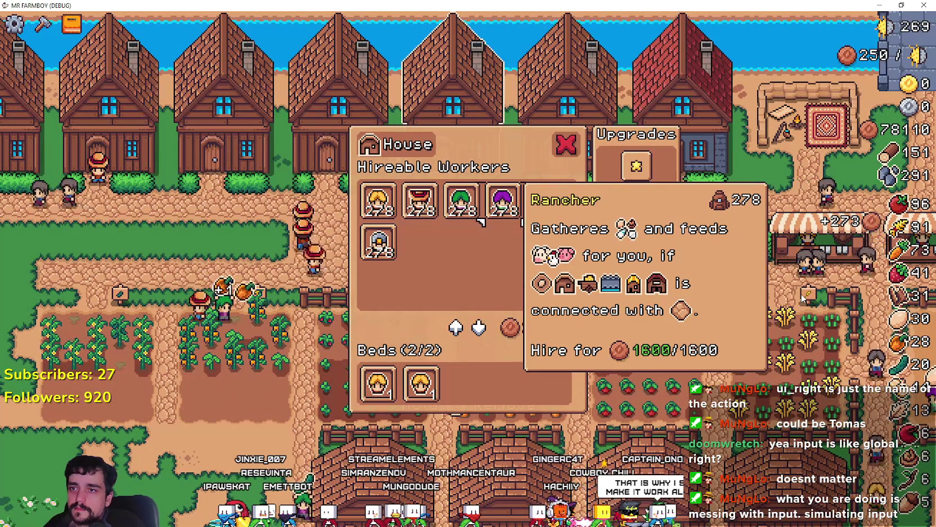
key("Left")
key("Left")
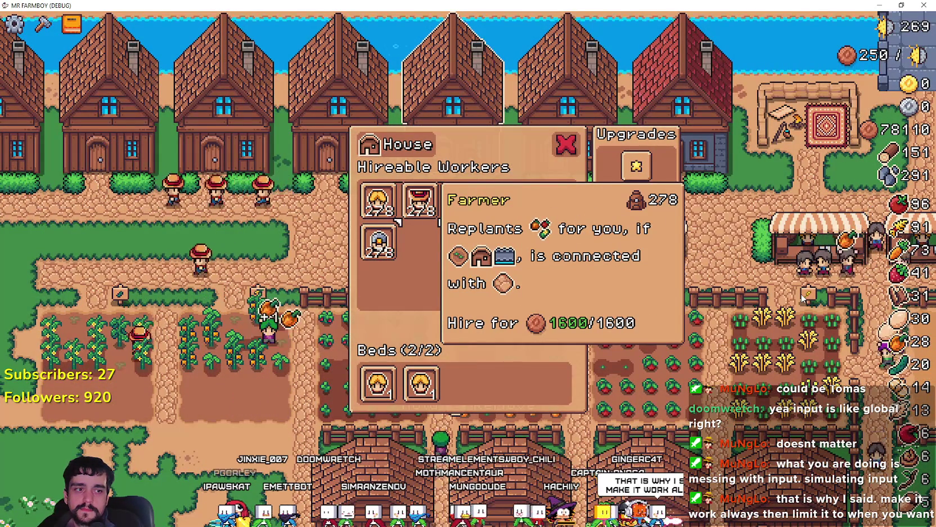
key("Left")
key("Right")
key("Right")
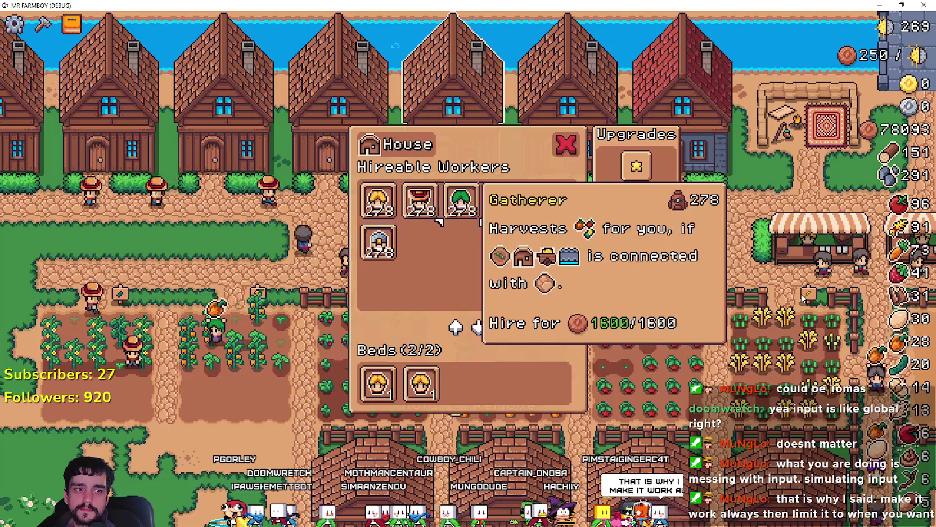
key("Right")
key("Right")
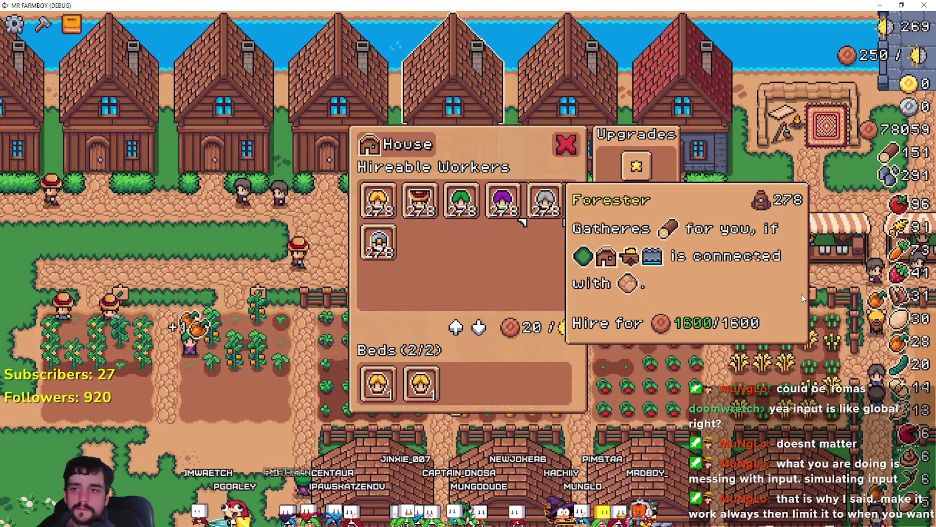
key("Right")
key("Left")
key("Left")
key("Left")
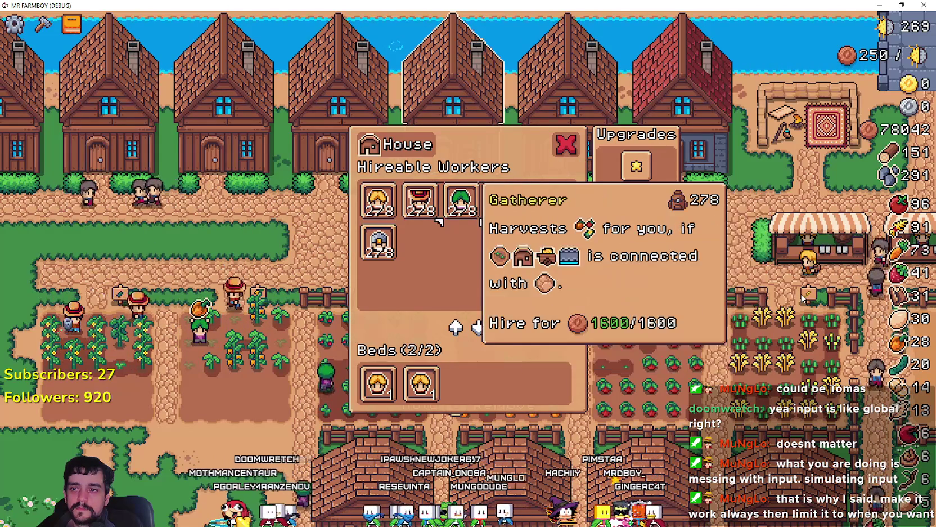
key("Left")
key("Left")
key("Left")
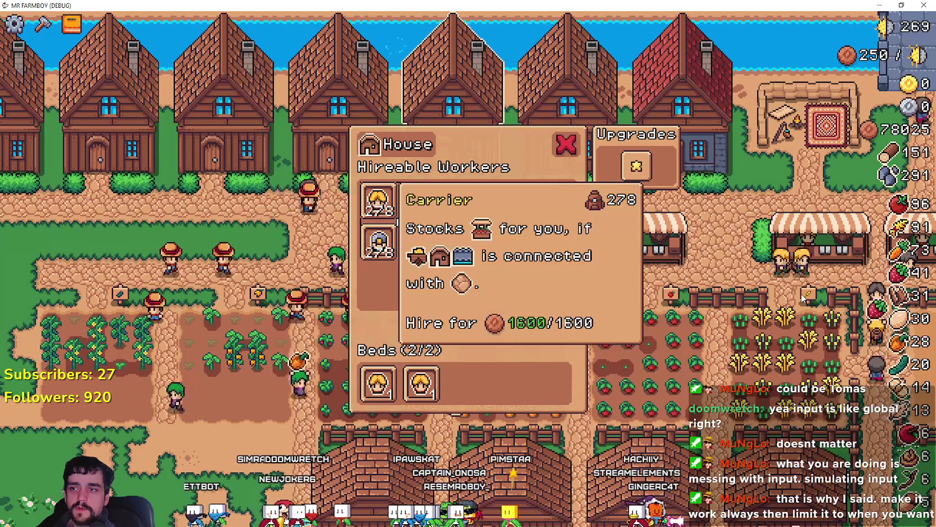
Step: Move focus down into the Beds slots and back among the Miner, Gatherer, Carrier and Forester
key("Down")
key("Down")
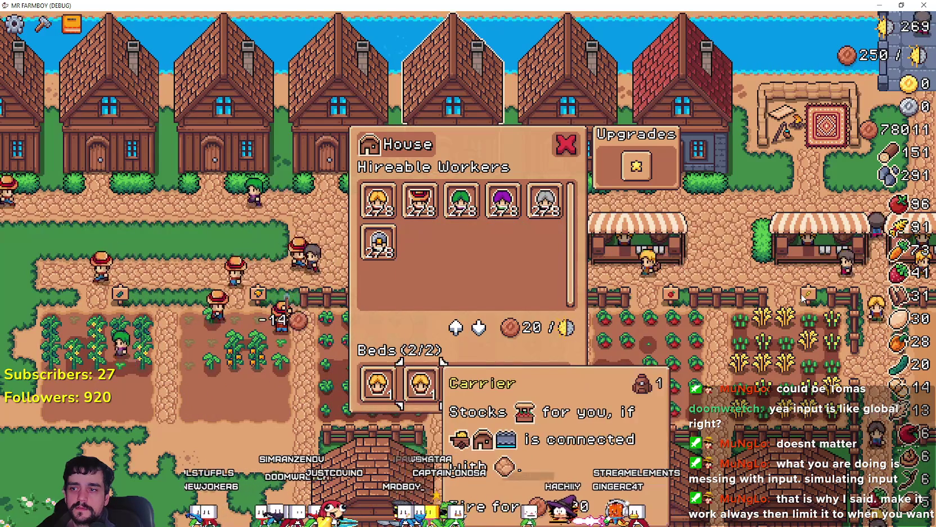
key("Up")
key("Up")
key("Right")
key("Right")
key("Left")
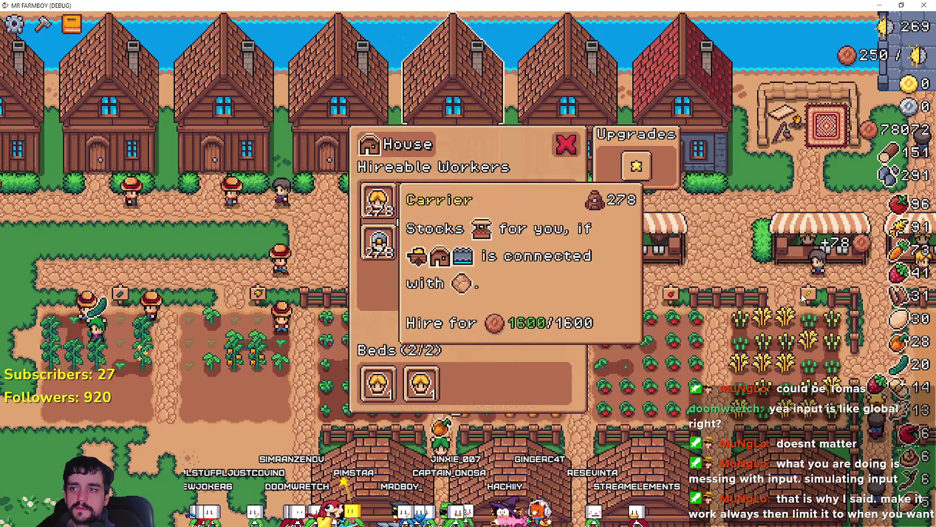
key("Right")
key("Right")
key("Right")
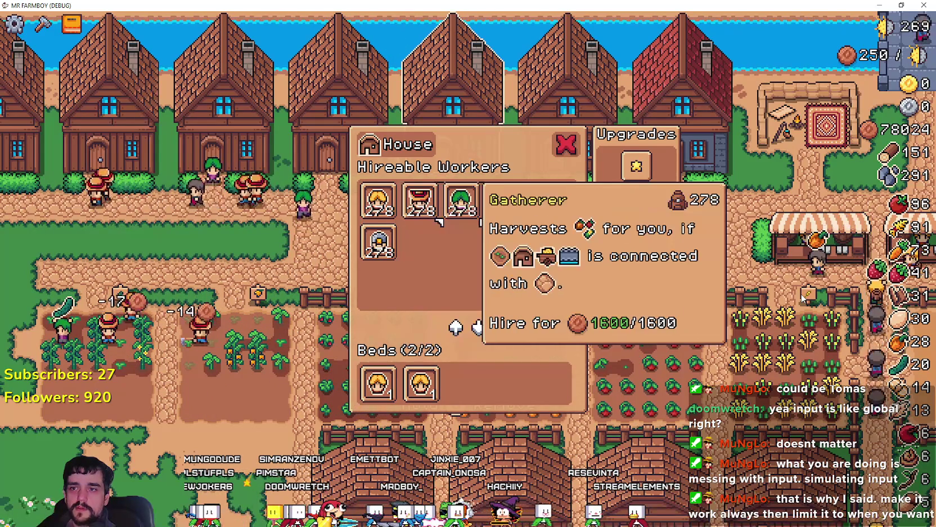
key("Right")
key("Right")
key("Left")
key("Left")
key("Left")
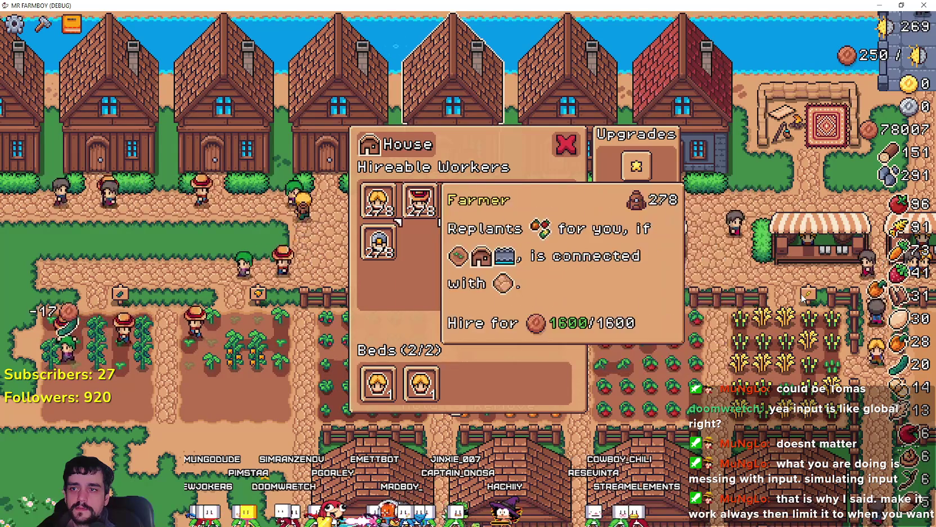
key("Left")
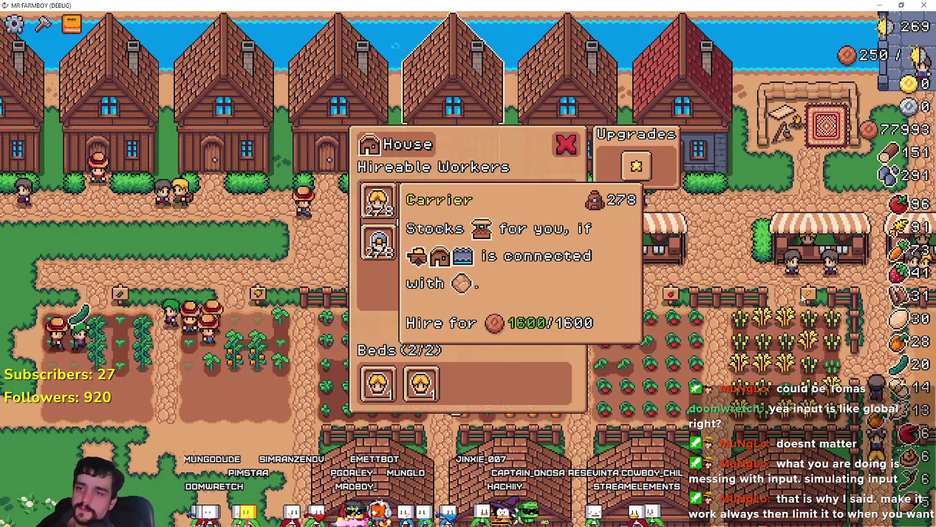
key("Right")
key("Right")
key("Right")
key("Right")
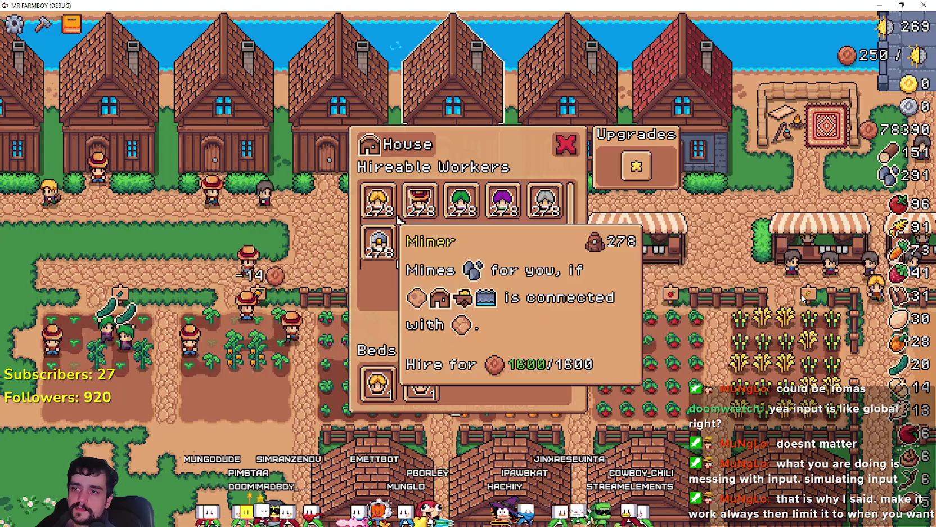
key("Down")
key("Up")
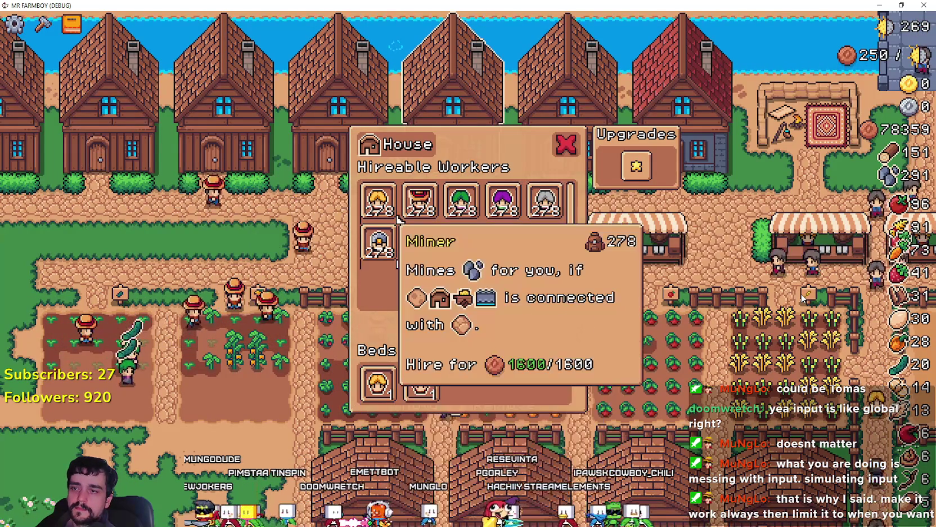
key("Up")
Step: Close the House panel, open the neighbouring house's worker panel and move focus to its Carrier
key("Escape")
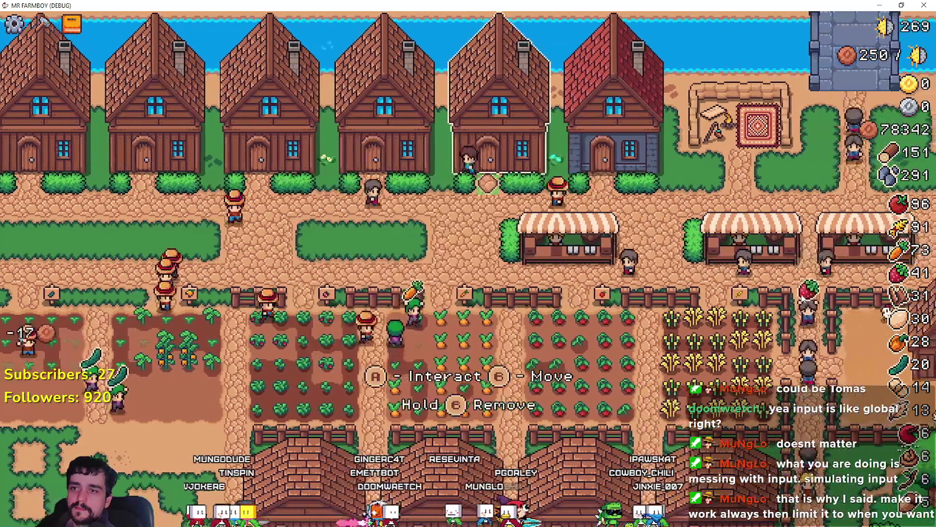
key("Left")
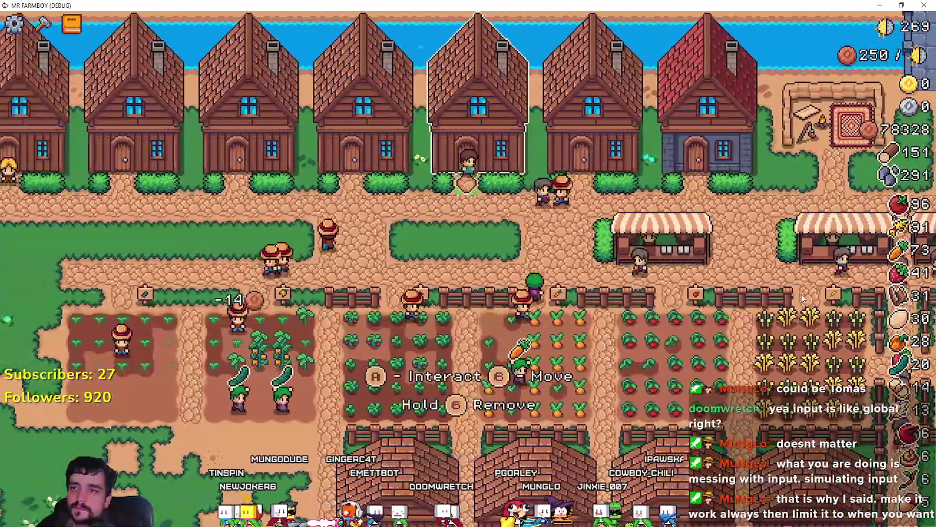
key("Return")
key("Right")
key("Right")
key("Right")
key("Right")
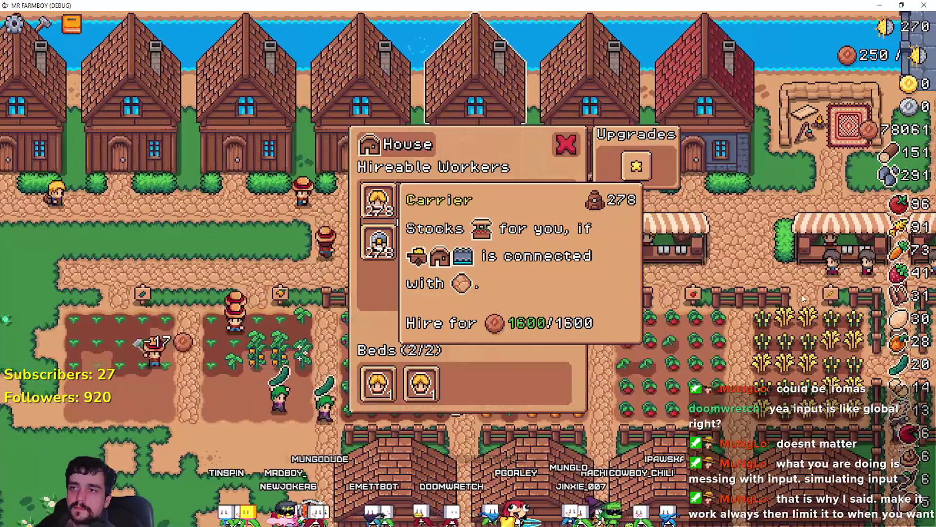
key("Left")
key("Left")
key("Left")
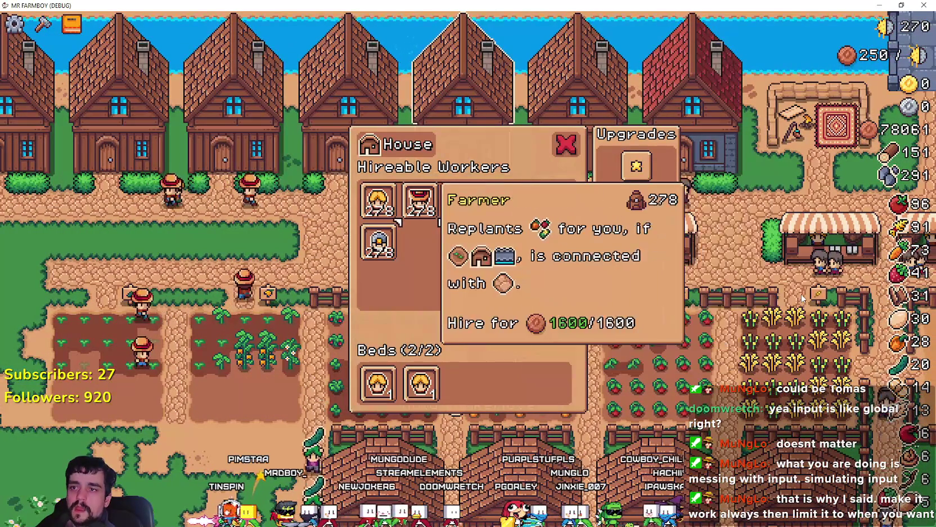
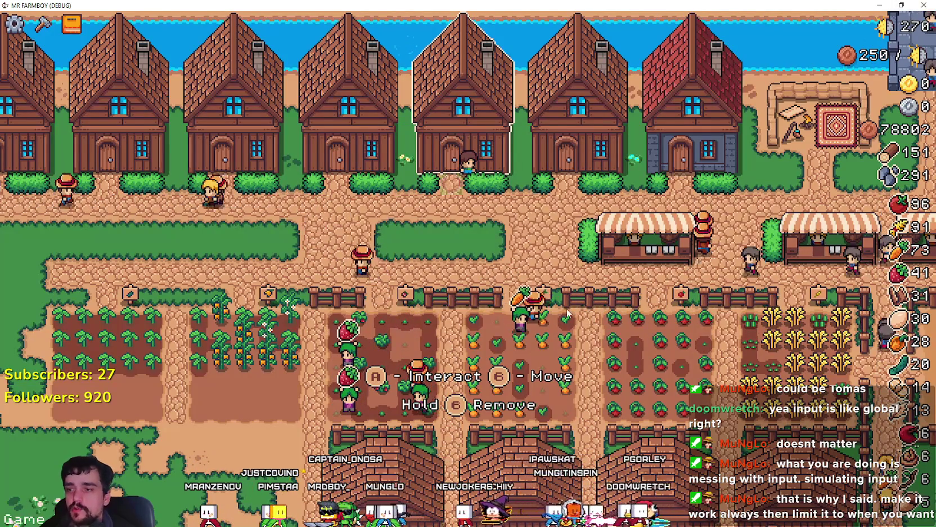
Step: Close the Mr Farmboy debug game window and return focus to the test script code
left_click(922, 5)
left_click(590, 254)
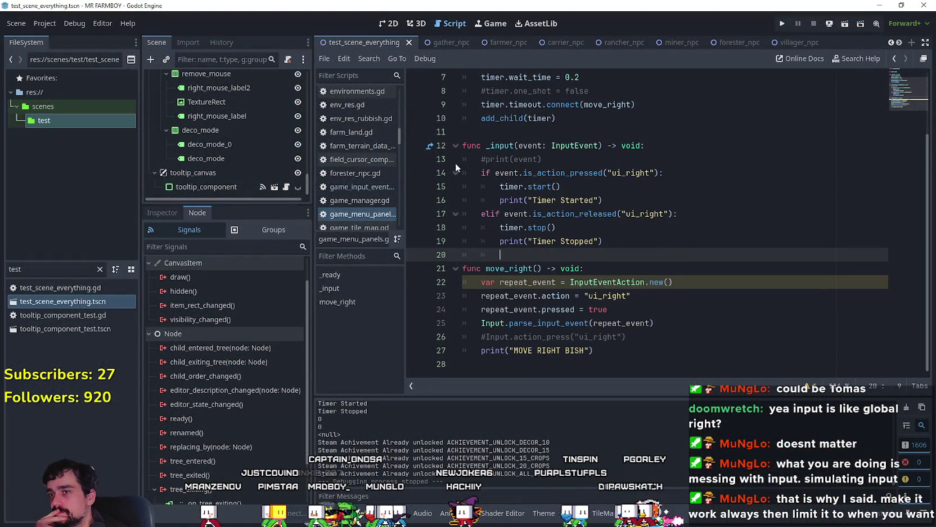
left_click(631, 200)
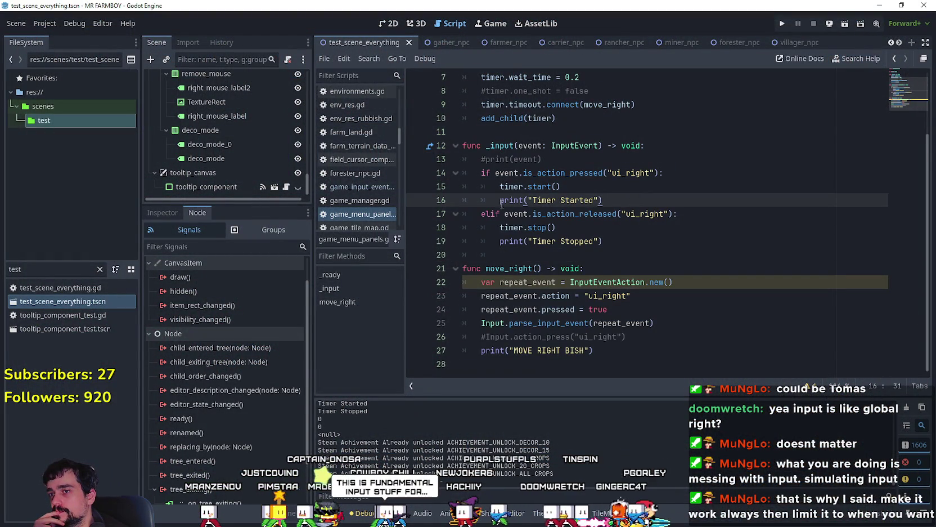
left_click(660, 246)
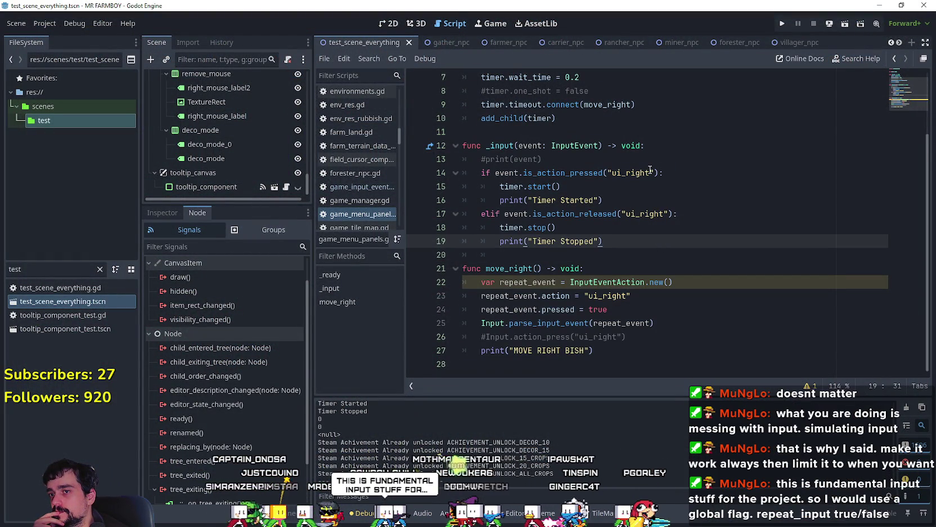
double_click(646, 214)
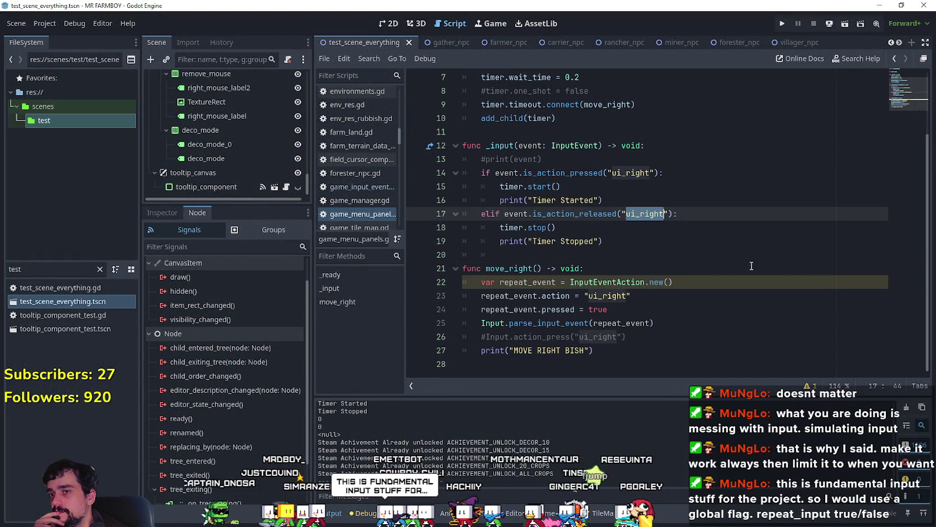
left_click(680, 324)
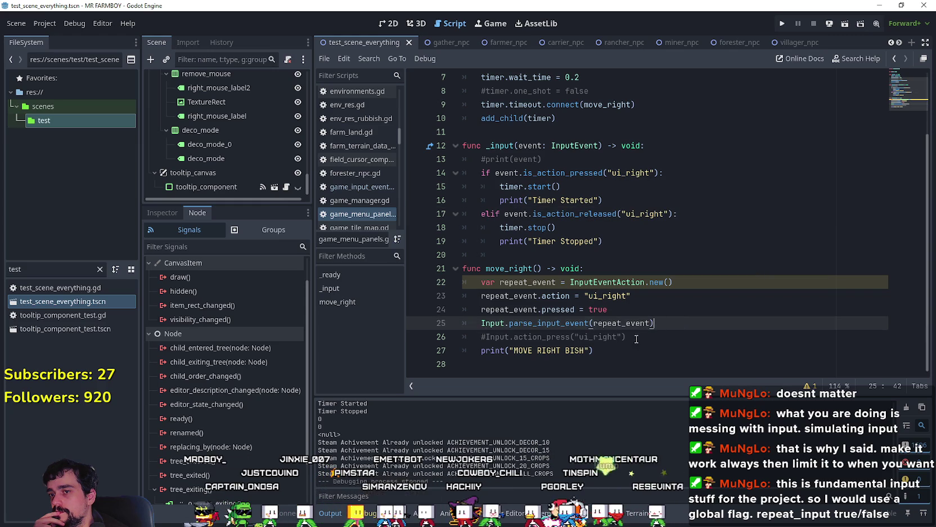
left_click(678, 337)
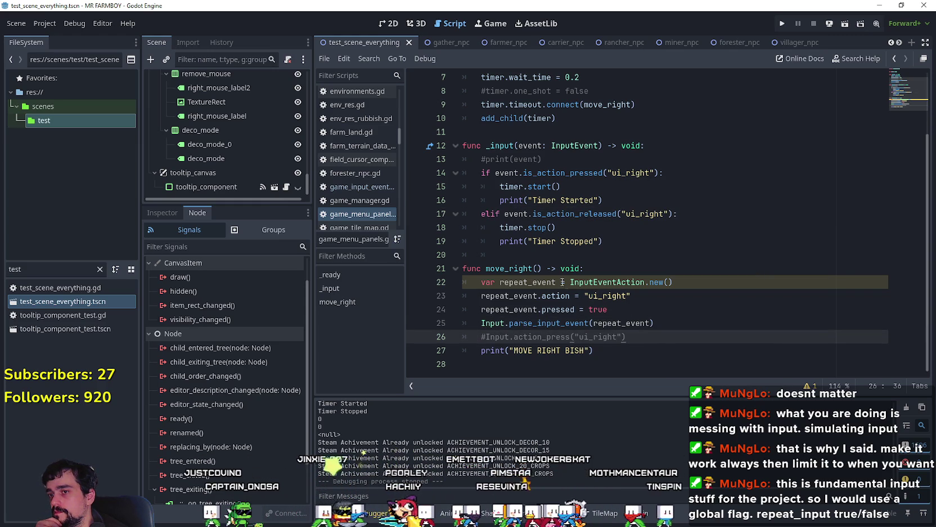
double_click(511, 267)
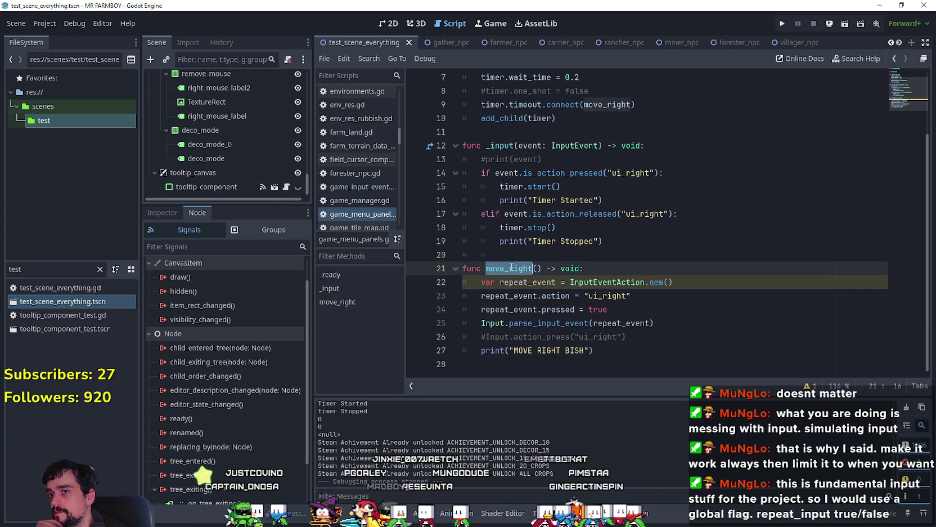
left_click_drag(532, 268, 510, 269)
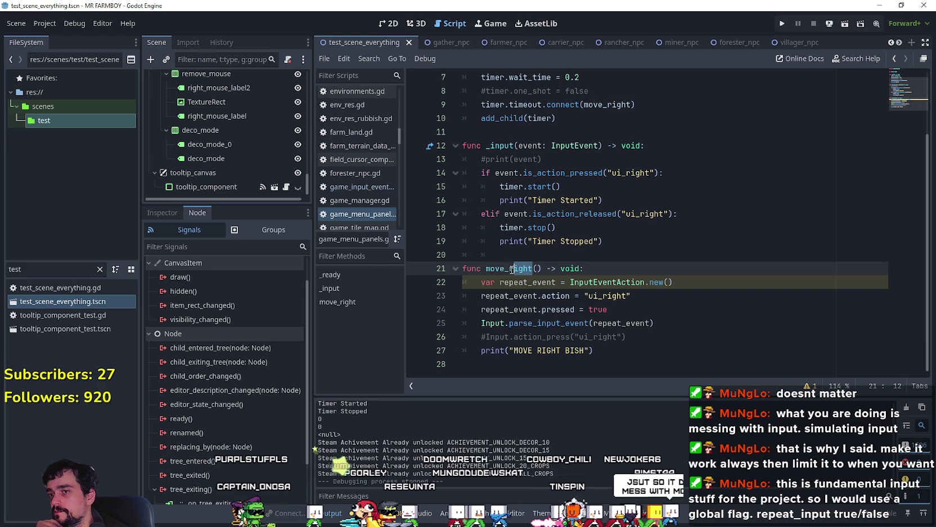
left_click(549, 202)
left_click_drag(664, 173, 459, 174)
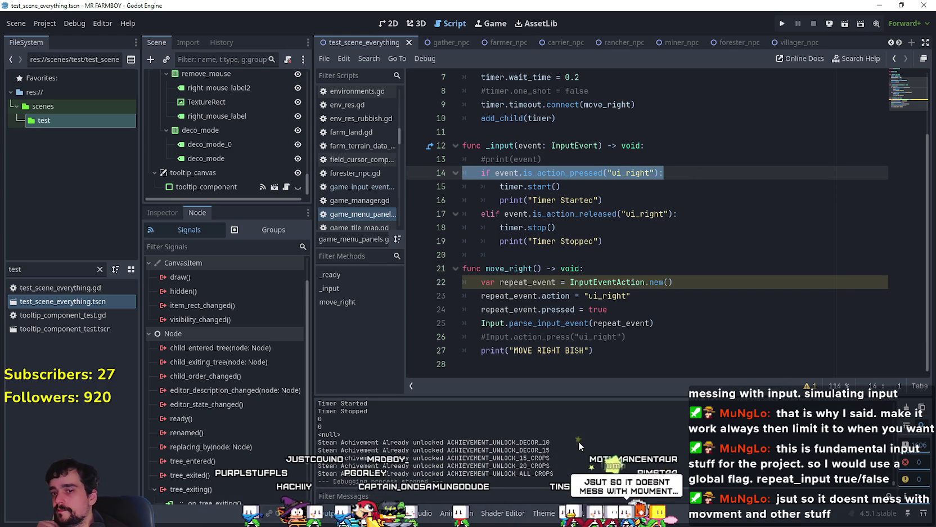
key("F6")
key("Right")
key("Right")
key("Right")
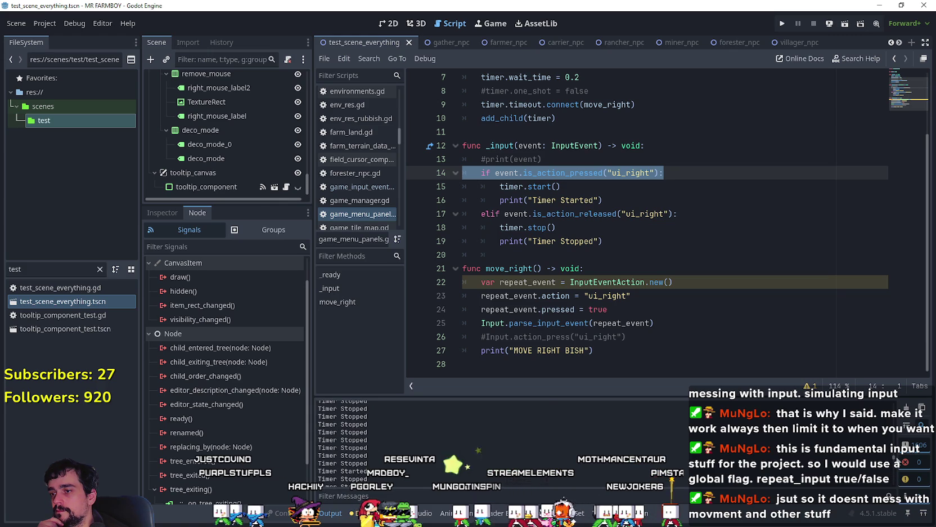
key("F8")
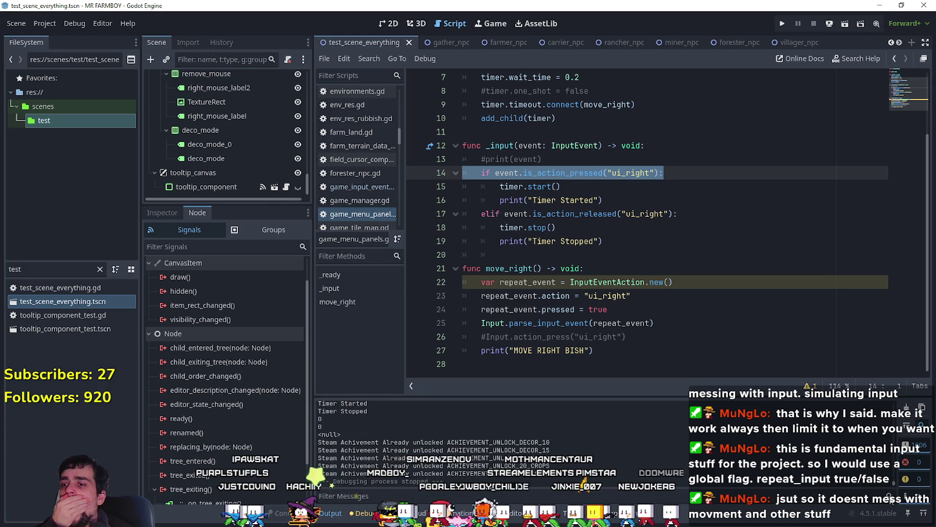
left_click(675, 214)
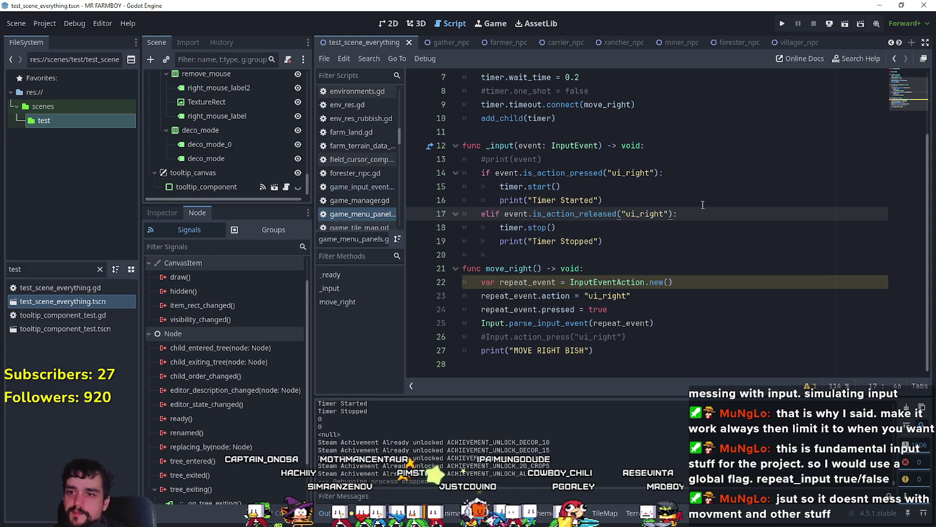
scroll(703, 205, "up", 3)
Step: Declare var repeat_input: bool = false on line 4, beneath the timer variable
left_click(538, 105)
left_click(553, 118)
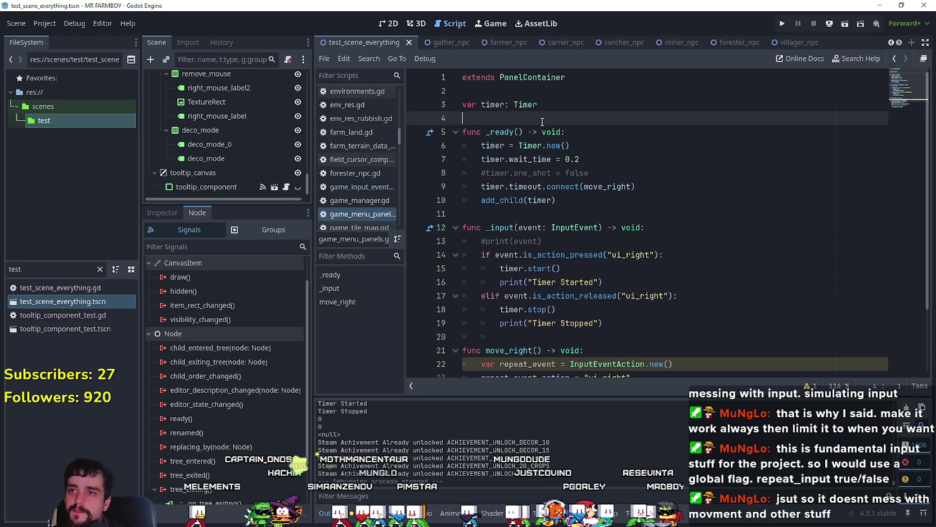
type("var rrepeat_input")
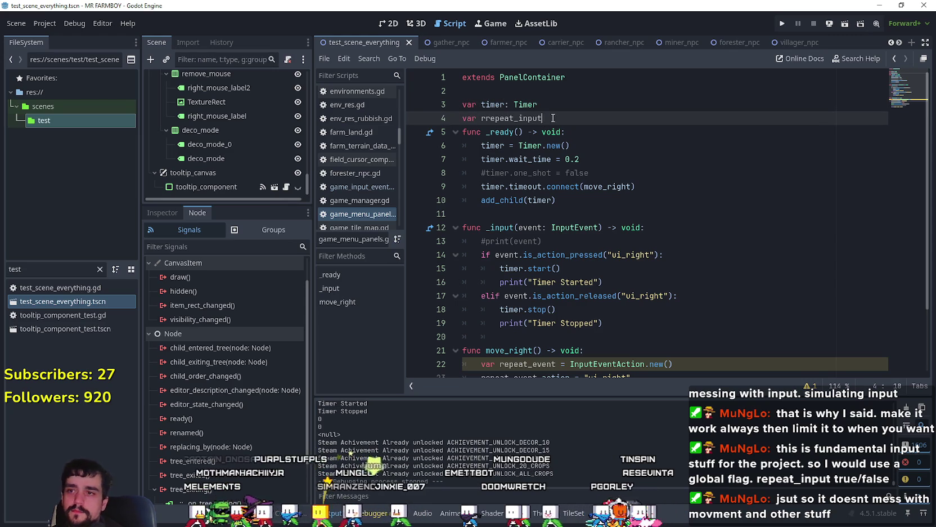
type(": bool")
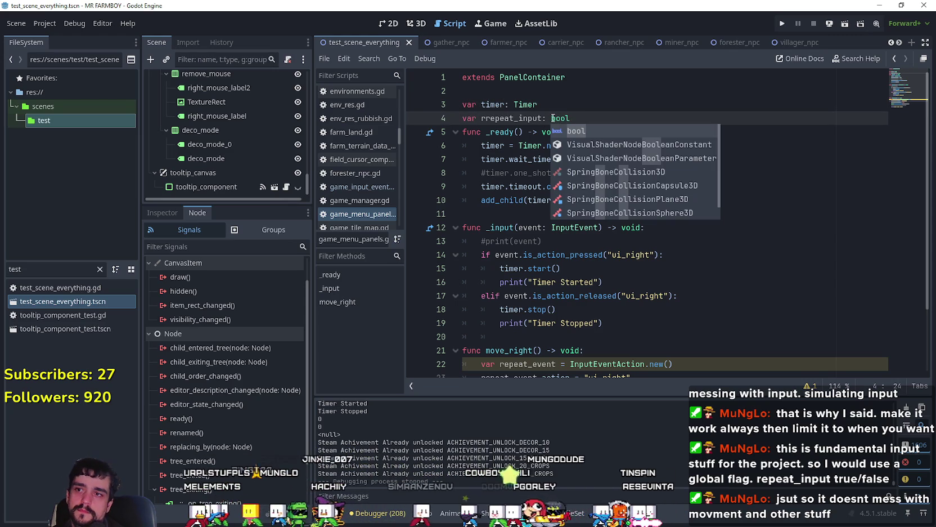
left_click(487, 118)
key("BackSpace")
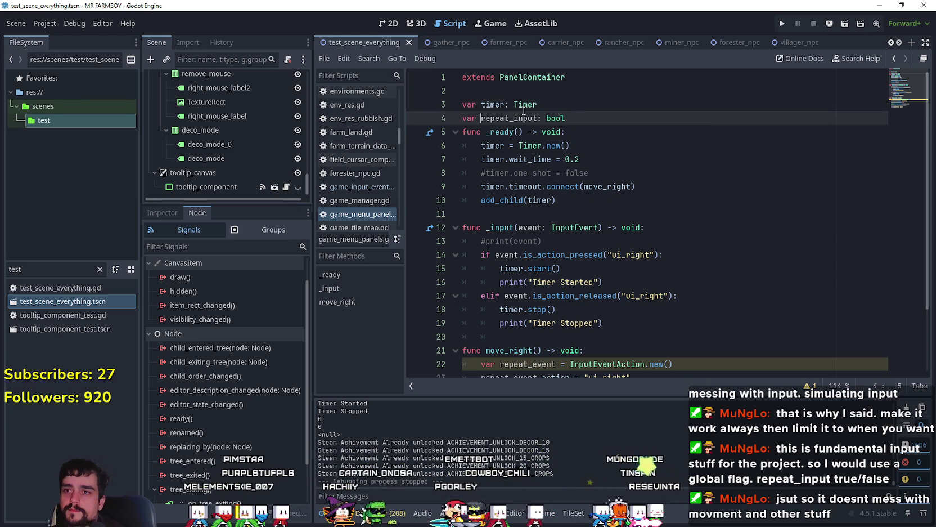
left_click(578, 114)
type("= false")
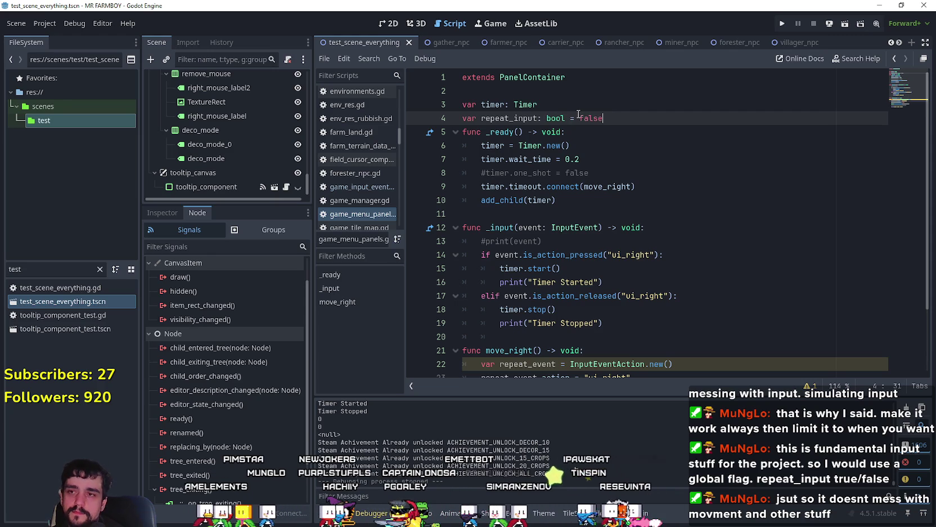
key("Return")
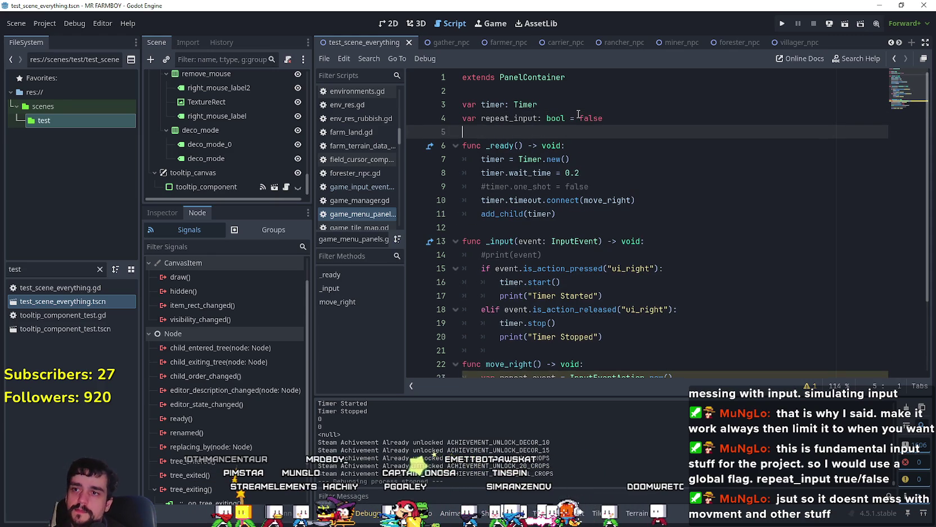
Step: Review the ui_right checks in _input, then move the caret back up into _ready
scroll(579, 114, "down", 3)
double_click(538, 82)
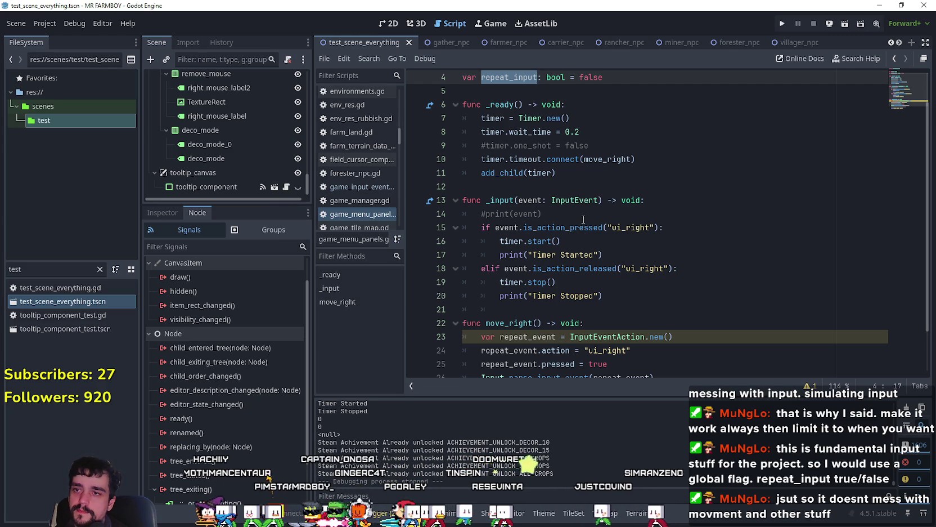
left_click(611, 245)
left_click(723, 224)
scroll(679, 279, "down", 1)
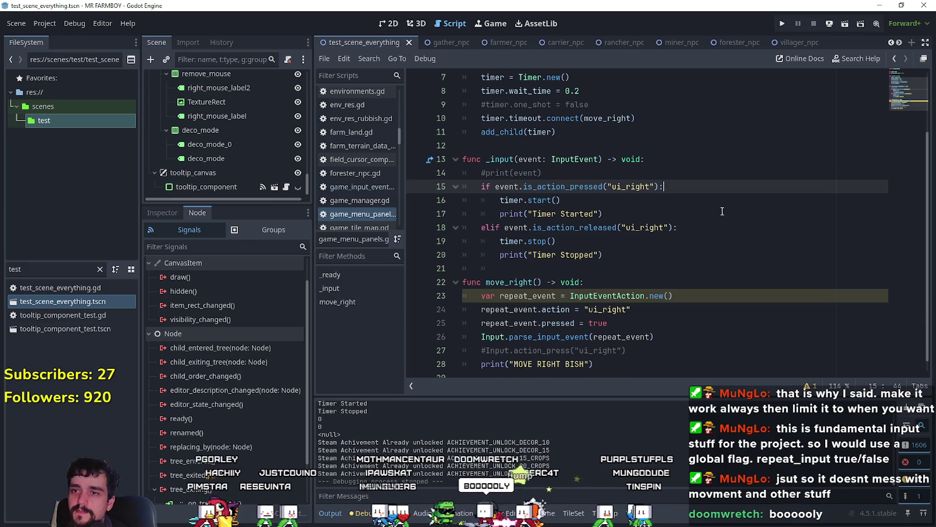
scroll(678, 208, "up", 2)
key("Up")
key("Up")
key("Up")
key("Up")
key("Up")
scroll(670, 211, "down", 1)
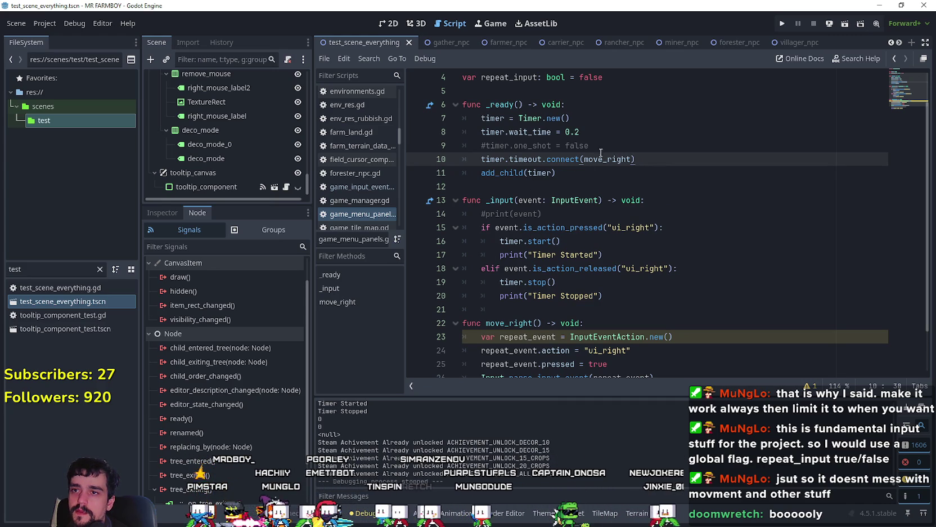
Step: Add timer.autostart = true on a new line after the 0.2 wait_time in _ready
key("Up")
key("Up")
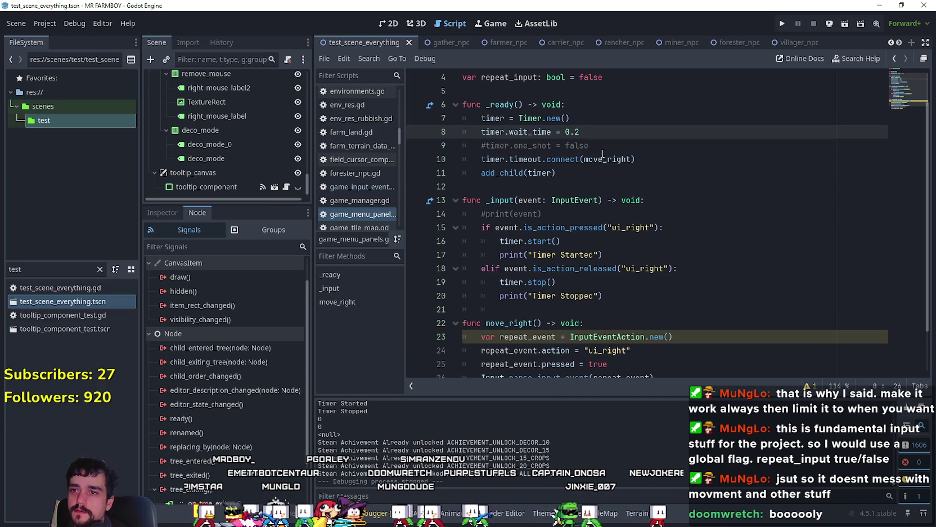
key("Return")
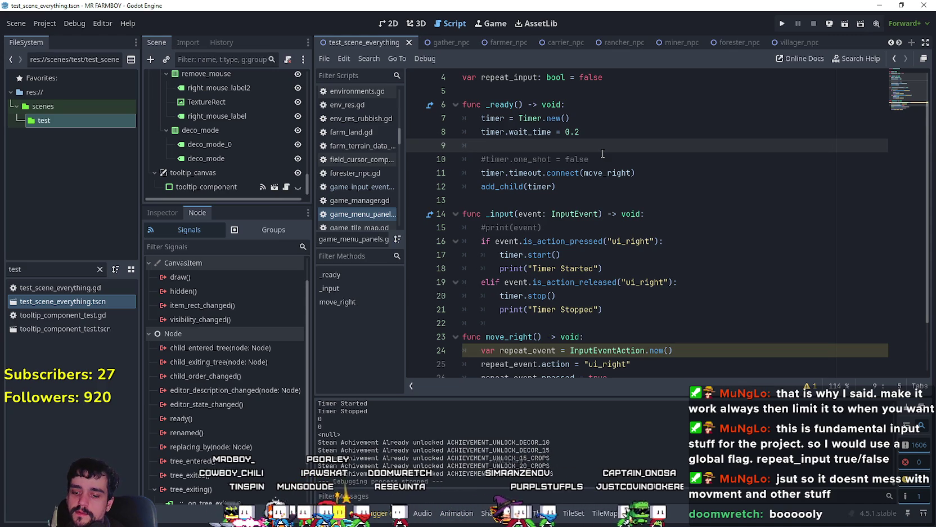
type("a")
key("BackSpace")
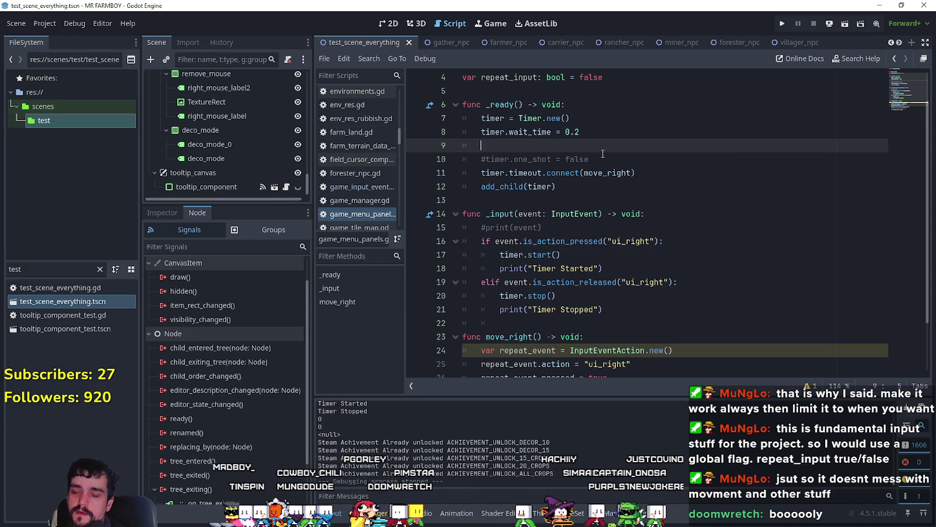
type("timer.")
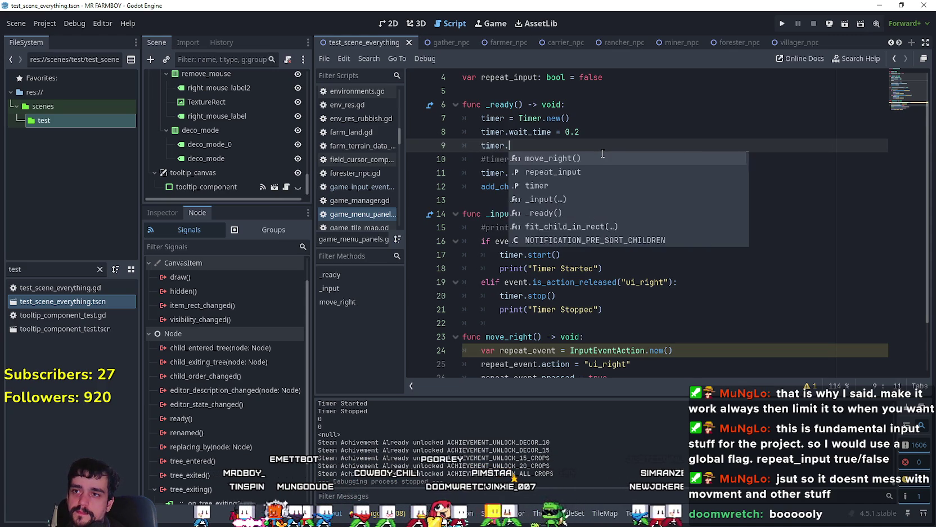
type("auto")
key("Return")
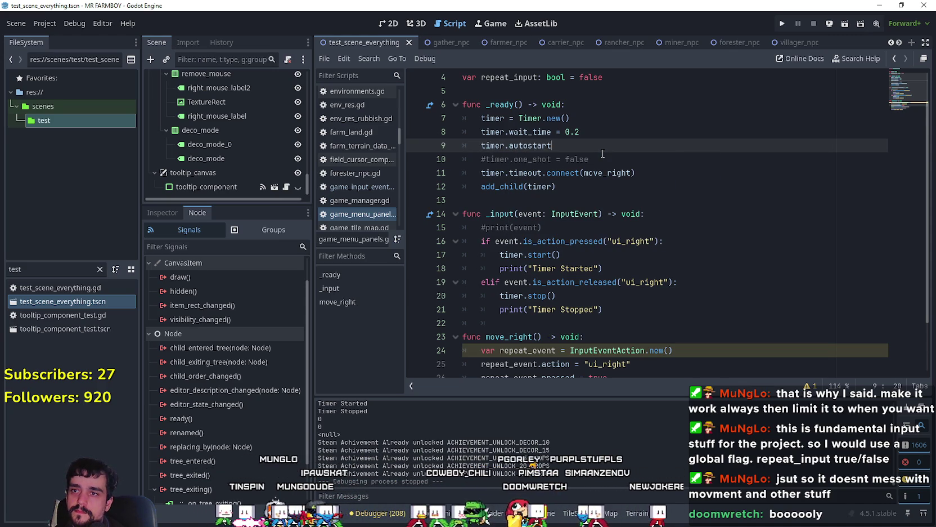
type(" = true")
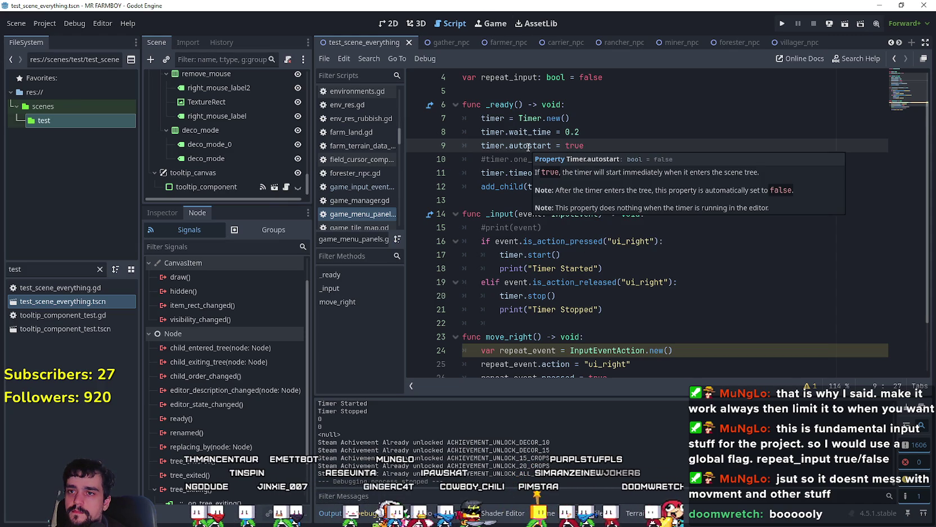
left_click(609, 298)
left_click(591, 199)
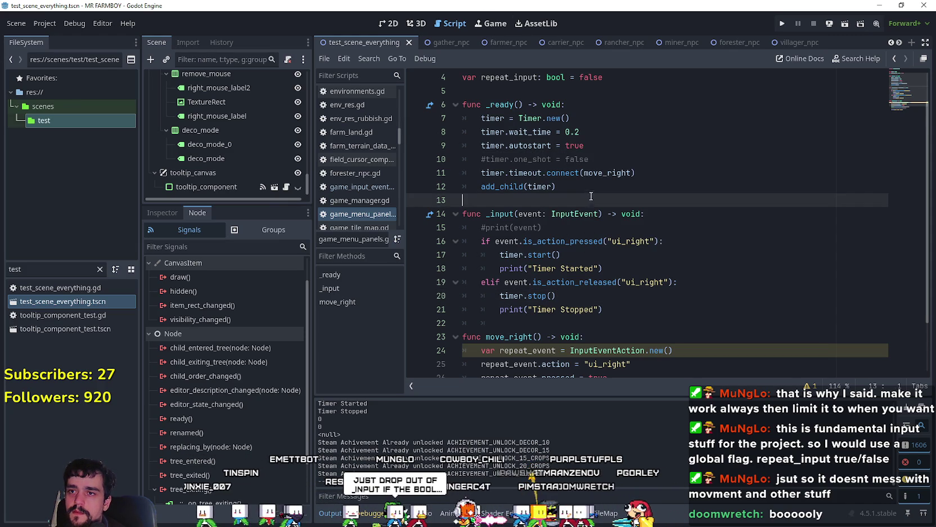
Step: Replace timer.start() on line 17 with repeat_input = true
scroll(617, 214, "down", 2)
left_click(586, 172)
left_click_drag(583, 186, 496, 183)
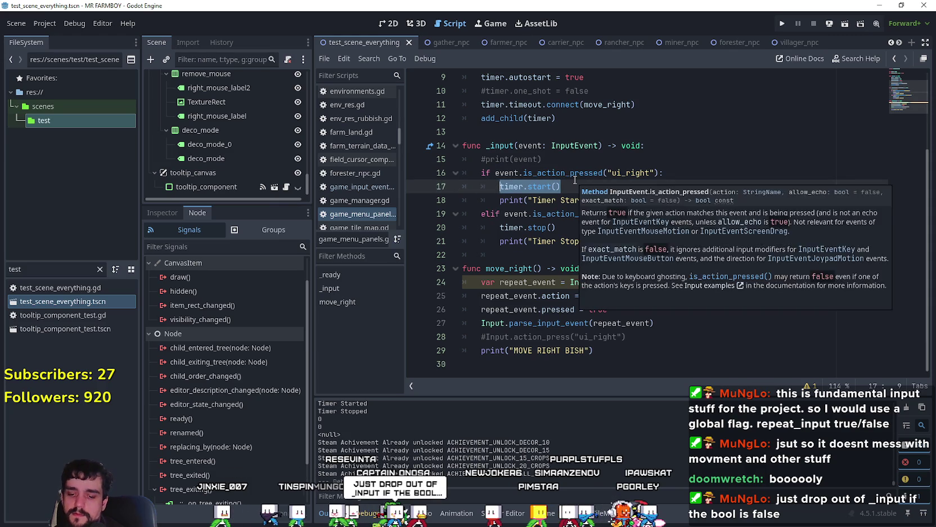
key("BackSpace")
type("s")
key("BackSpace")
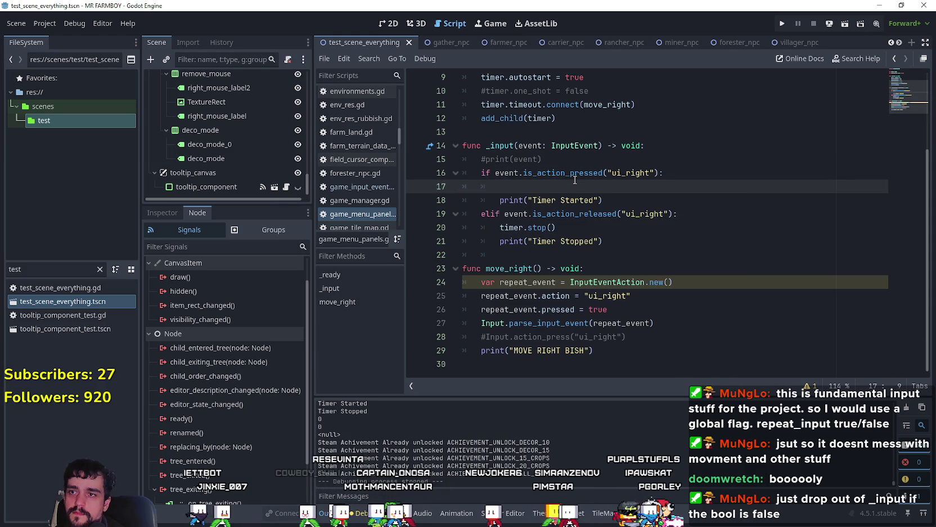
scroll(542, 154, "up", 3)
type("re")
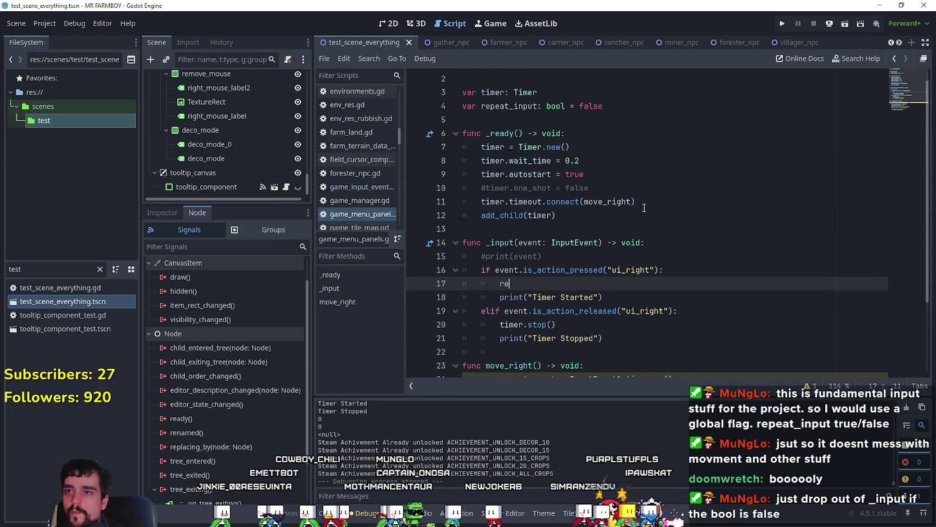
type("peat_input = true")
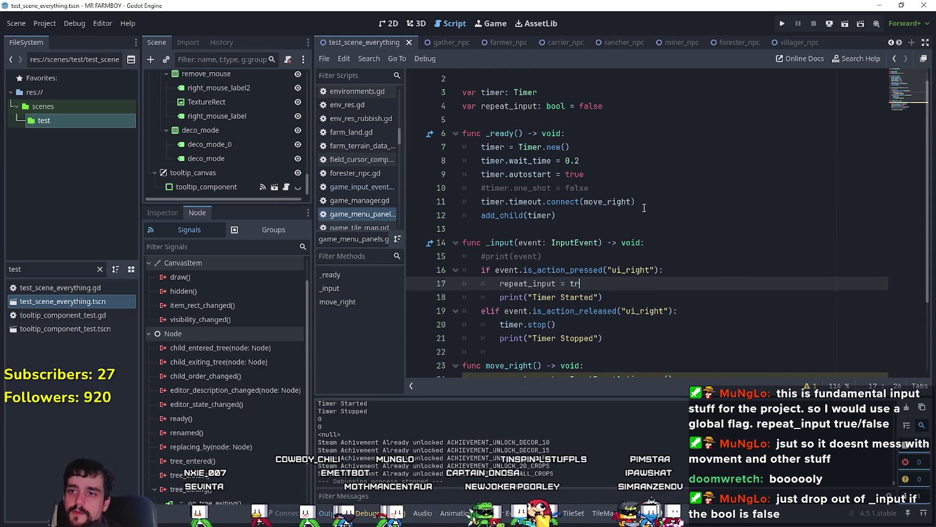
Step: Replace timer.stop() on line 20 with repeat_input = false
scroll(564, 264, "down", 2)
left_click(575, 242)
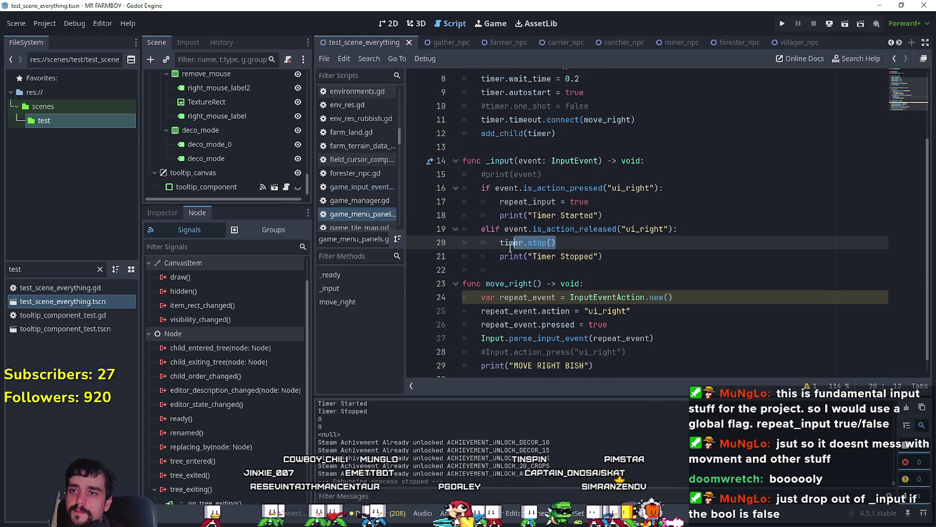
key("Up")
key("Up")
key("Up")
key("ctrl+d")
key("ctrl+c")
left_click_drag(591, 248, 499, 243)
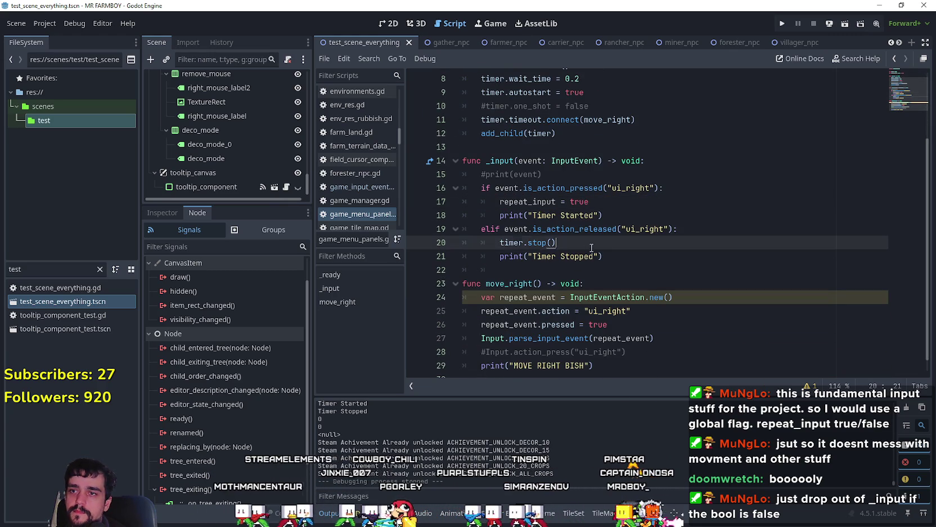
key("ctrl+v")
type("=")
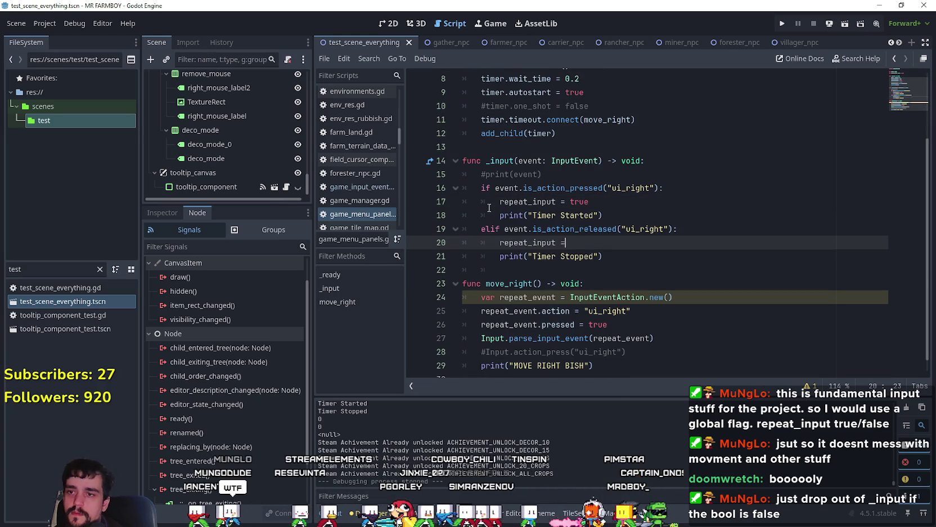
type(" false")
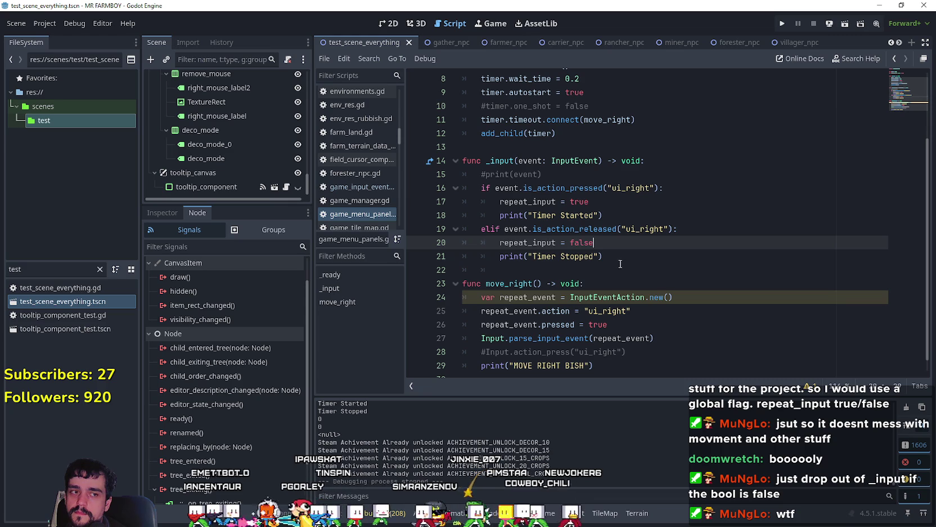
left_click(662, 206)
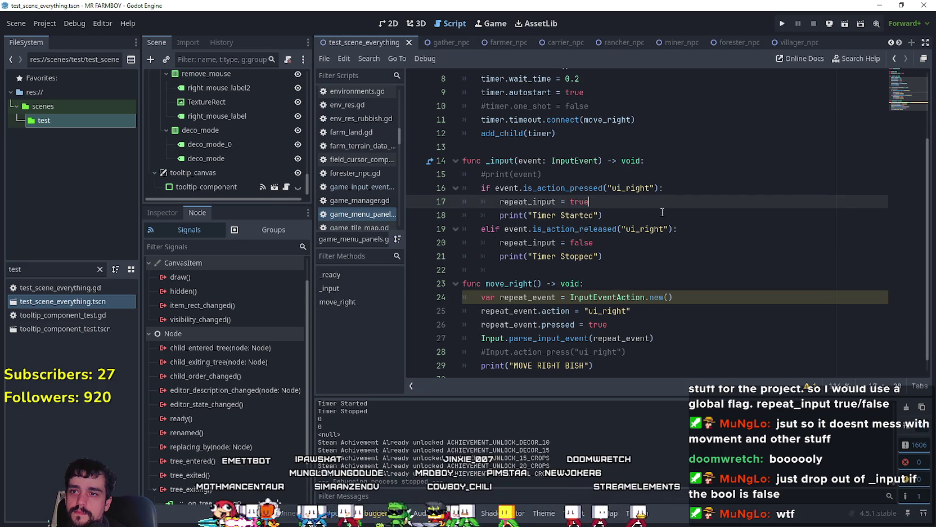
left_click(651, 229)
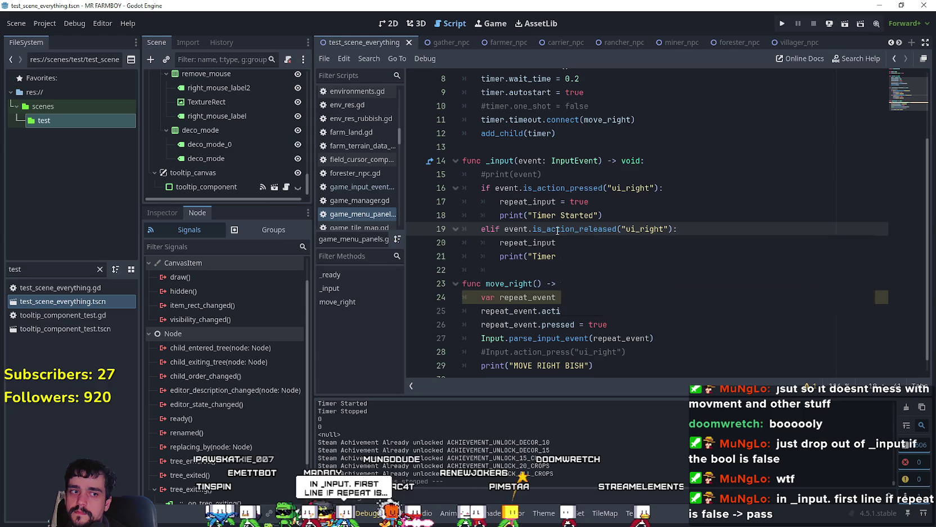
left_click(707, 178)
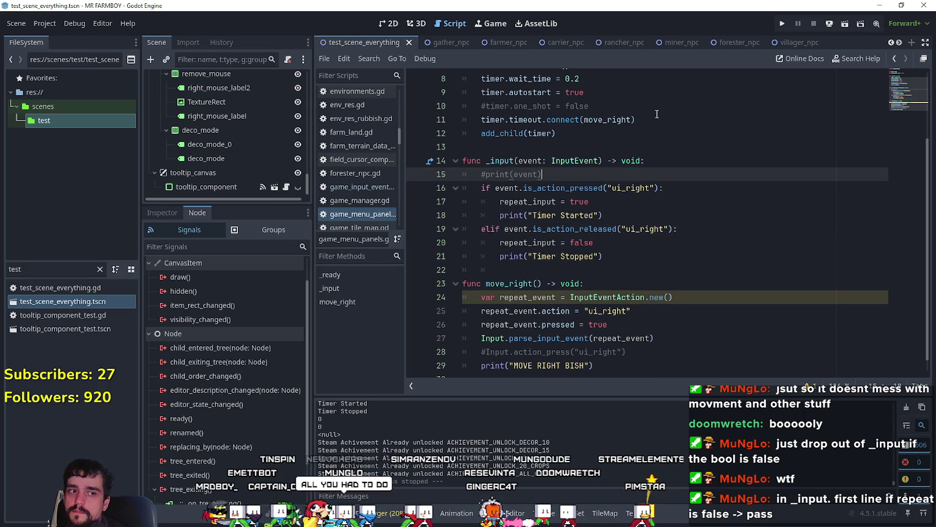
key("Return")
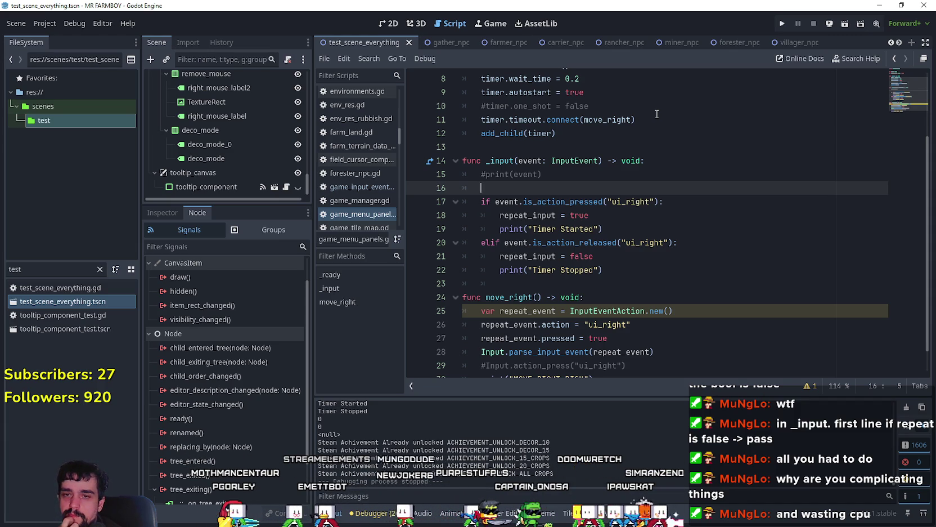
type("if")
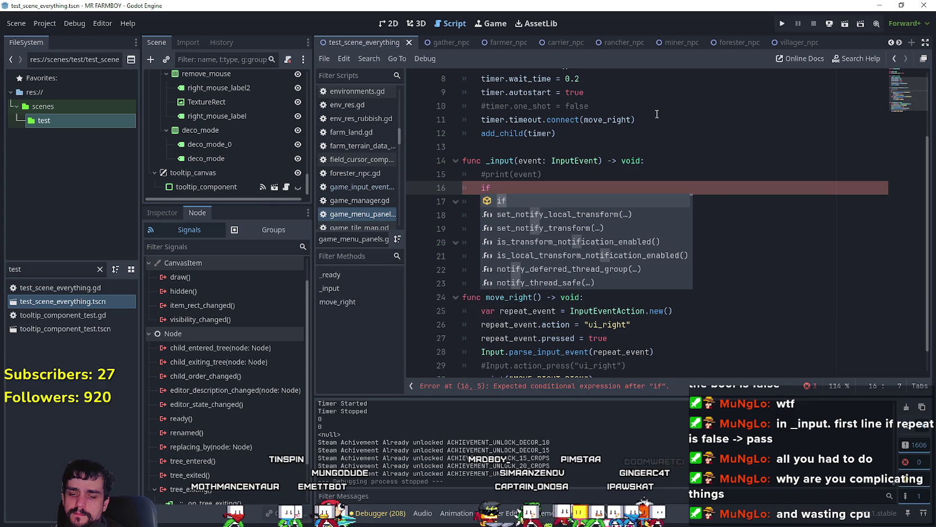
key("ctrl+z")
key("ctrl+z")
key("ctrl+z")
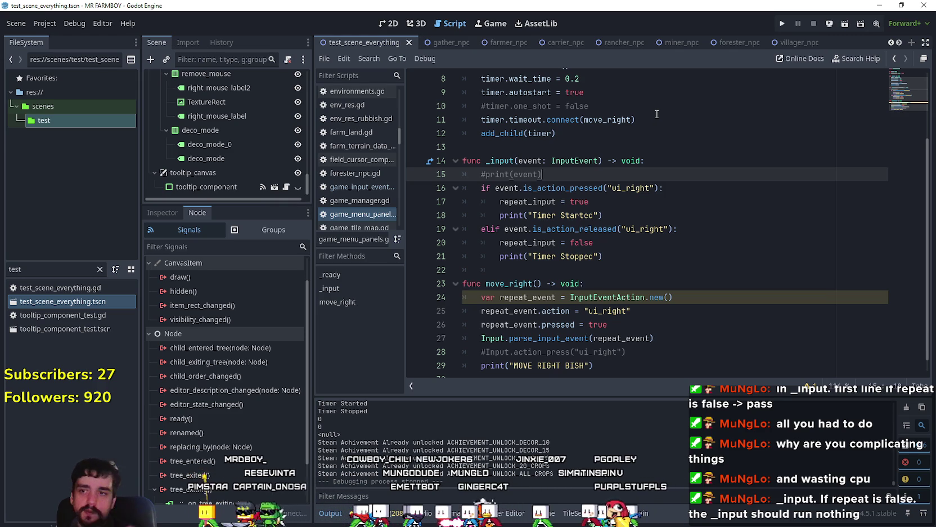
Step: Add an if repeat_input == false: line after #print(event) at the top of _input
key("Return")
type("if i")
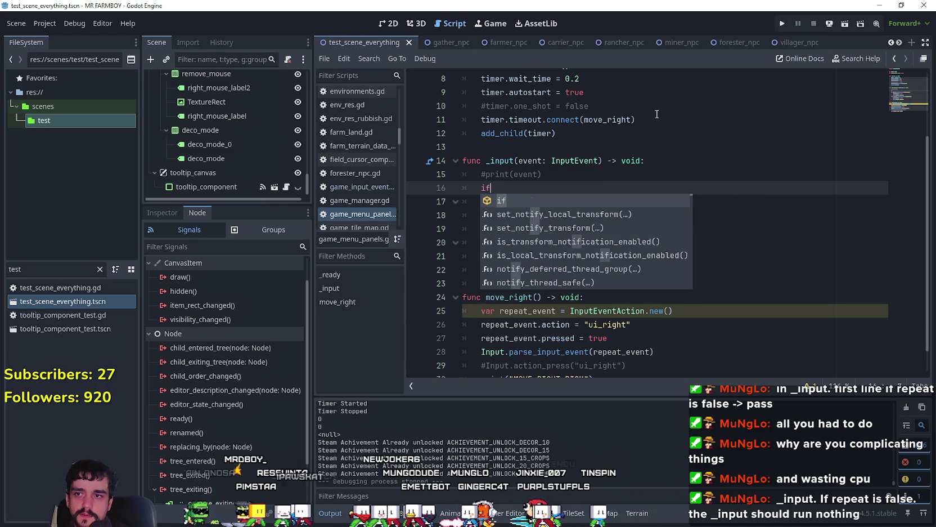
key("BackSpace")
left_click(607, 161)
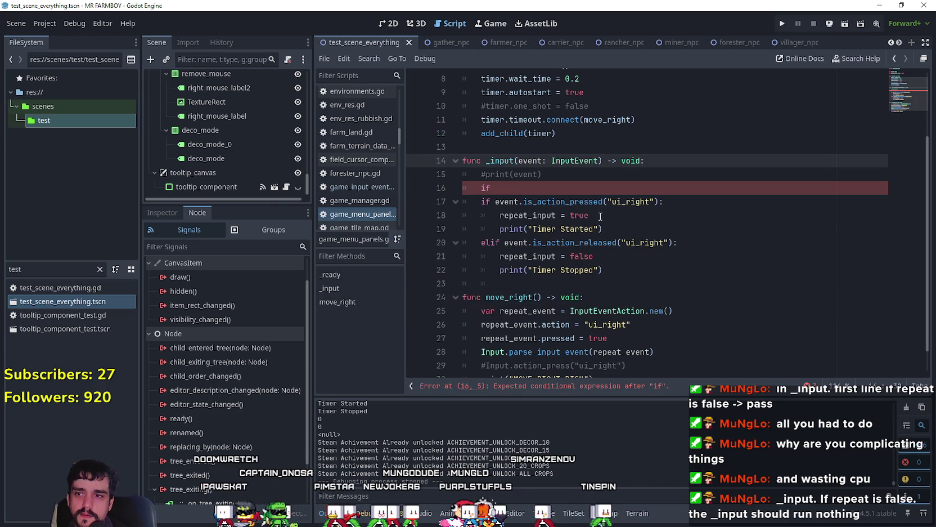
left_click(601, 216)
double_click(523, 215)
key("ctrl+c")
left_click(578, 188)
key("ctrl+v")
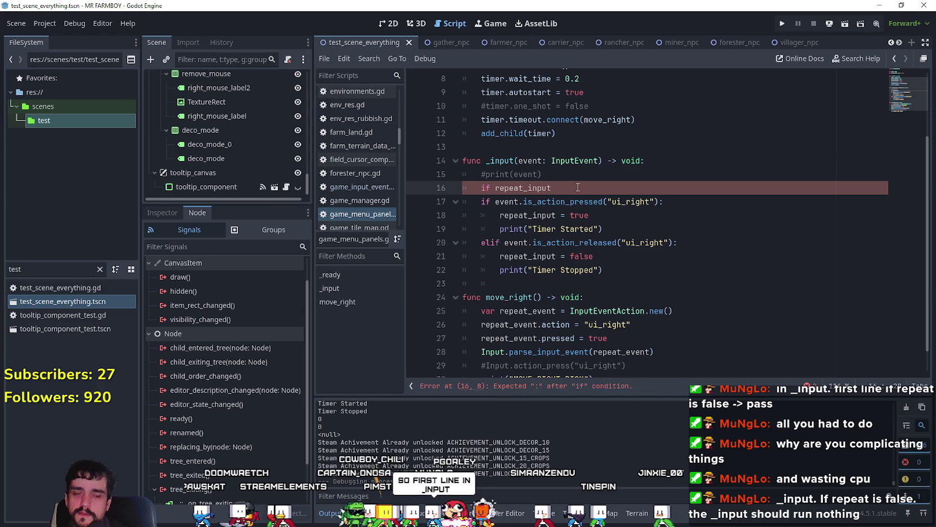
key("BackSpace")
type("= false:")
Step: Give the new if an indented return body so _input exits early
key("Return")
type("pass")
type("pass")
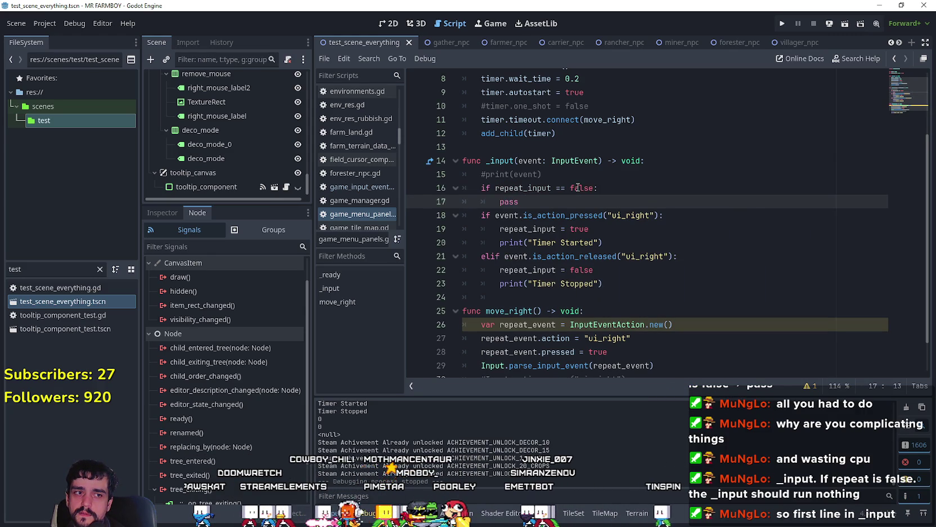
key("BackSpace")
key("BackSpace")
key("BackSpace")
type("return")
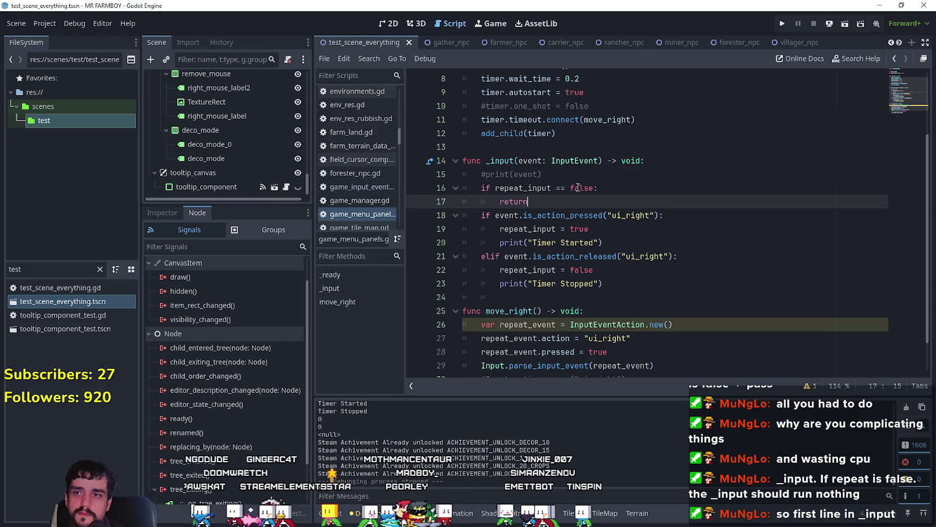
left_click_drag(529, 202, 464, 188)
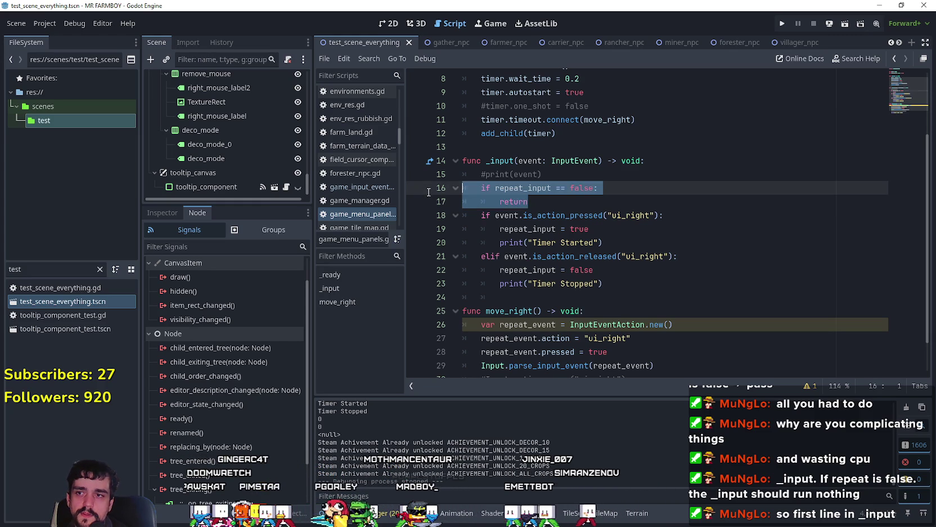
left_click(566, 215)
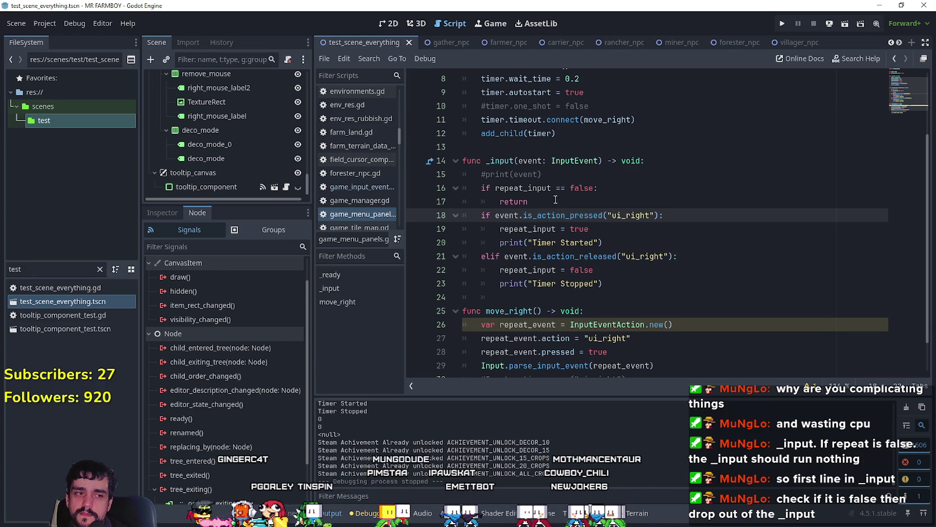
scroll(565, 206, "down", 1)
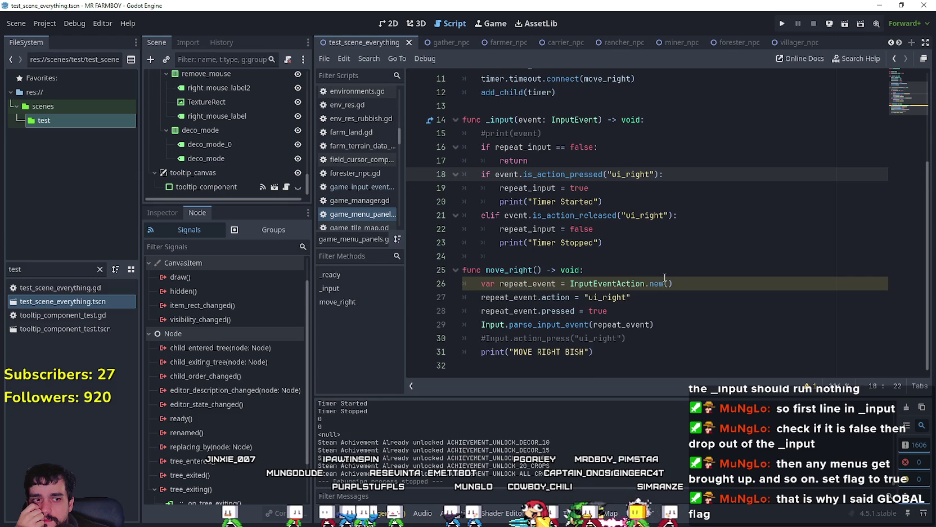
scroll(664, 278, "up", 1)
scroll(664, 278, "up", 2)
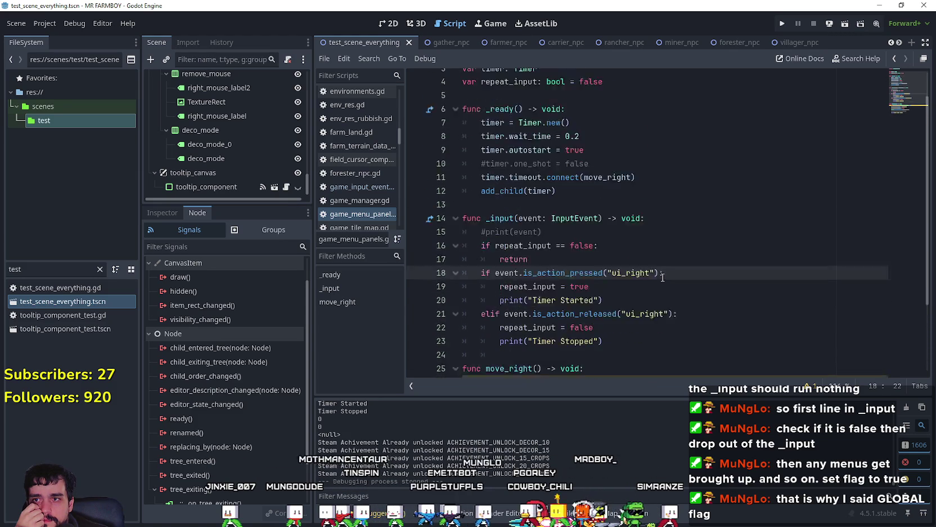
scroll(663, 277, "down", 3)
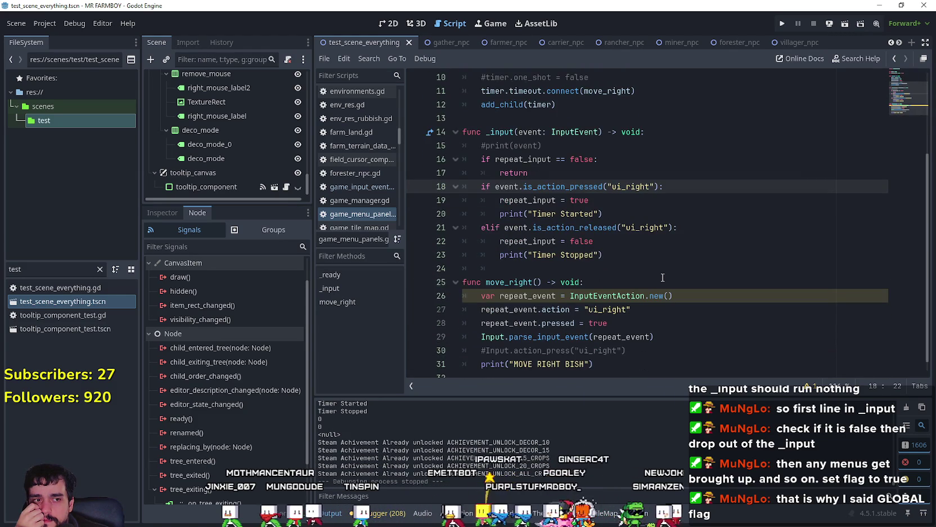
scroll(661, 277, "down", 1)
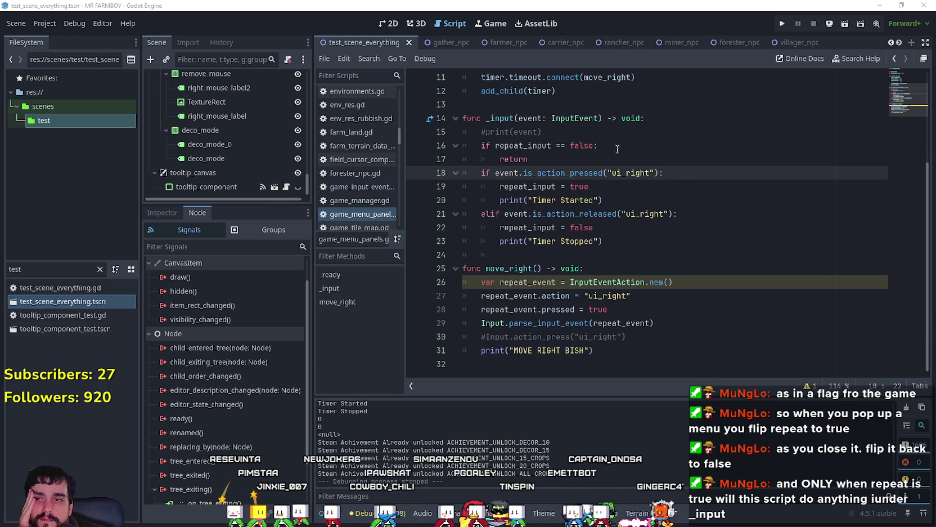
double_click(524, 145)
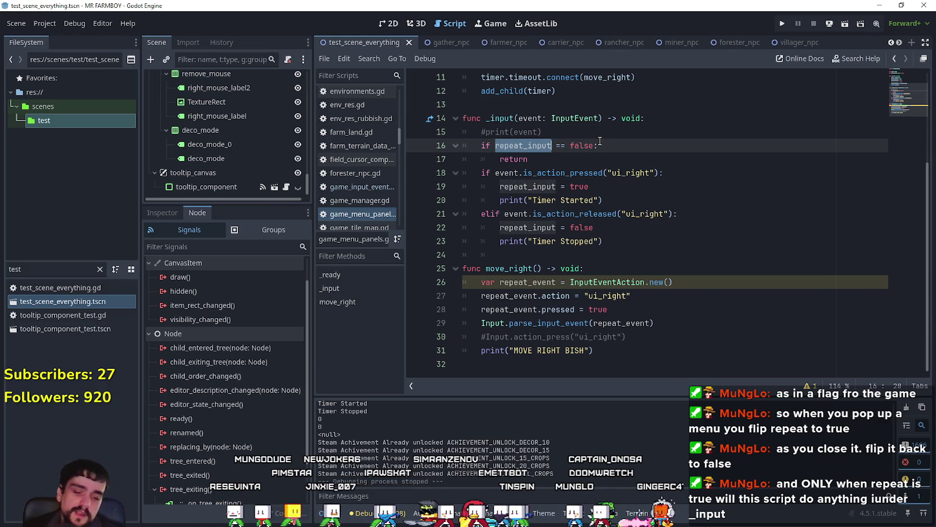